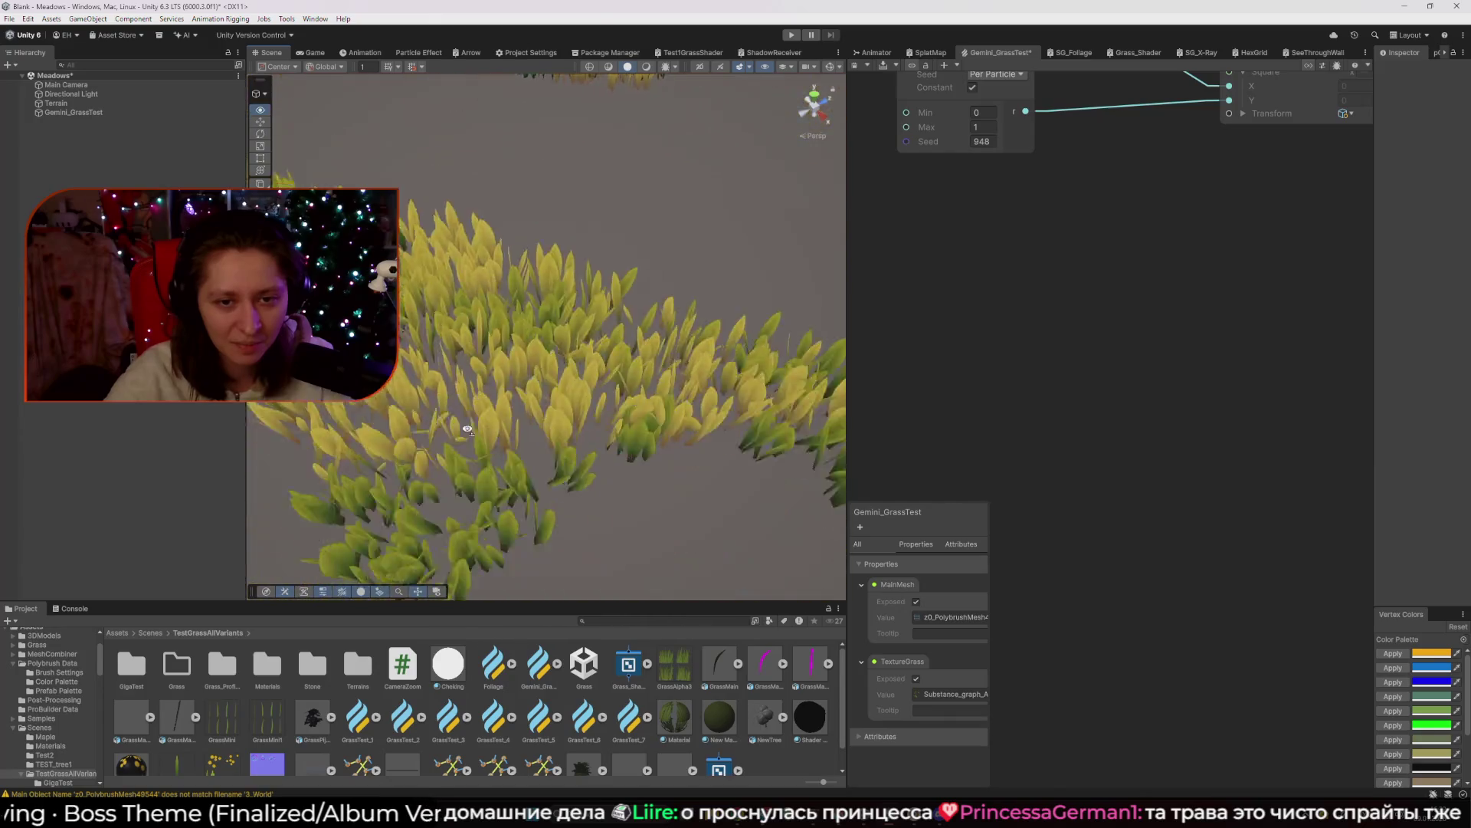
Widen the VFX Graph panel and nudge the MainMesh node slightly left.
{"action": "scroll", "coordinate": [1157, 319], "scroll_direction": "down", "scroll_amount": 2}
{"action": "scroll", "coordinate": [1157, 320], "scroll_direction": "down", "scroll_amount": 2}
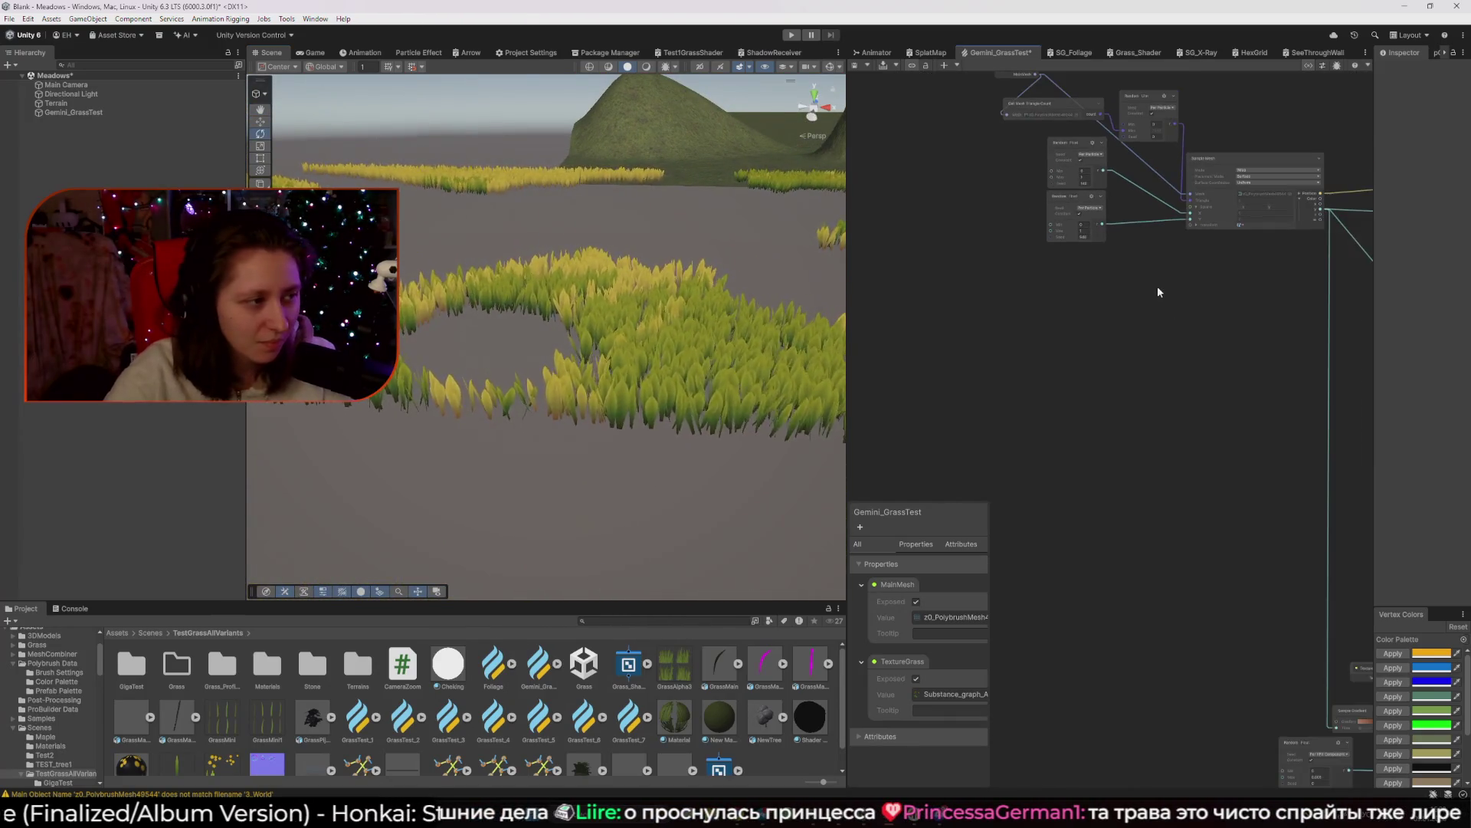
{"action": "left_click_drag", "start_coordinate": [1155, 270], "coordinate": [1110, 371]}
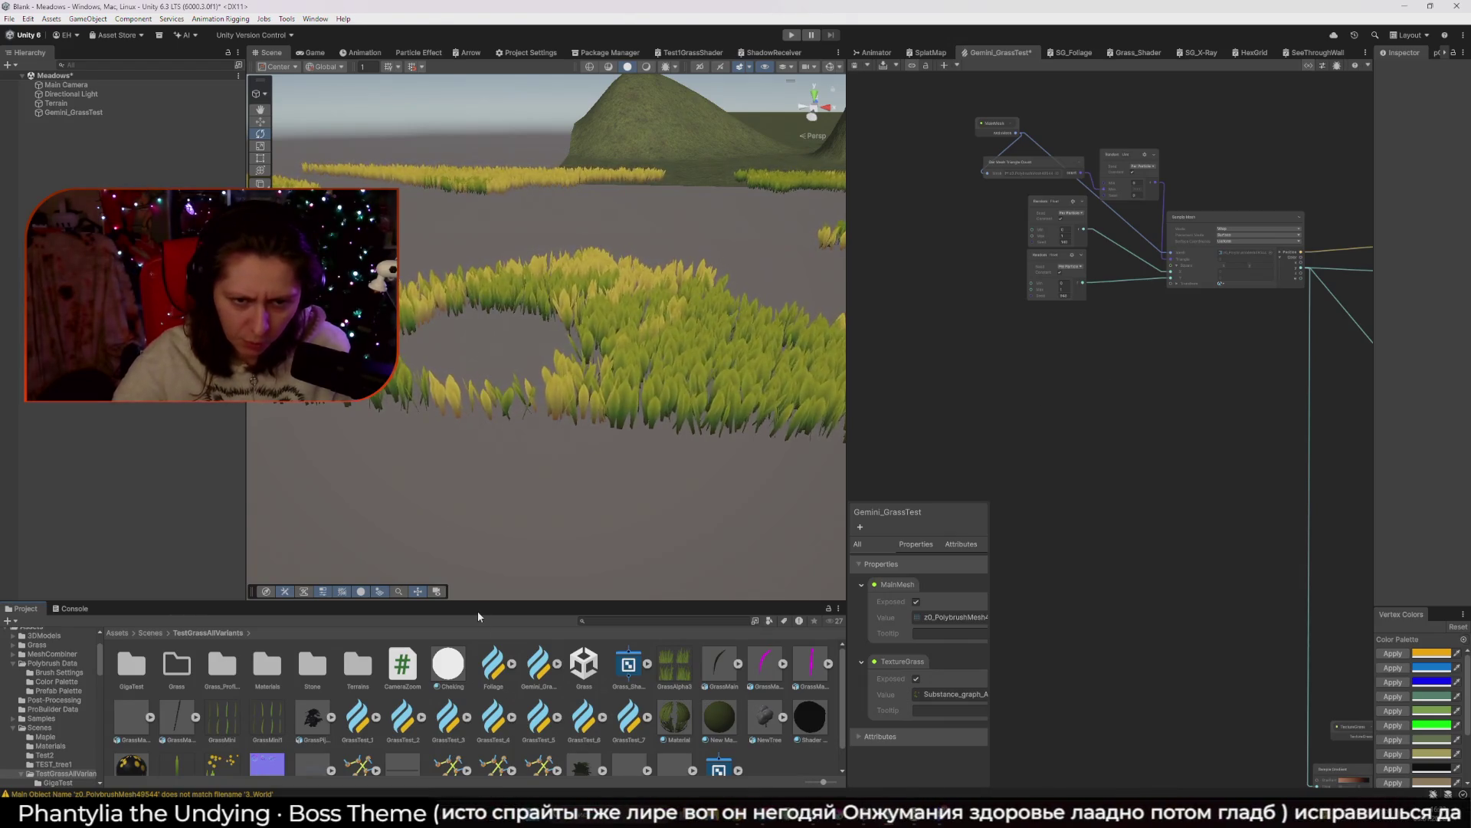
{"action": "mouse_move", "coordinate": [448, 487]}
{"action": "left_mouse_down"}
{"action": "mouse_move", "coordinate": [720, 421]}
{"action": "mouse_move", "coordinate": [430, 421]}
{"action": "left_mouse_up"}
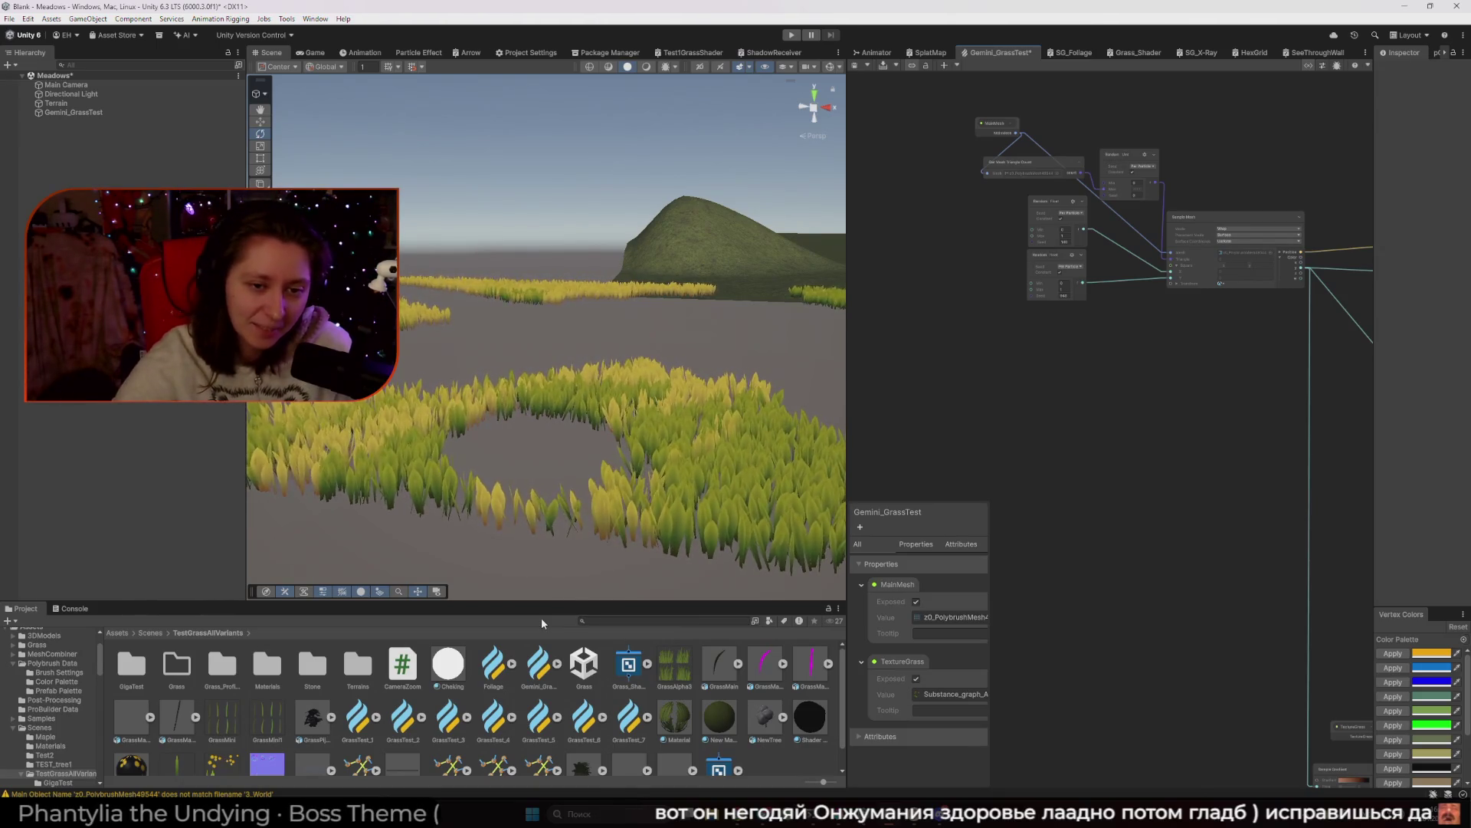
{"action": "scroll", "coordinate": [1092, 420], "scroll_direction": "up", "scroll_amount": 5}
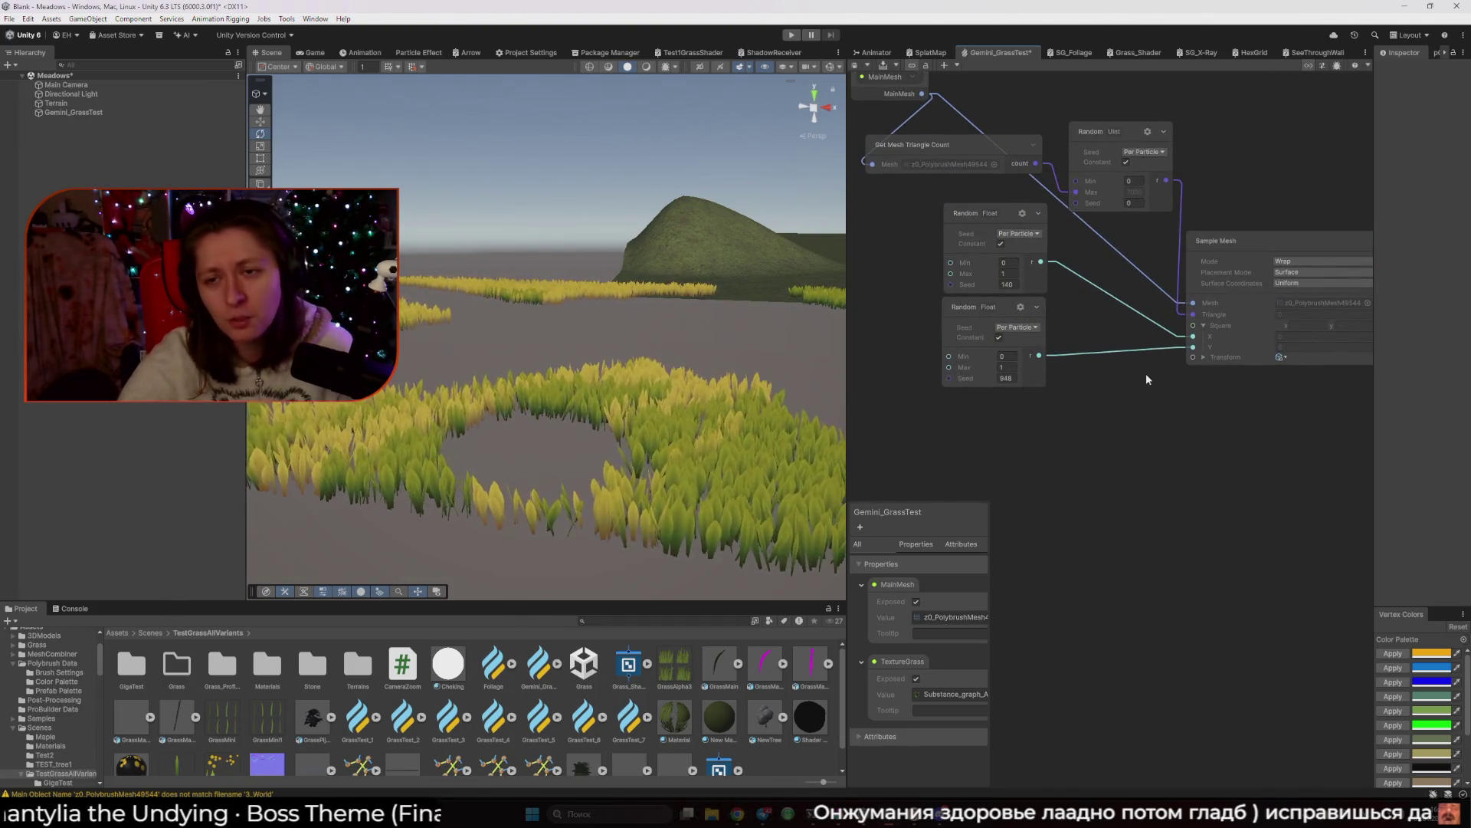
{"action": "left_click_drag", "start_coordinate": [841, 378], "coordinate": [767, 378]}
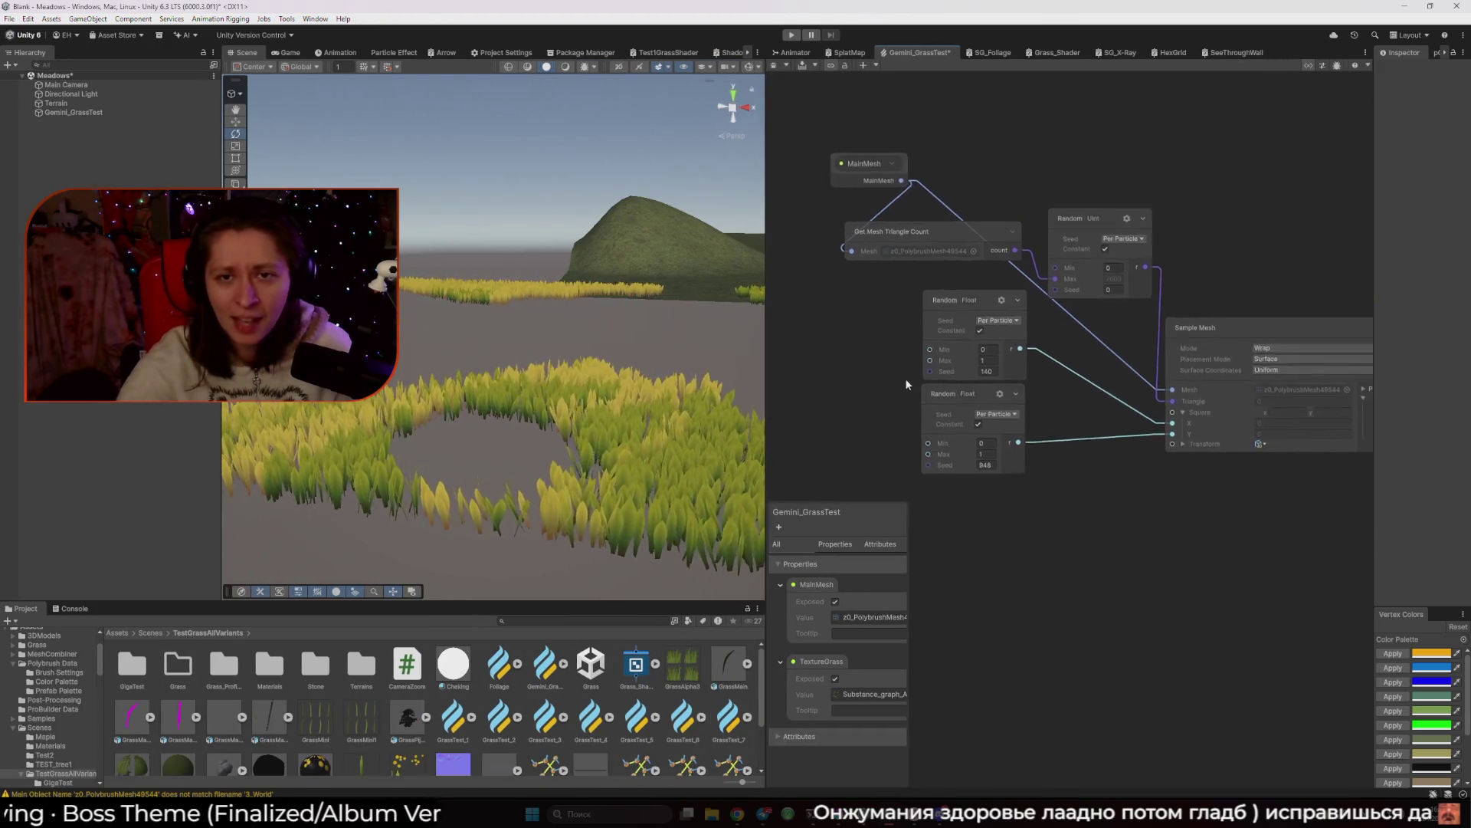
{"action": "left_click", "coordinate": [894, 232]}
{"action": "left_click_drag", "start_coordinate": [894, 232], "coordinate": [856, 232]}
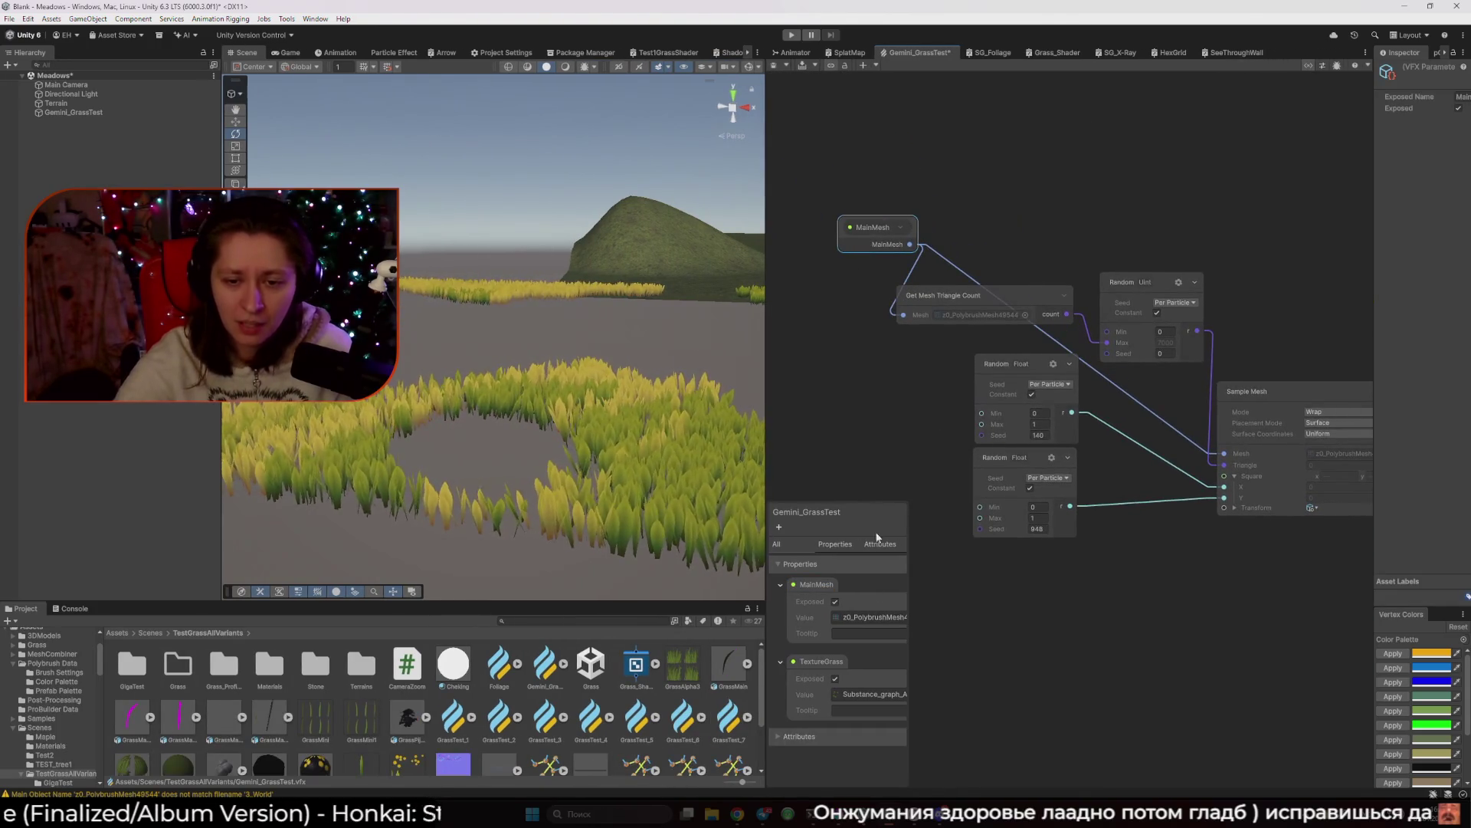
Open the Select Mesh picker from the Blackboard's MainMesh value.
{"action": "left_click_drag", "start_coordinate": [909, 640], "coordinate": [1021, 636]}
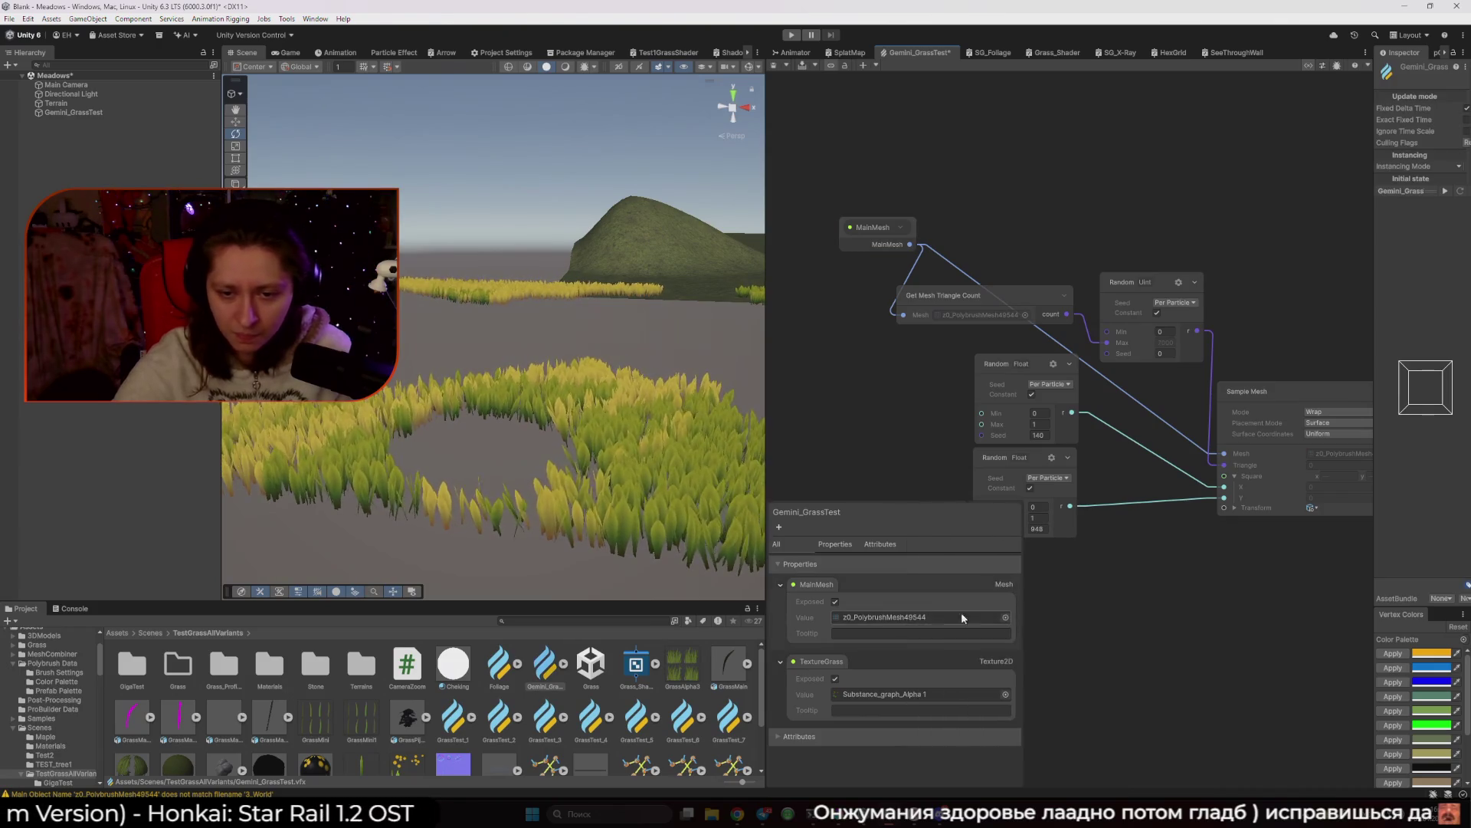
{"action": "left_click", "coordinate": [955, 616]}
{"action": "left_click", "coordinate": [1005, 617]}
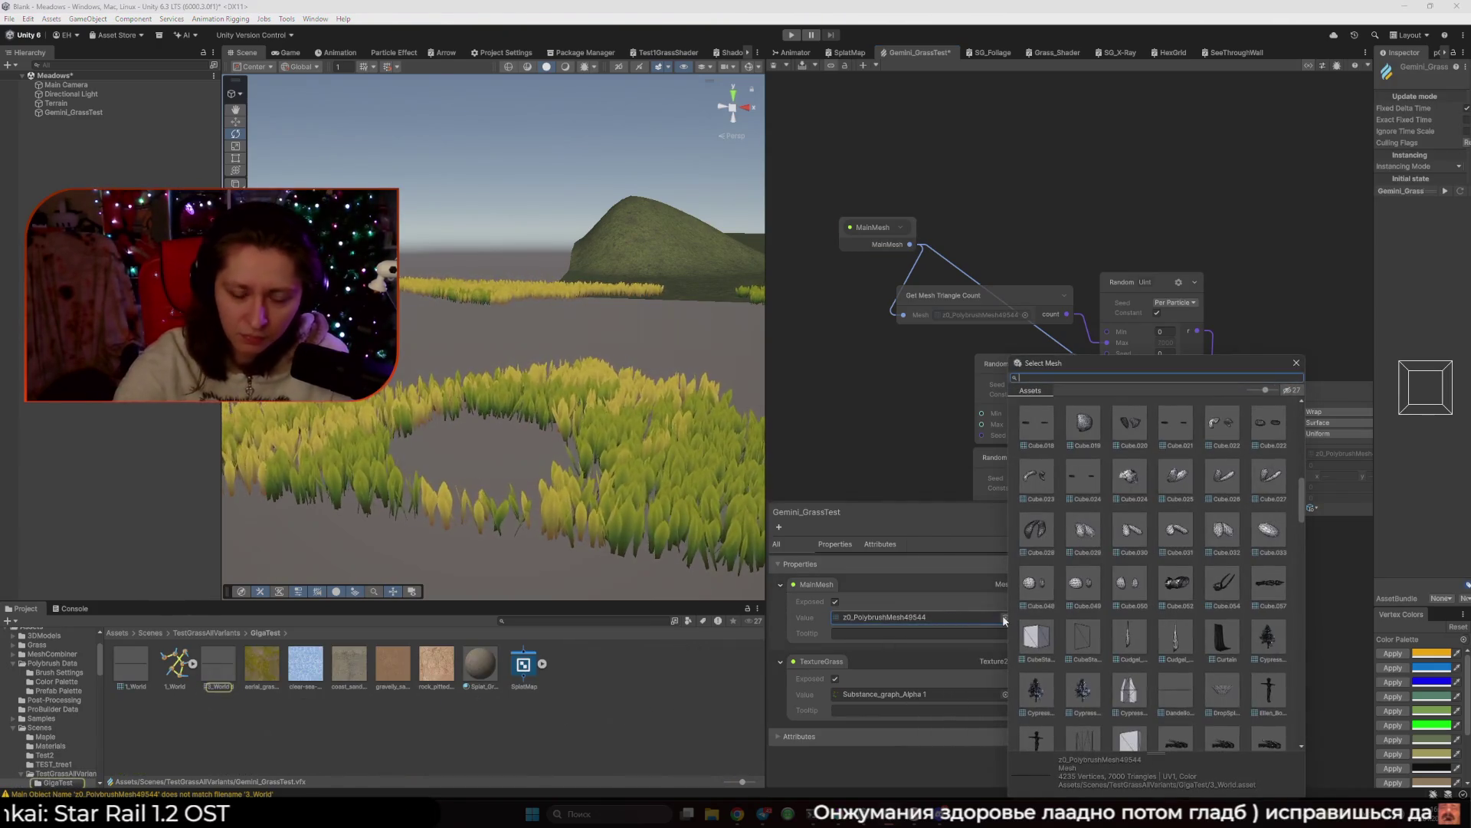
{"action": "type", "text": "Cyb"}
Search 'terrain', assign Terrain_2 as MainMesh, and orbit to inspect the new grass.
{"action": "key", "text": "BackSpace"}
{"action": "key", "text": "BackSpace"}
{"action": "key", "text": "BackSpace"}
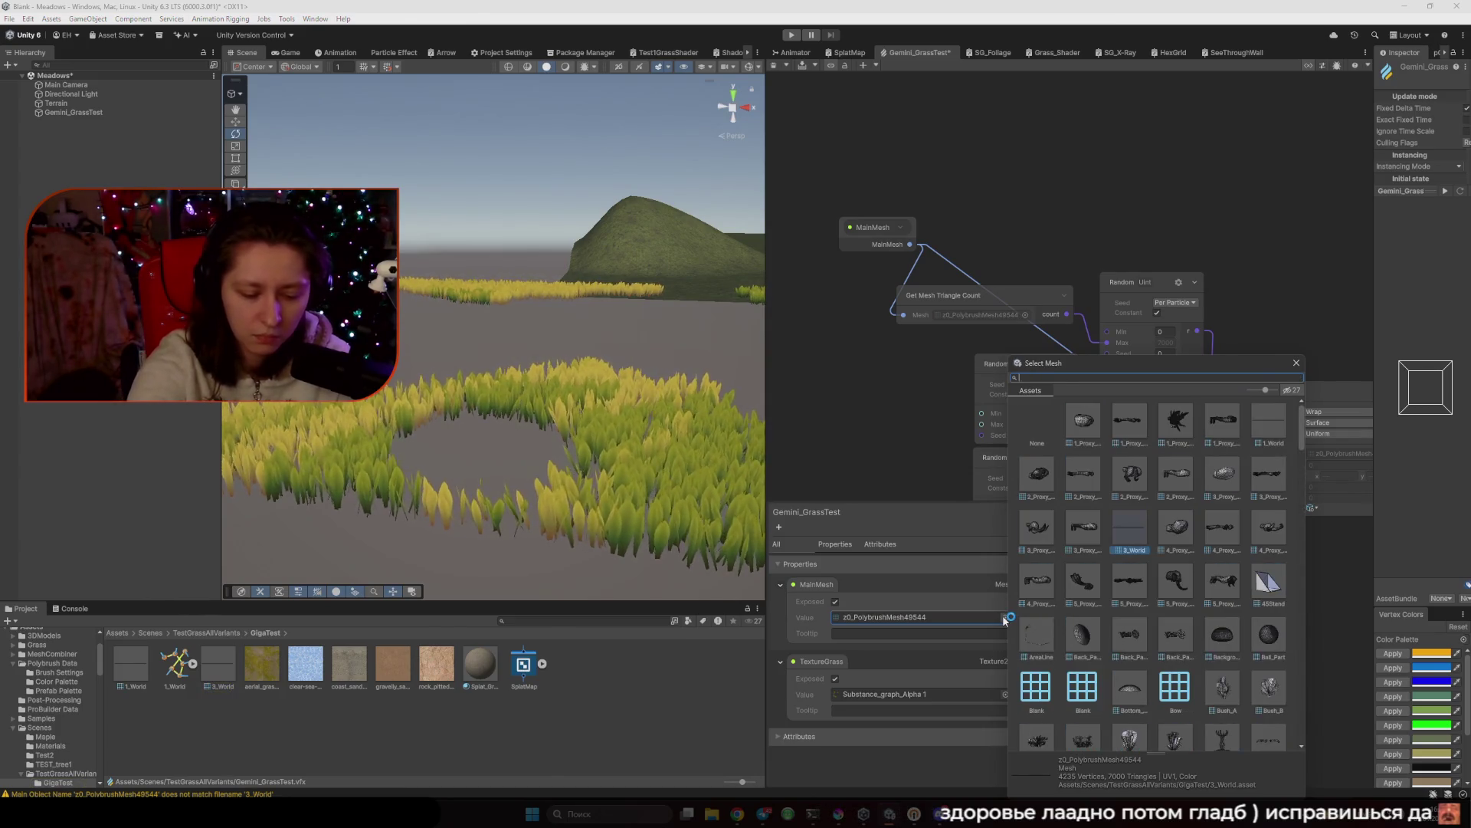
{"action": "type", "text": "terrain"}
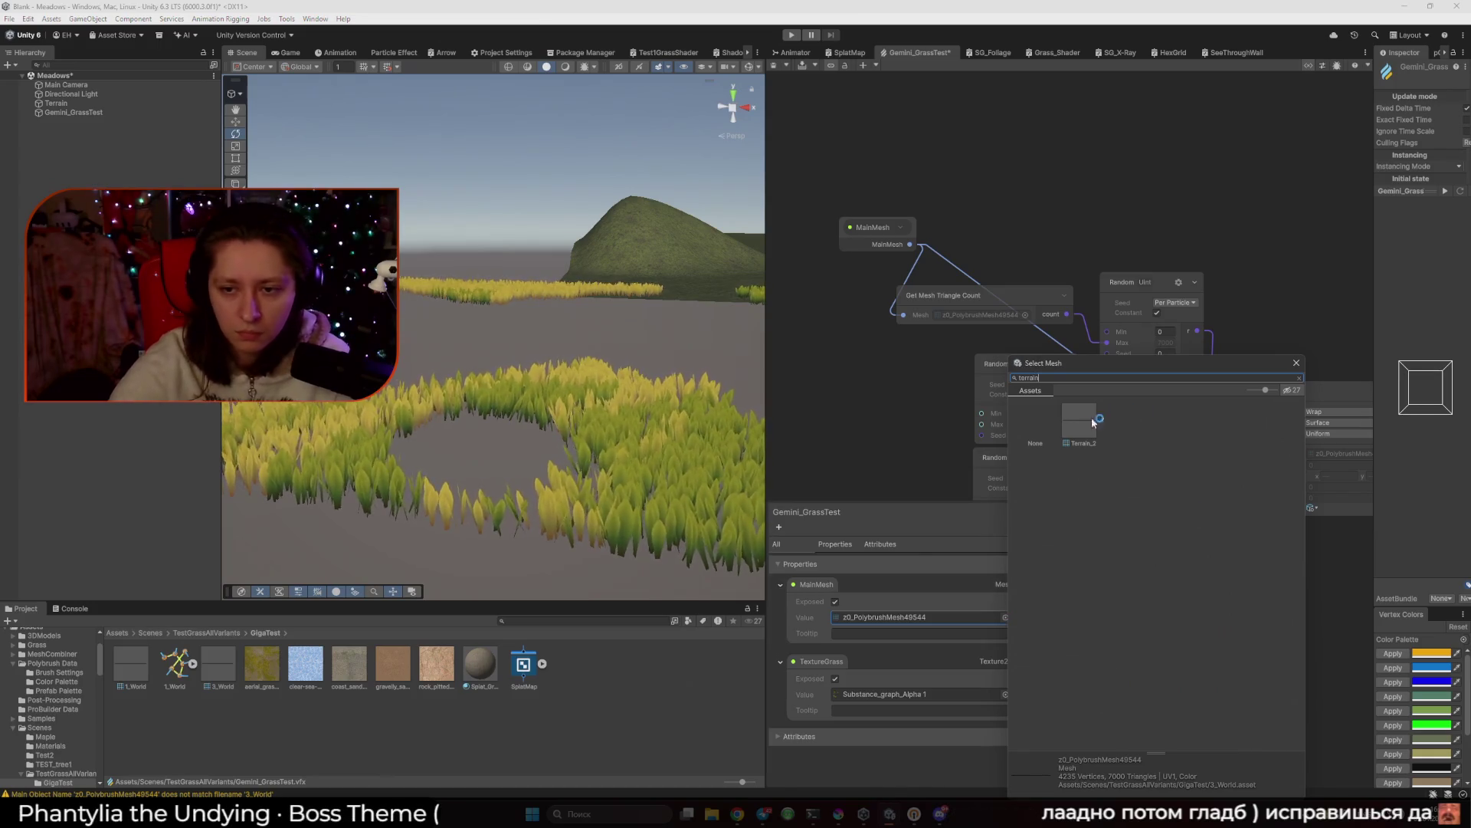
{"action": "double_click", "coordinate": [1076, 423]}
{"action": "mouse_move", "coordinate": [693, 423]}
{"action": "left_mouse_down"}
{"action": "mouse_move", "coordinate": [716, 427]}
{"action": "mouse_move", "coordinate": [627, 502]}
{"action": "mouse_move", "coordinate": [664, 524]}
{"action": "left_mouse_up"}
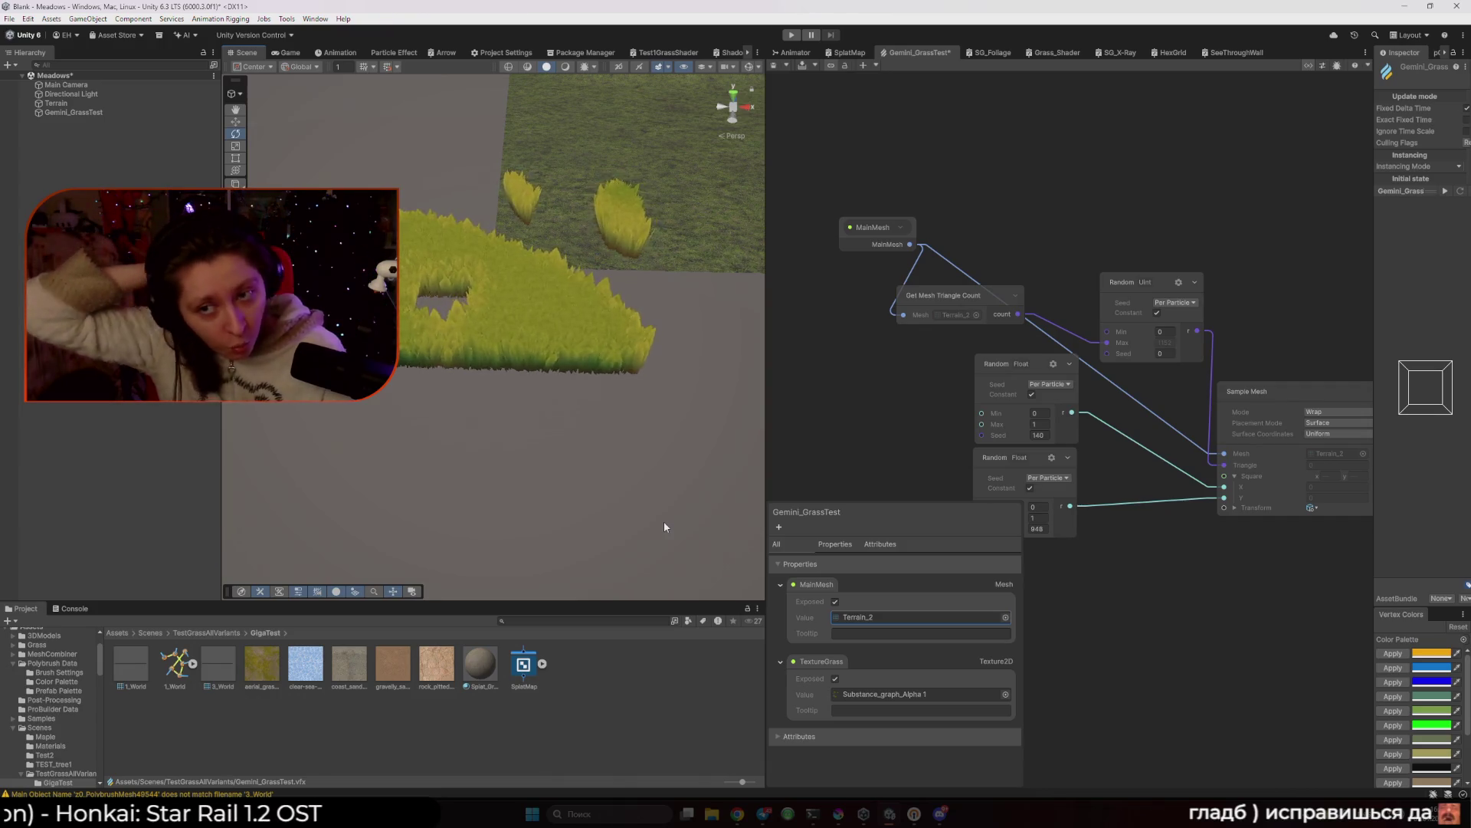
{"action": "mouse_move", "coordinate": [660, 518]}
{"action": "left_mouse_down"}
{"action": "mouse_move", "coordinate": [629, 568]}
{"action": "mouse_move", "coordinate": [567, 468]}
{"action": "mouse_move", "coordinate": [542, 474]}
{"action": "mouse_move", "coordinate": [585, 308]}
{"action": "left_mouse_up"}
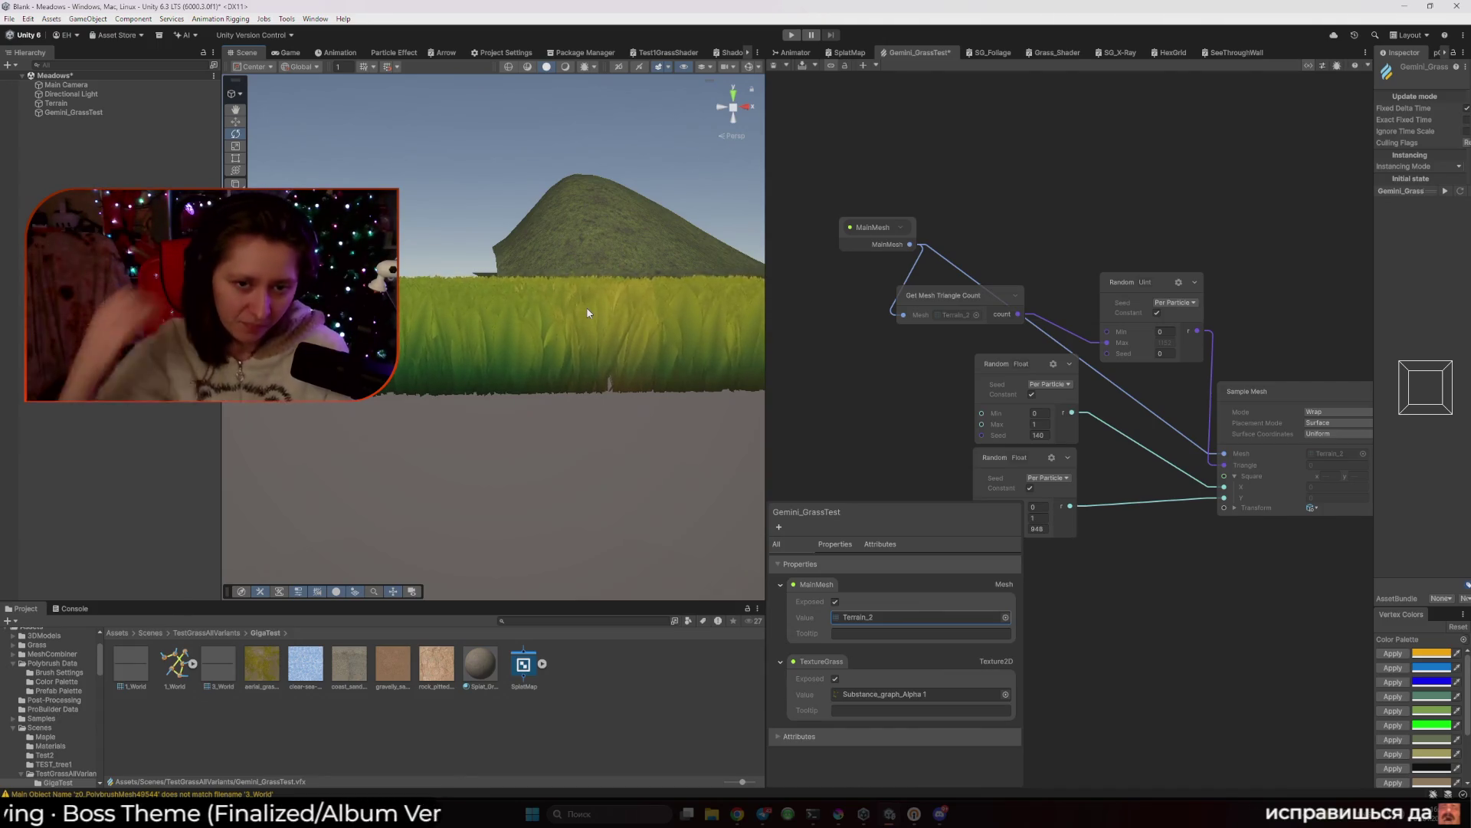
Deselect everything and save the Meadows scene and Gemini_GrassTest graph with Ctrl+S.
{"action": "mouse_move", "coordinate": [568, 302]}
{"action": "left_mouse_down"}
{"action": "mouse_move", "coordinate": [723, 320]}
{"action": "mouse_move", "coordinate": [473, 364]}
{"action": "mouse_move", "coordinate": [584, 341]}
{"action": "mouse_move", "coordinate": [597, 455]}
{"action": "mouse_move", "coordinate": [453, 447]}
{"action": "mouse_move", "coordinate": [394, 424]}
{"action": "mouse_move", "coordinate": [563, 399]}
{"action": "left_mouse_up"}
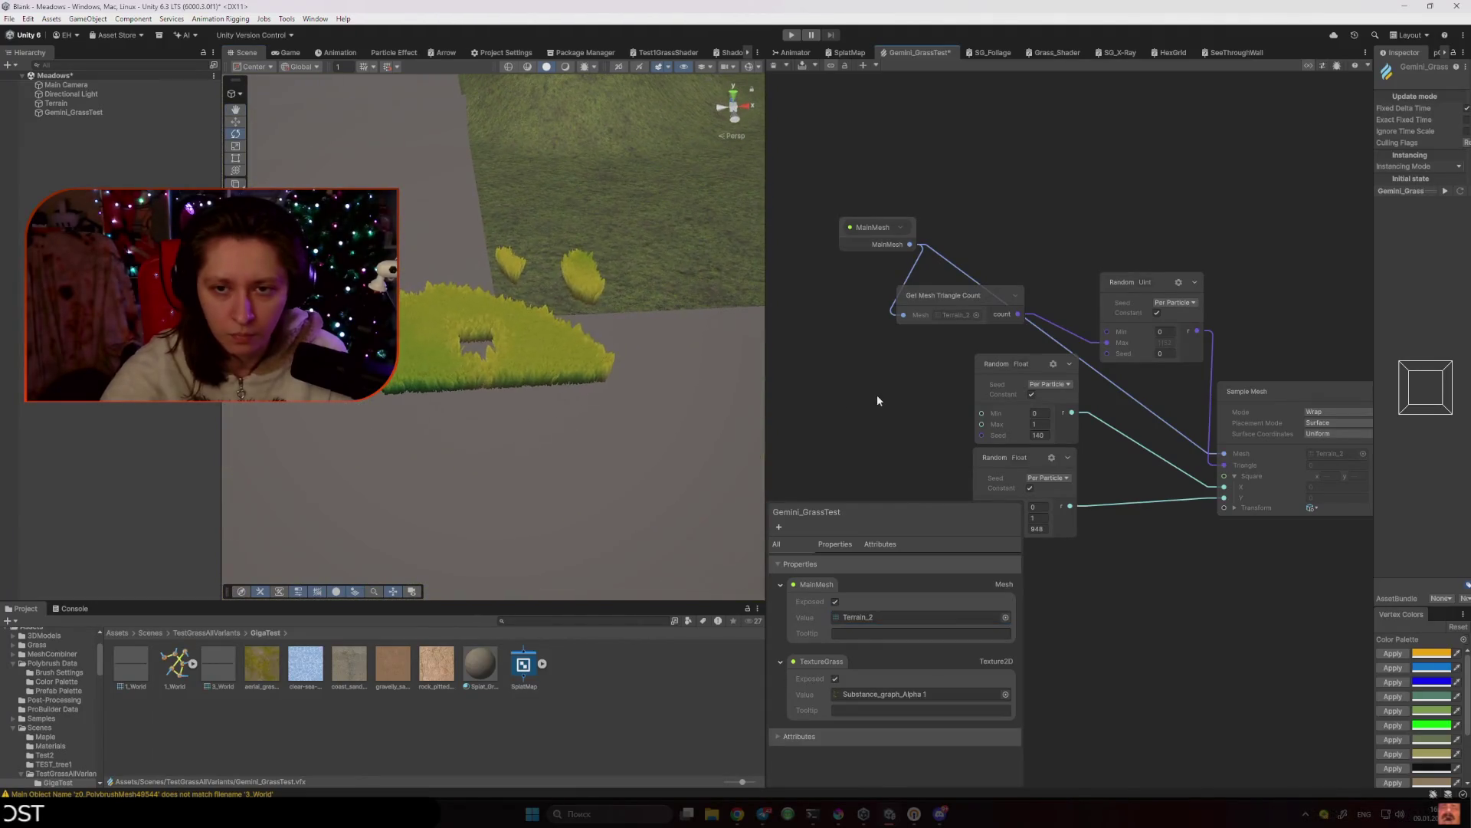
{"action": "left_click", "coordinate": [687, 400]}
{"action": "key", "text": "ctrl+s"}
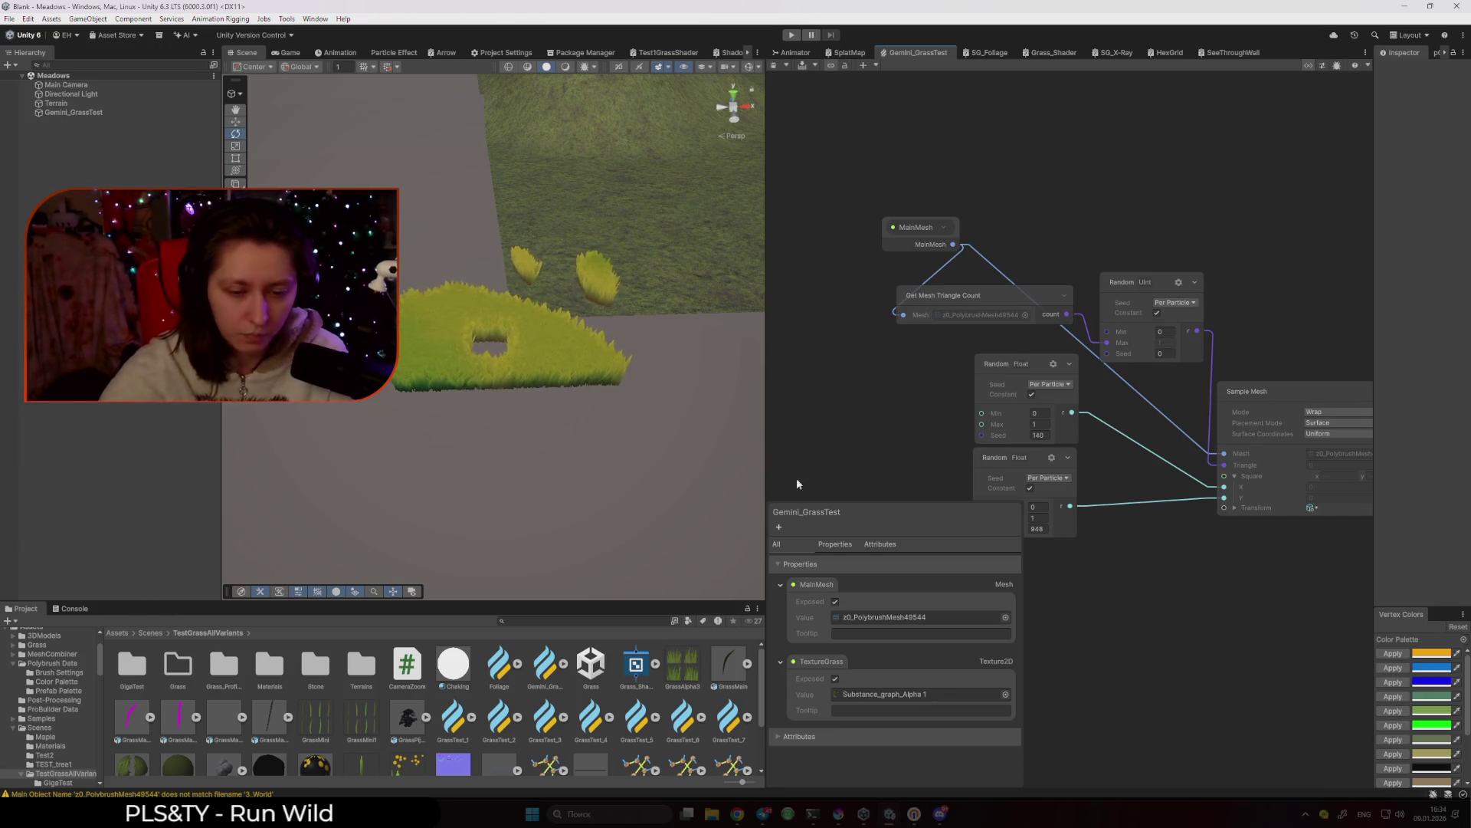
Ask ChatGPT, with web search, how grass is placed on Terrain using VFX Graph.
{"action": "mouse_move", "coordinate": [740, 819]}
{"action": "left_click", "coordinate": [797, 763]}
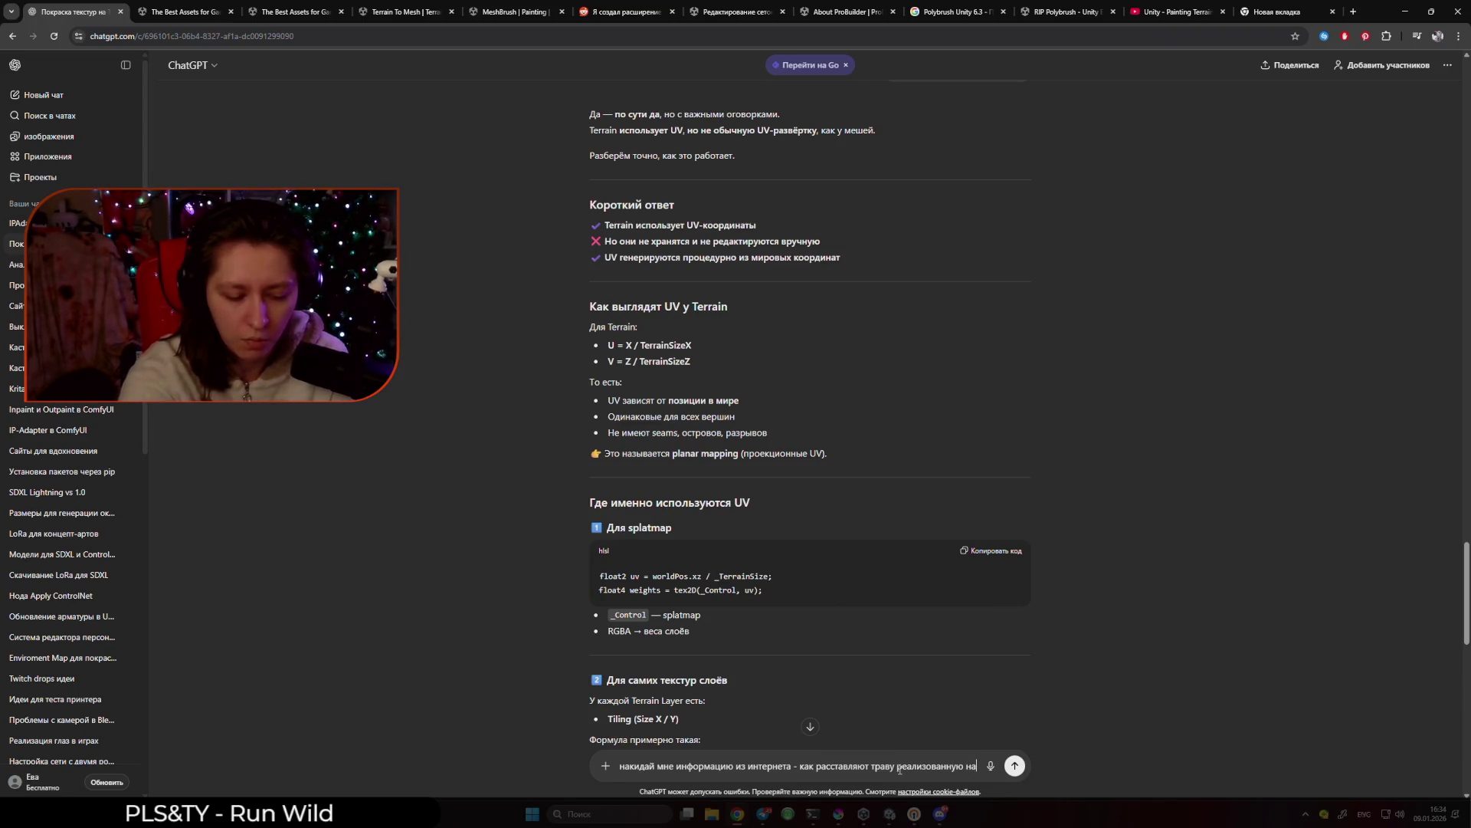
{"action": "key", "text": "alt+shift"}
{"action": "type", "text": " VFX Graph п"}
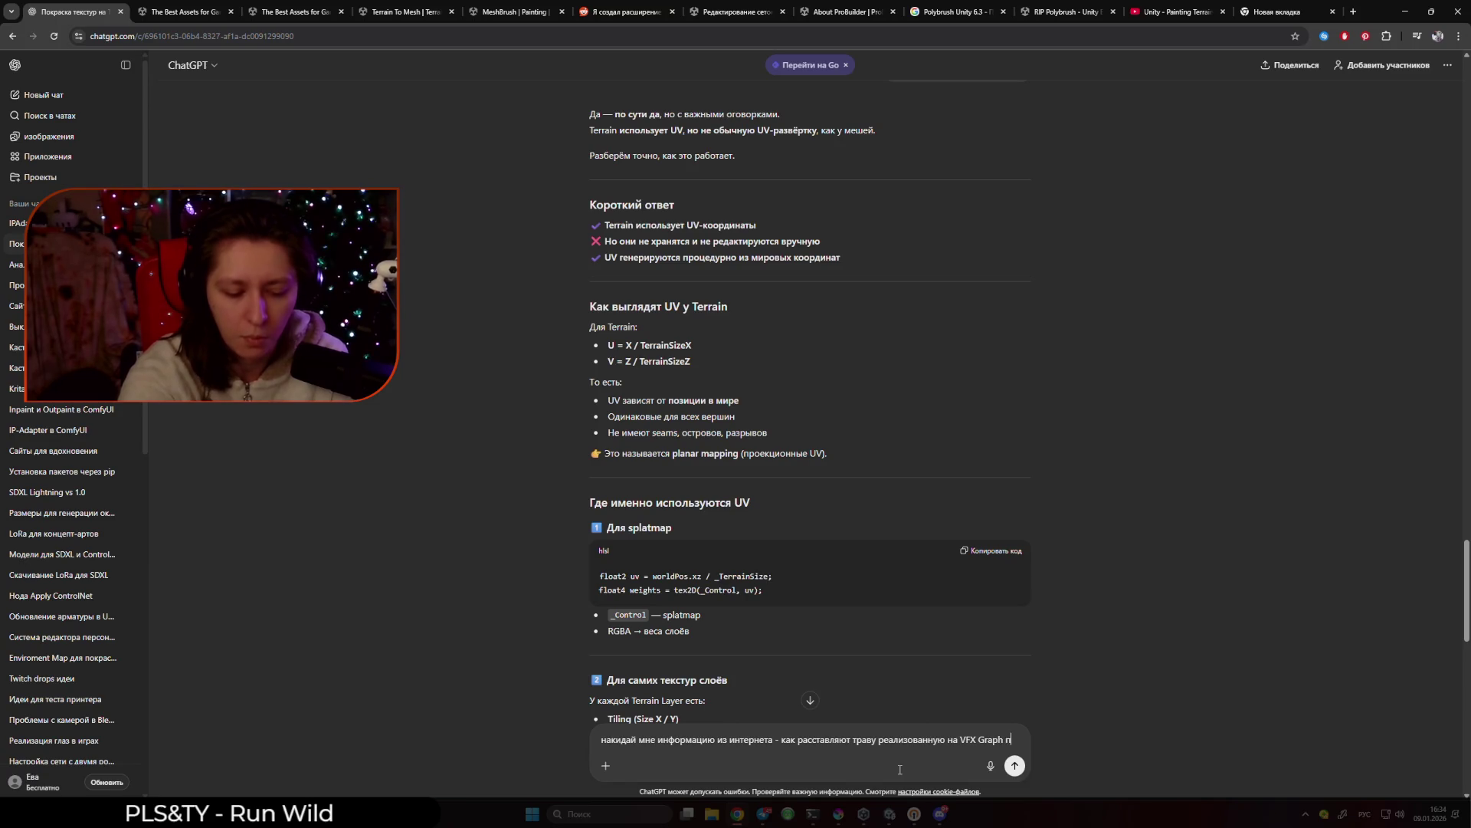
{"action": "type", "text": "о Terrain"}
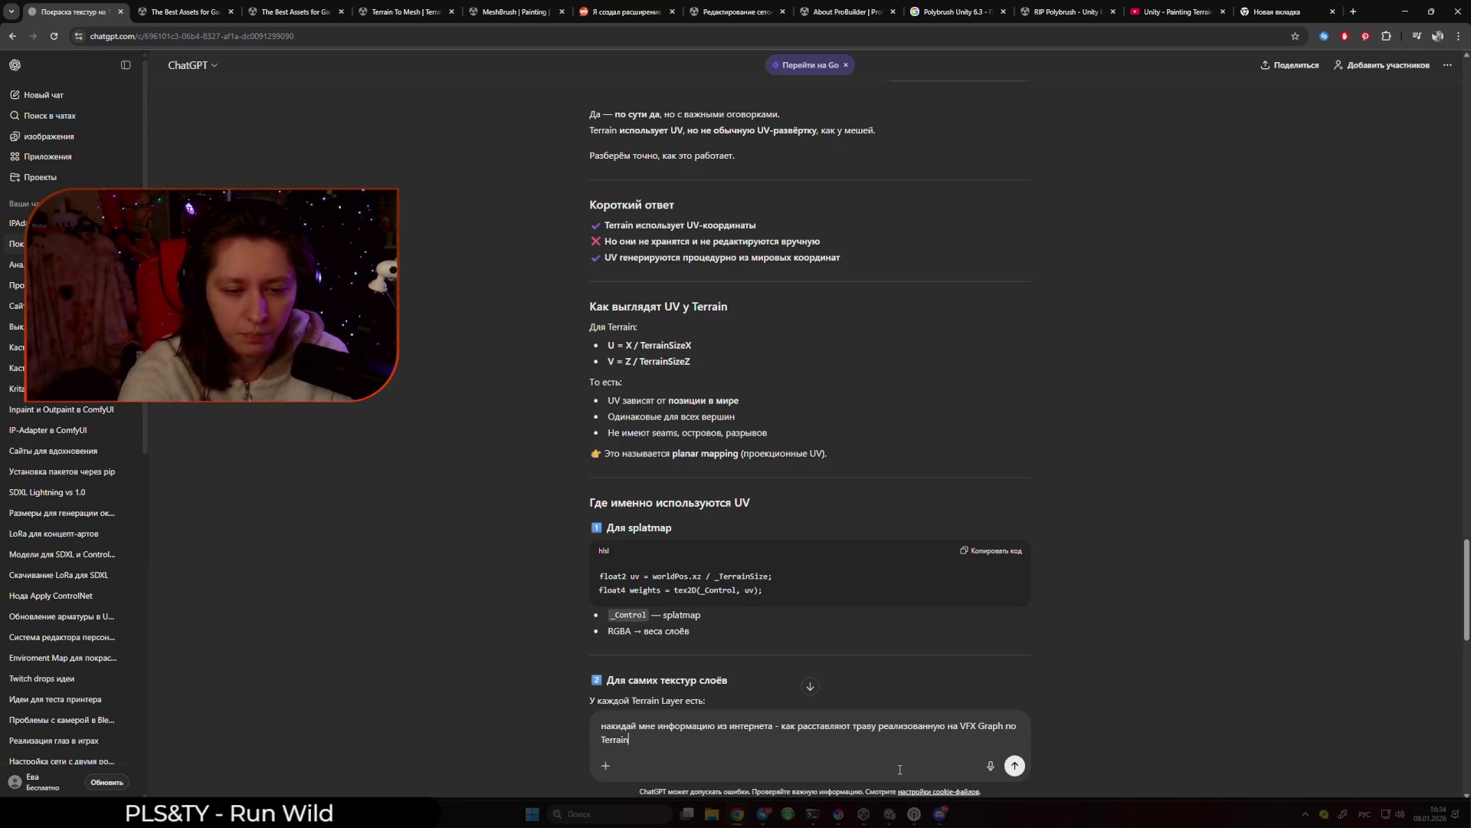
{"action": "key", "text": "Return"}
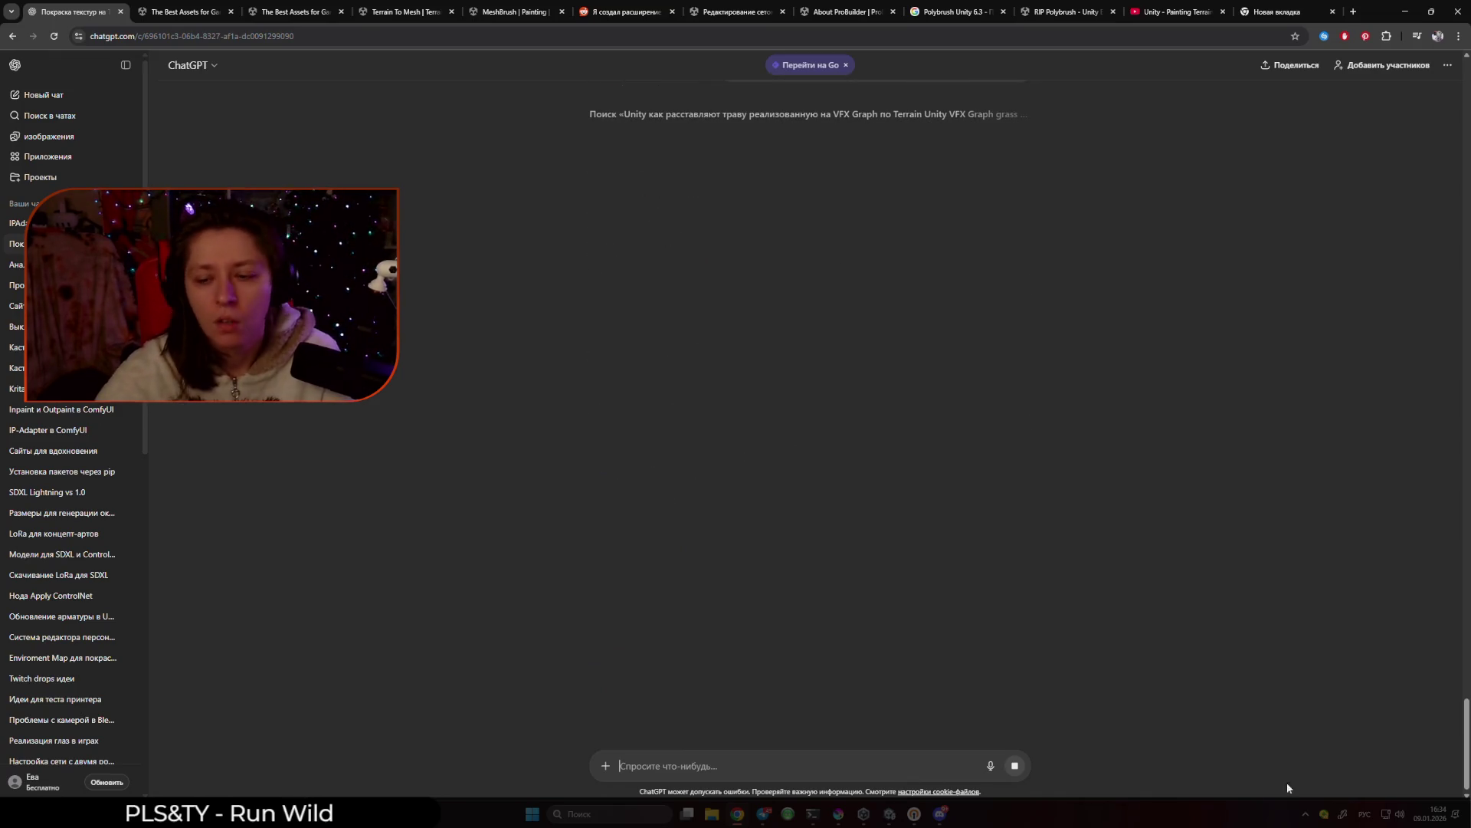
{"action": "left_click", "coordinate": [1305, 814]}
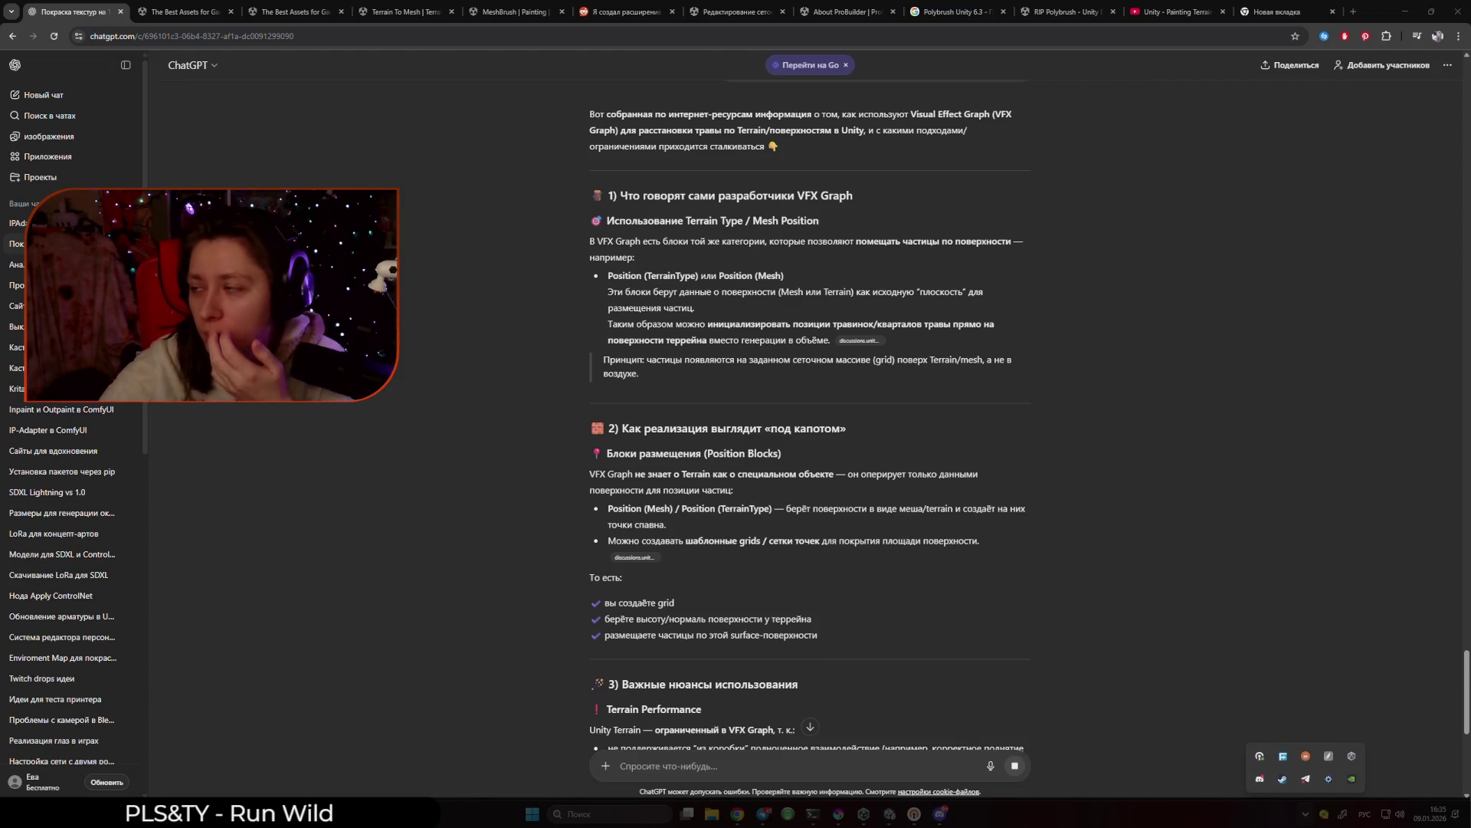
Quit Discord, then open the cited thread 'Attach VFX Graph to Terrain using TerrainType'.
{"action": "right_click", "coordinate": [1266, 780]}
{"action": "left_click", "coordinate": [1293, 764]}
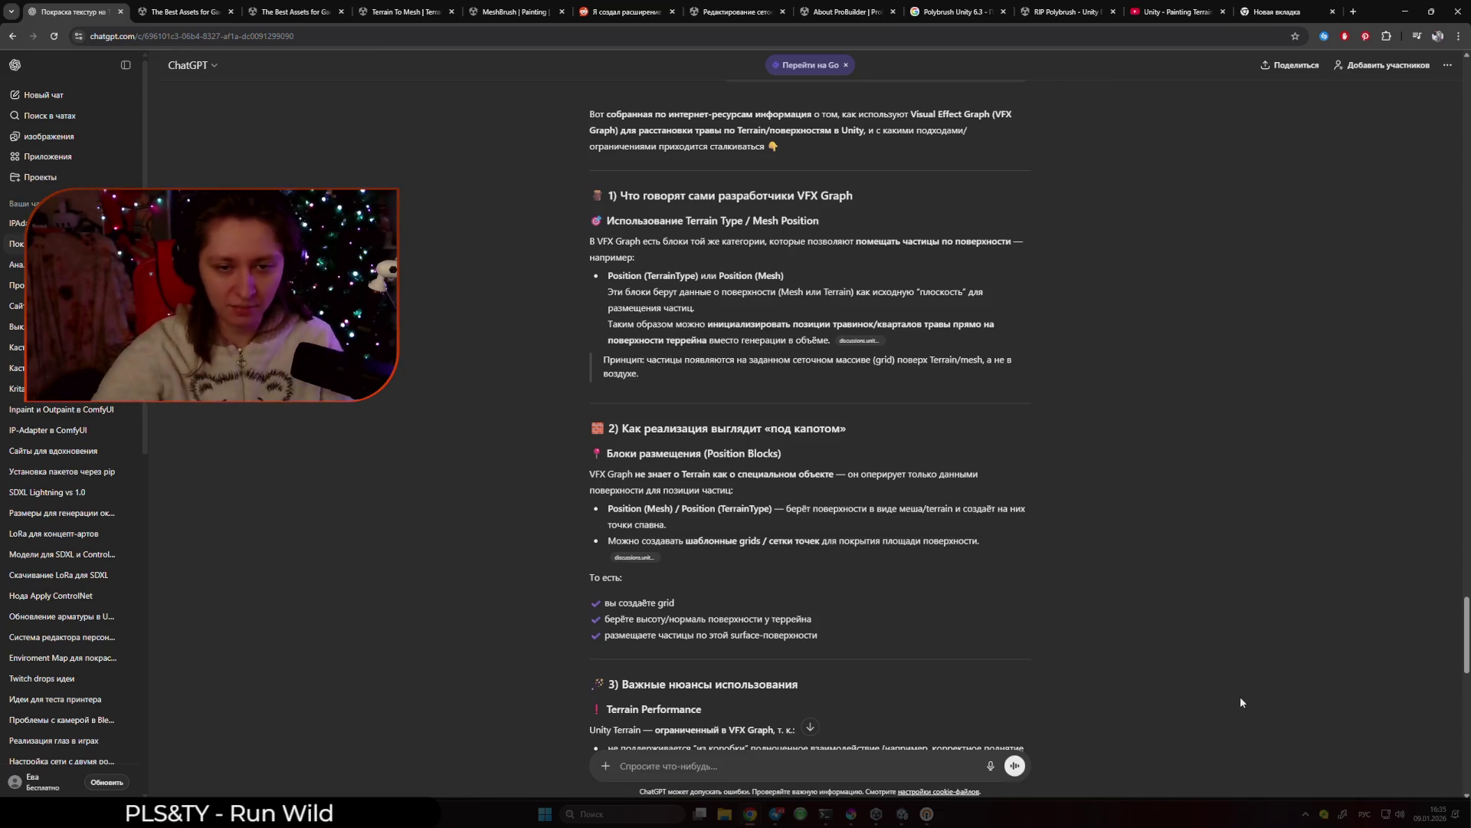
{"action": "scroll", "coordinate": [500, 512], "scroll_direction": "up", "scroll_amount": 4}
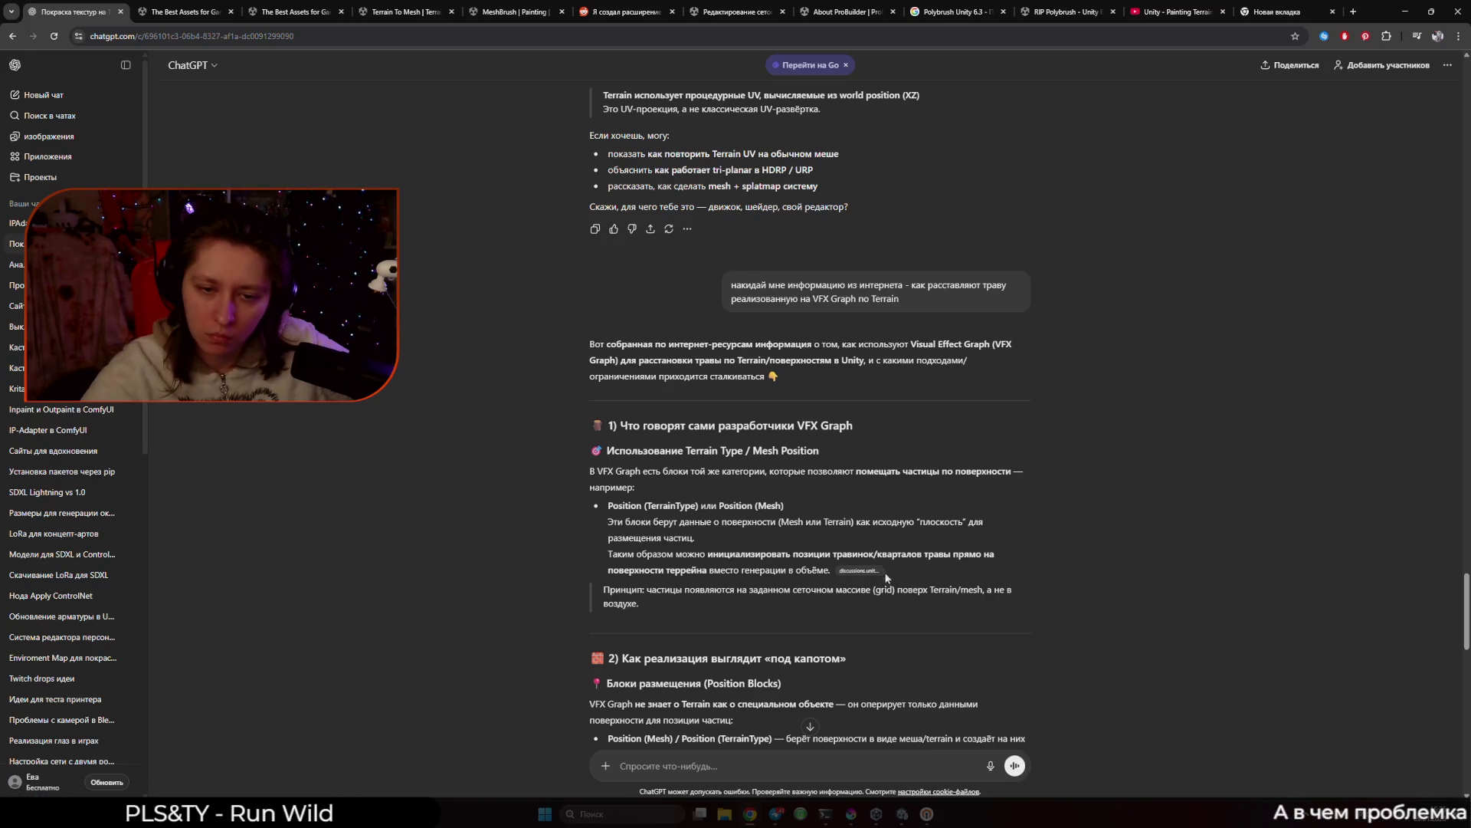
{"action": "left_click", "coordinate": [860, 570]}
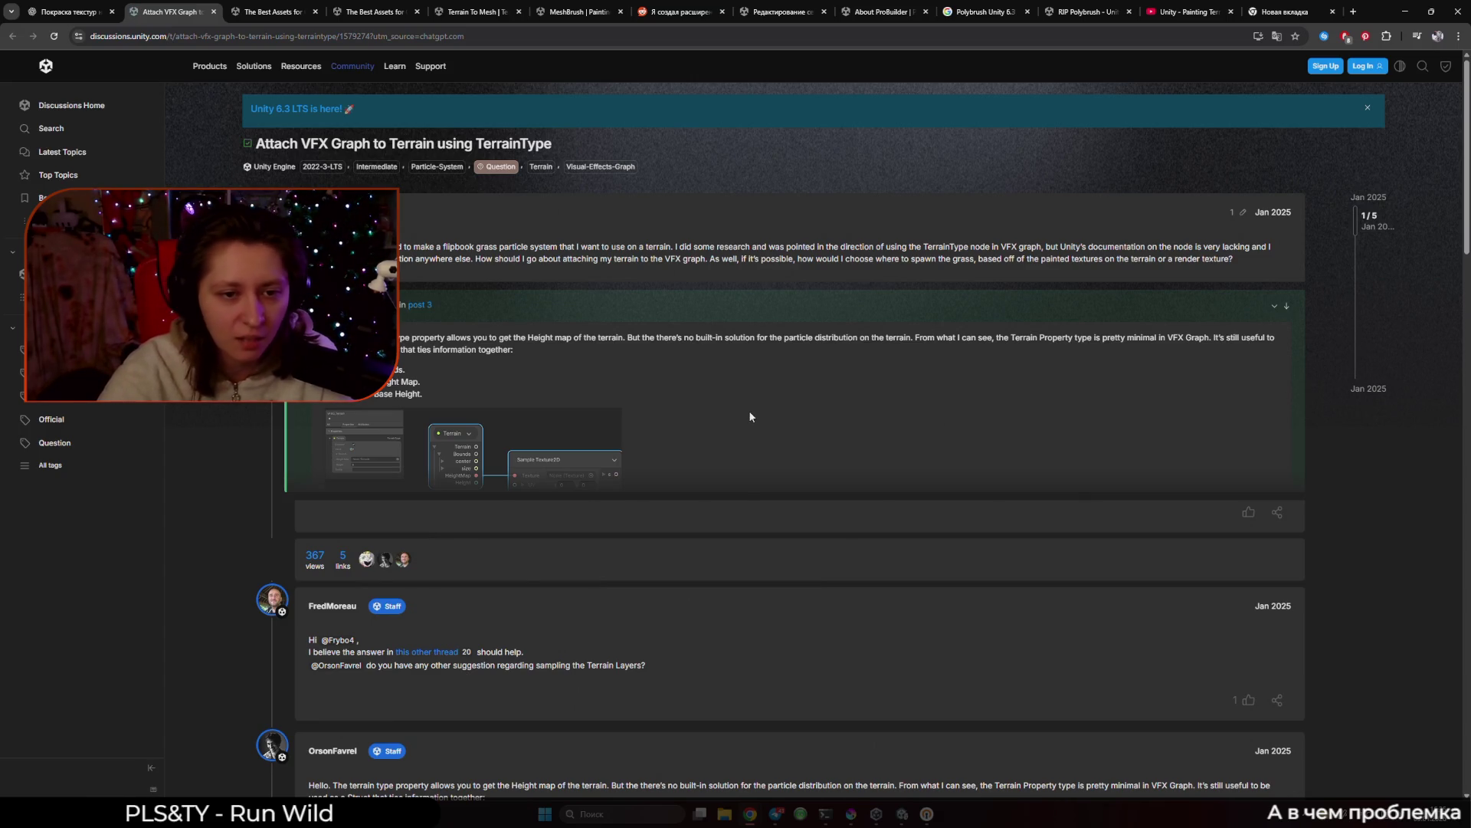
View the thread's graph image and translate the thread into Russian.
{"action": "left_click", "coordinate": [876, 814]}
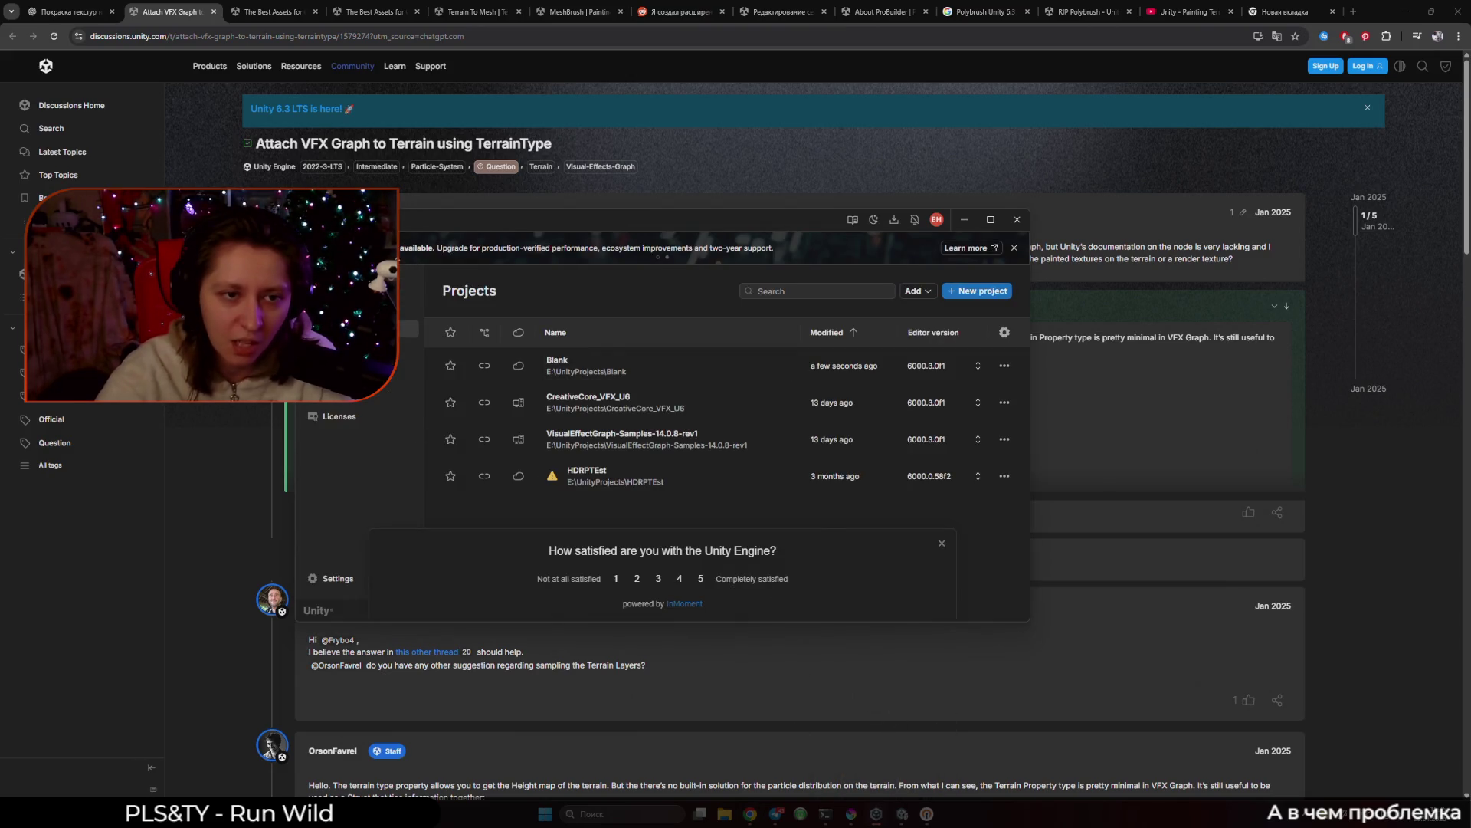
{"action": "left_click", "coordinate": [519, 368]}
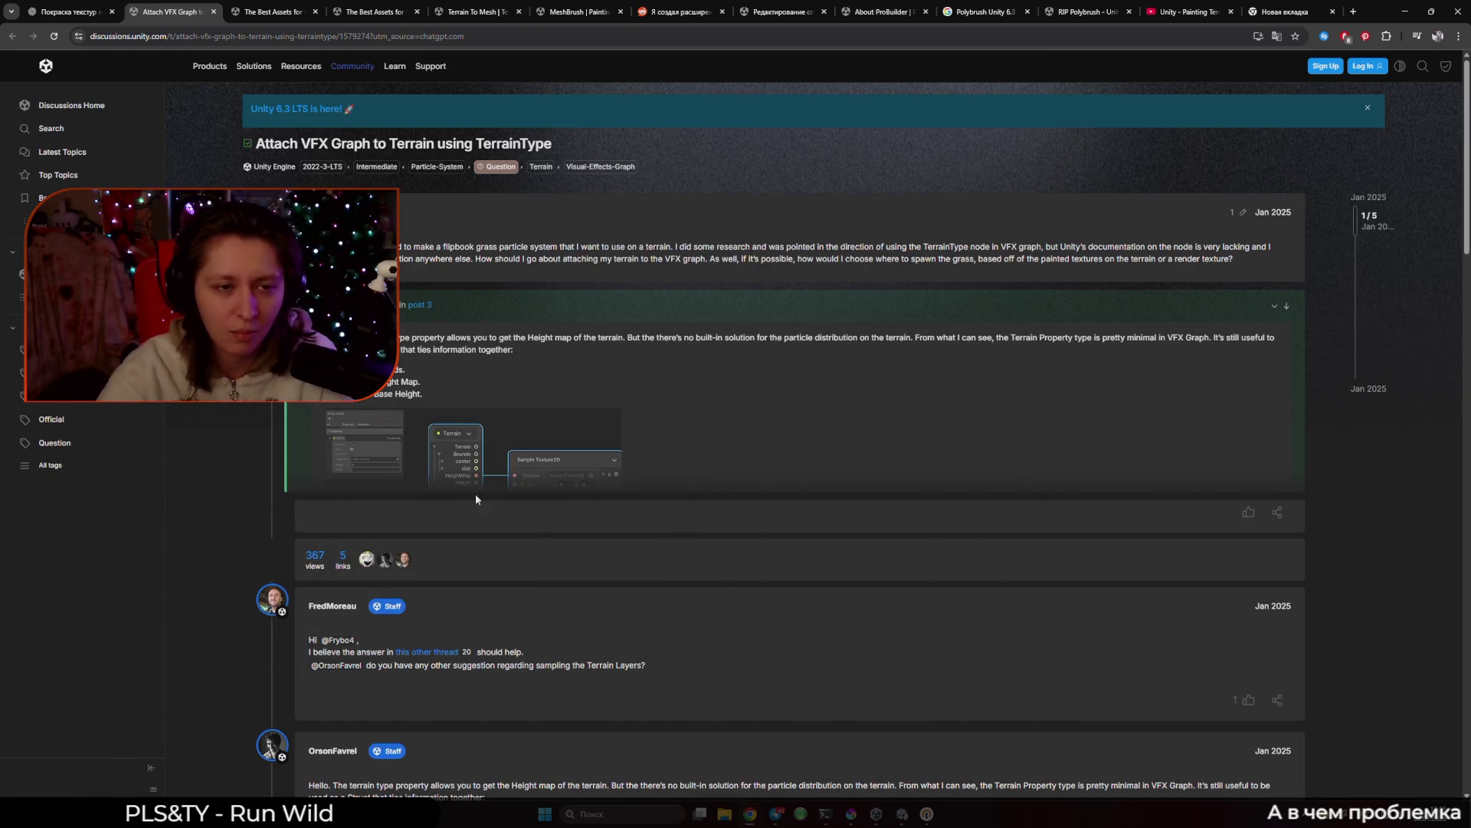
{"action": "scroll", "coordinate": [220, 427], "scroll_direction": "down", "scroll_amount": 2}
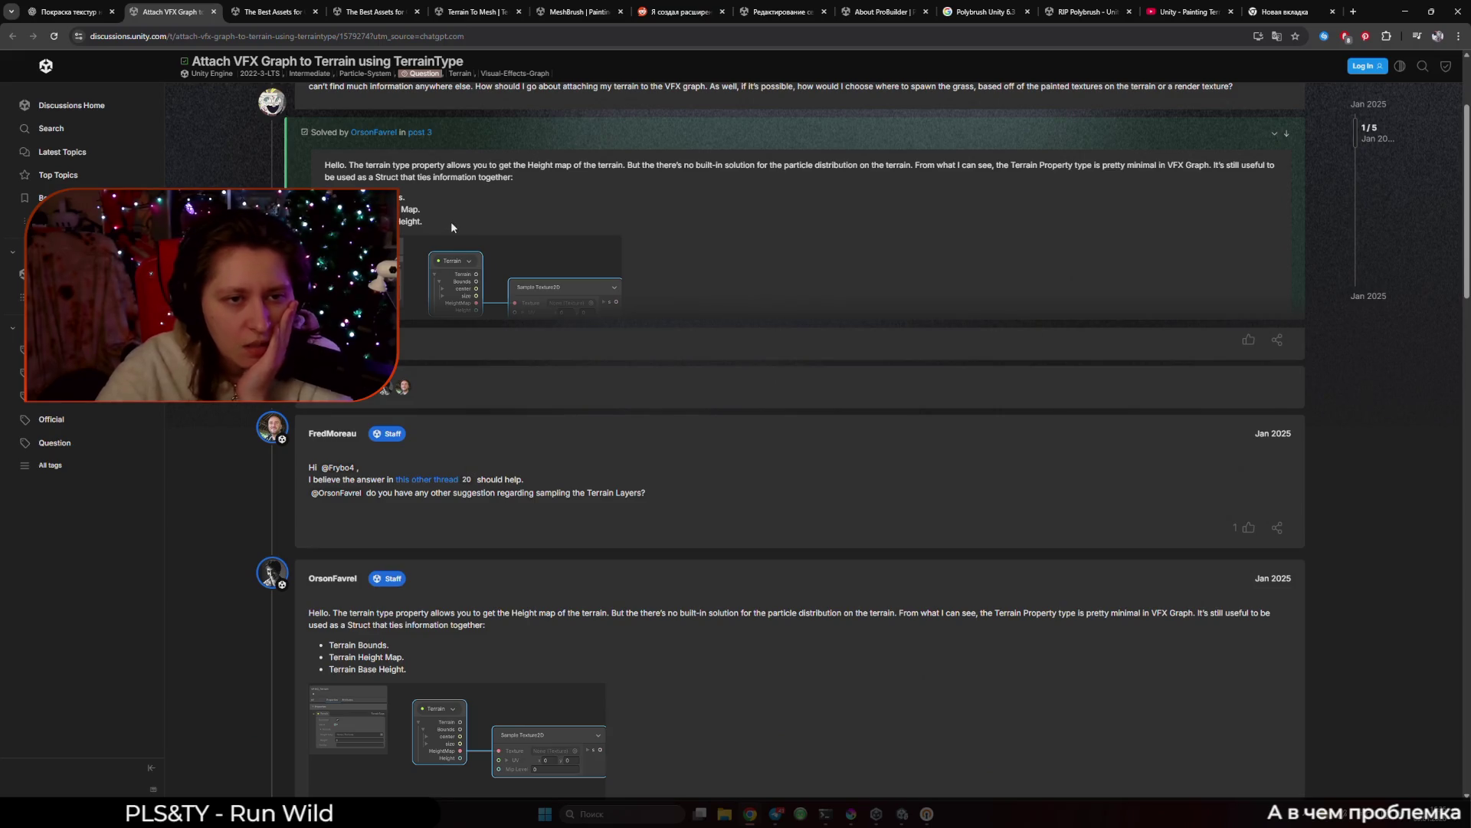
{"action": "left_click", "coordinate": [488, 240]}
{"action": "left_click", "coordinate": [670, 585]}
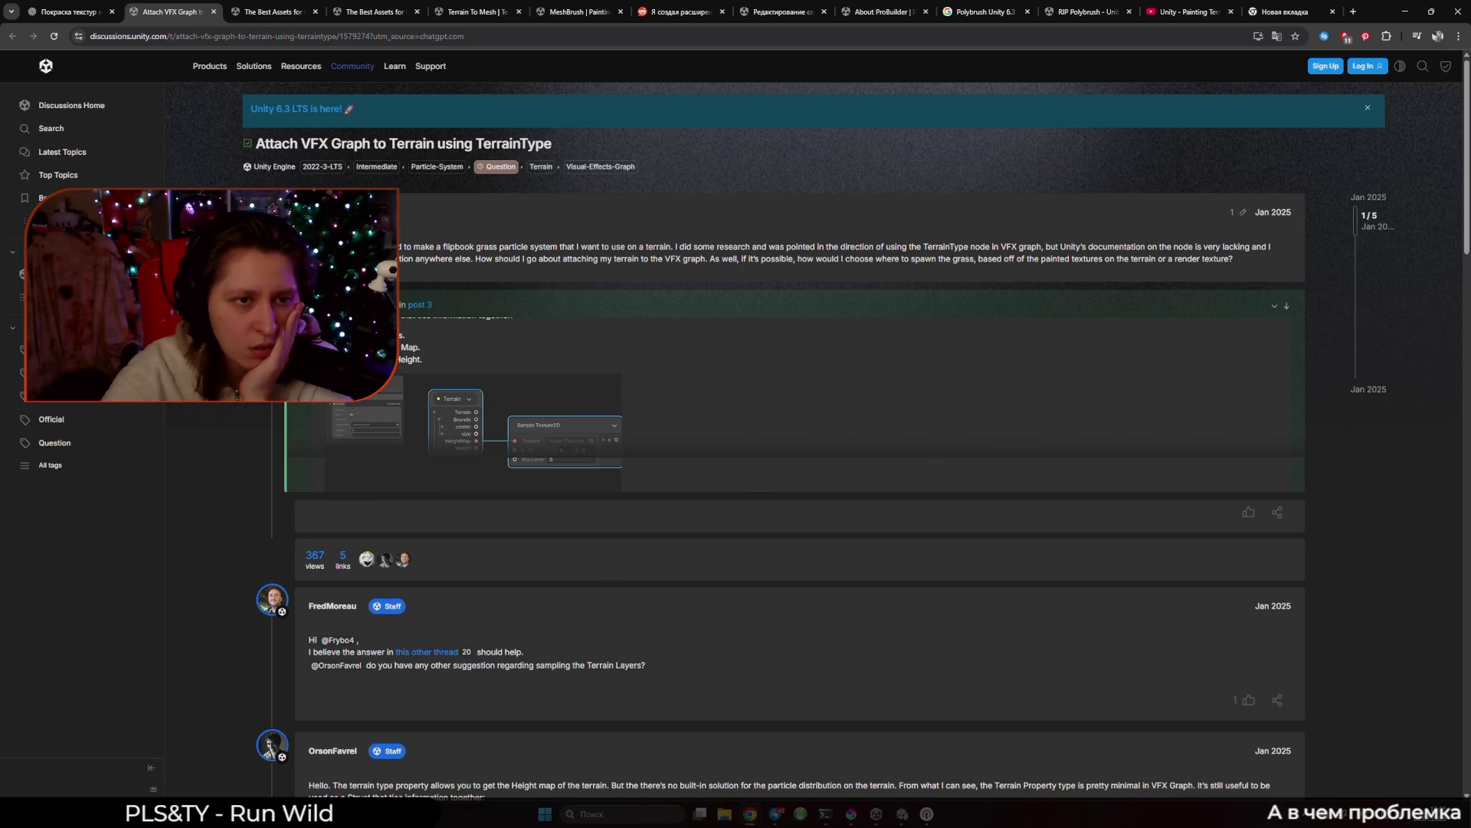
{"action": "right_click", "coordinate": [394, 268]}
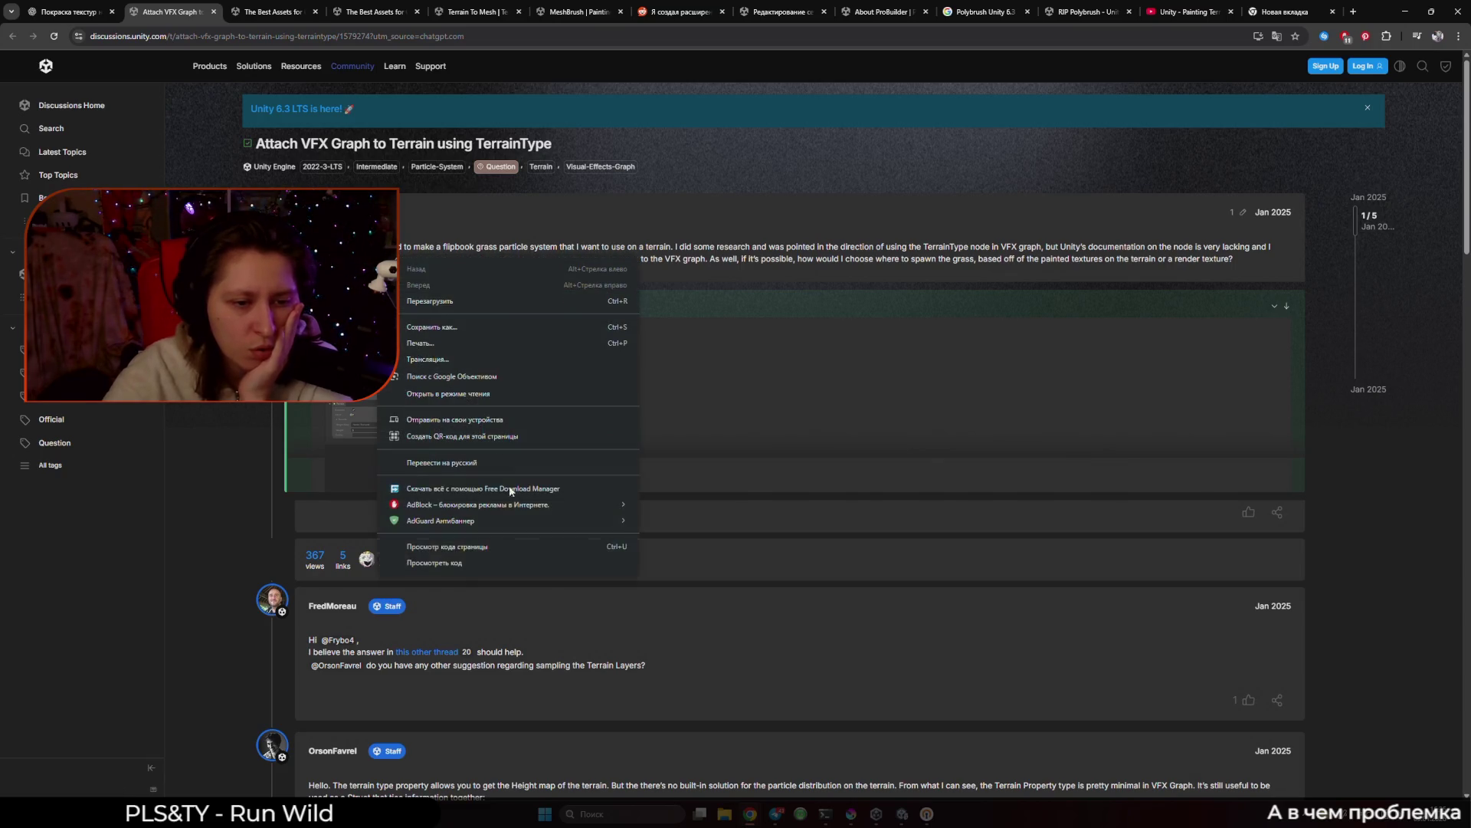
{"action": "left_click", "coordinate": [447, 466]}
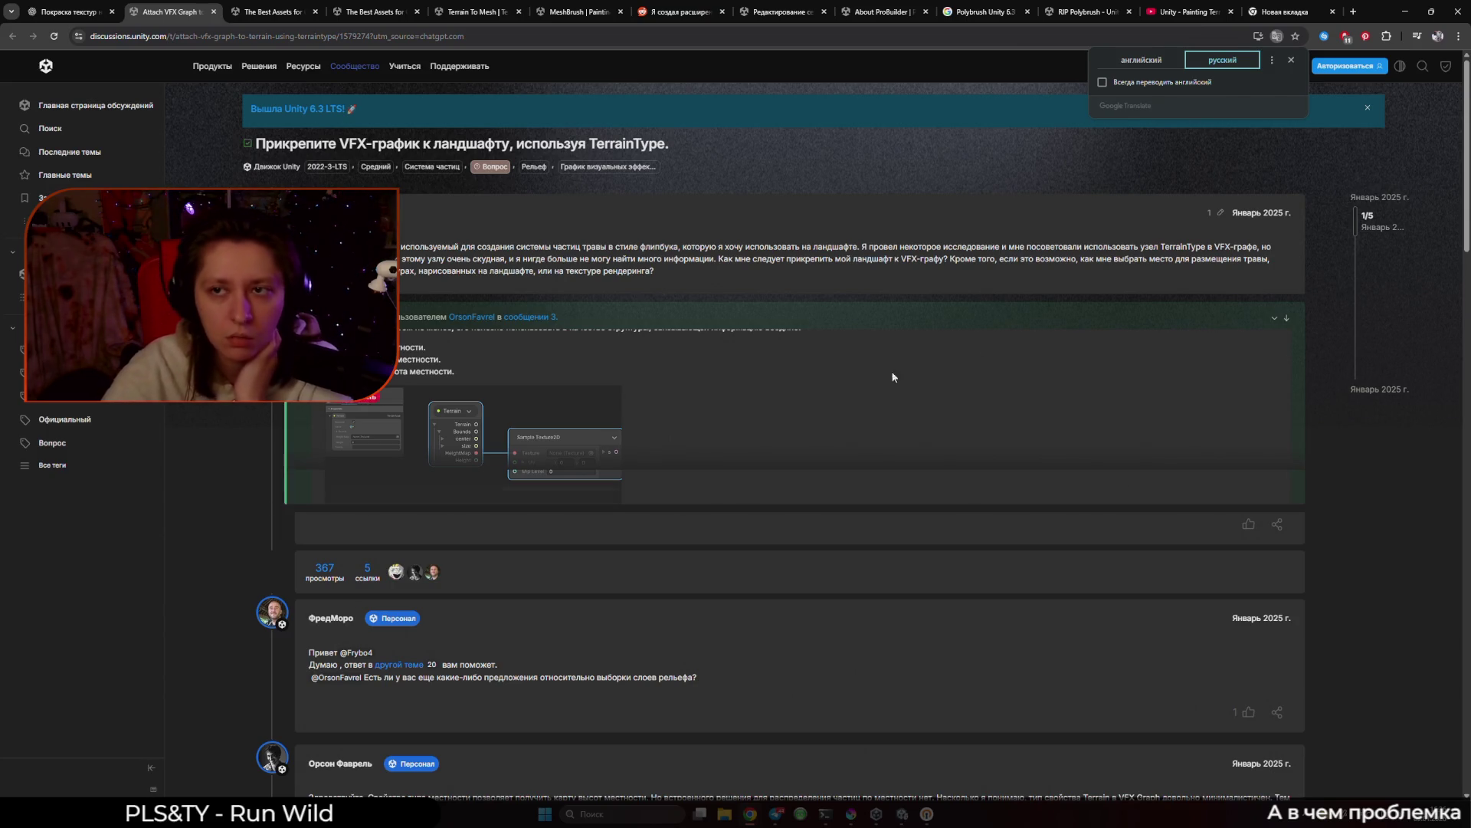
Google 'TerrainType VFX Graph' in a new tab and open the Visual Effect Graph 12.0.0 docs.
{"action": "left_click_drag", "start_coordinate": [1207, 246], "coordinate": [1163, 246]}
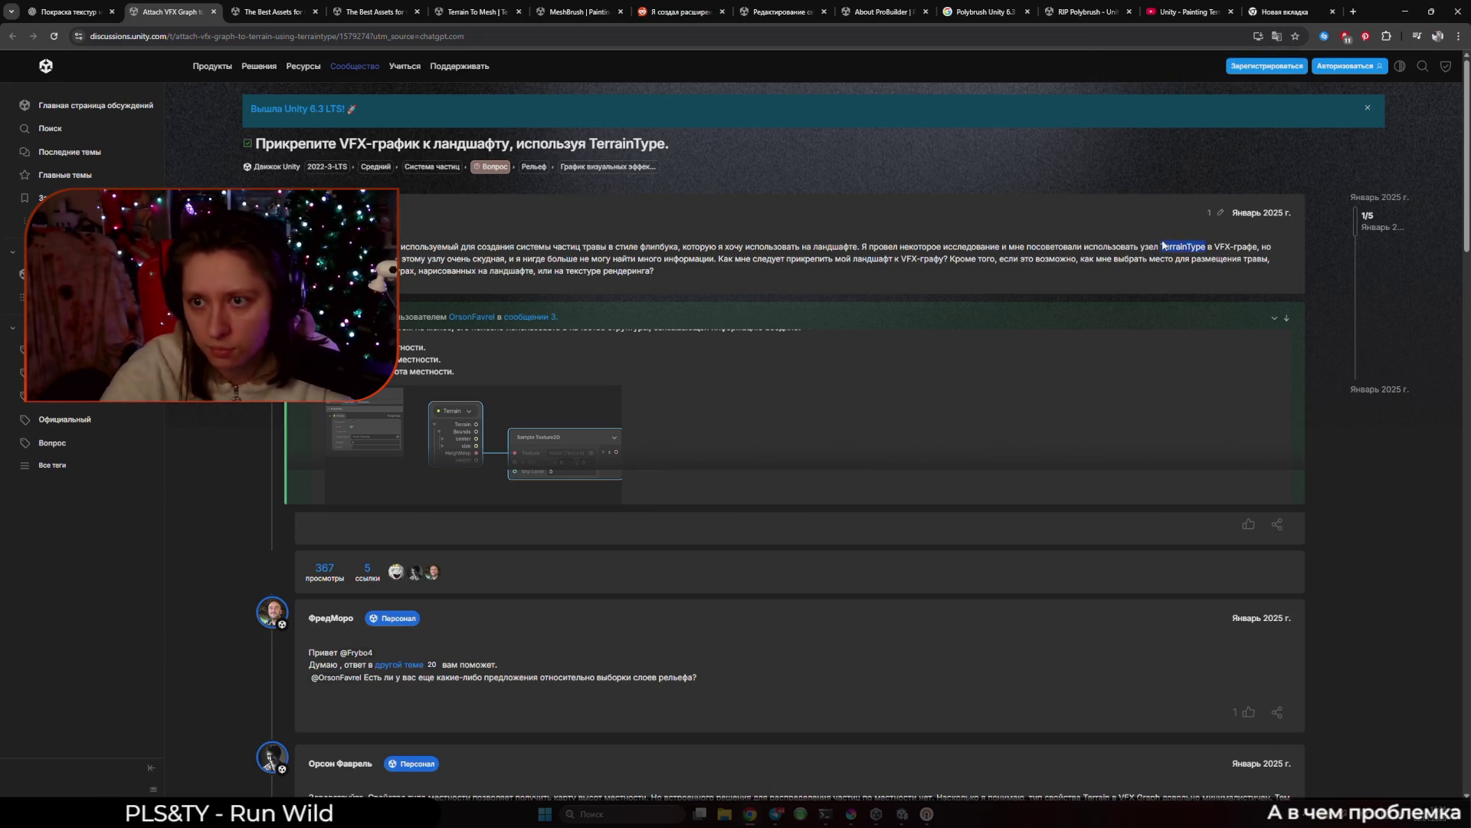
{"action": "key", "text": "ctrl+c"}
{"action": "left_click", "coordinate": [1284, 12]}
{"action": "key", "text": "ctrl+v"}
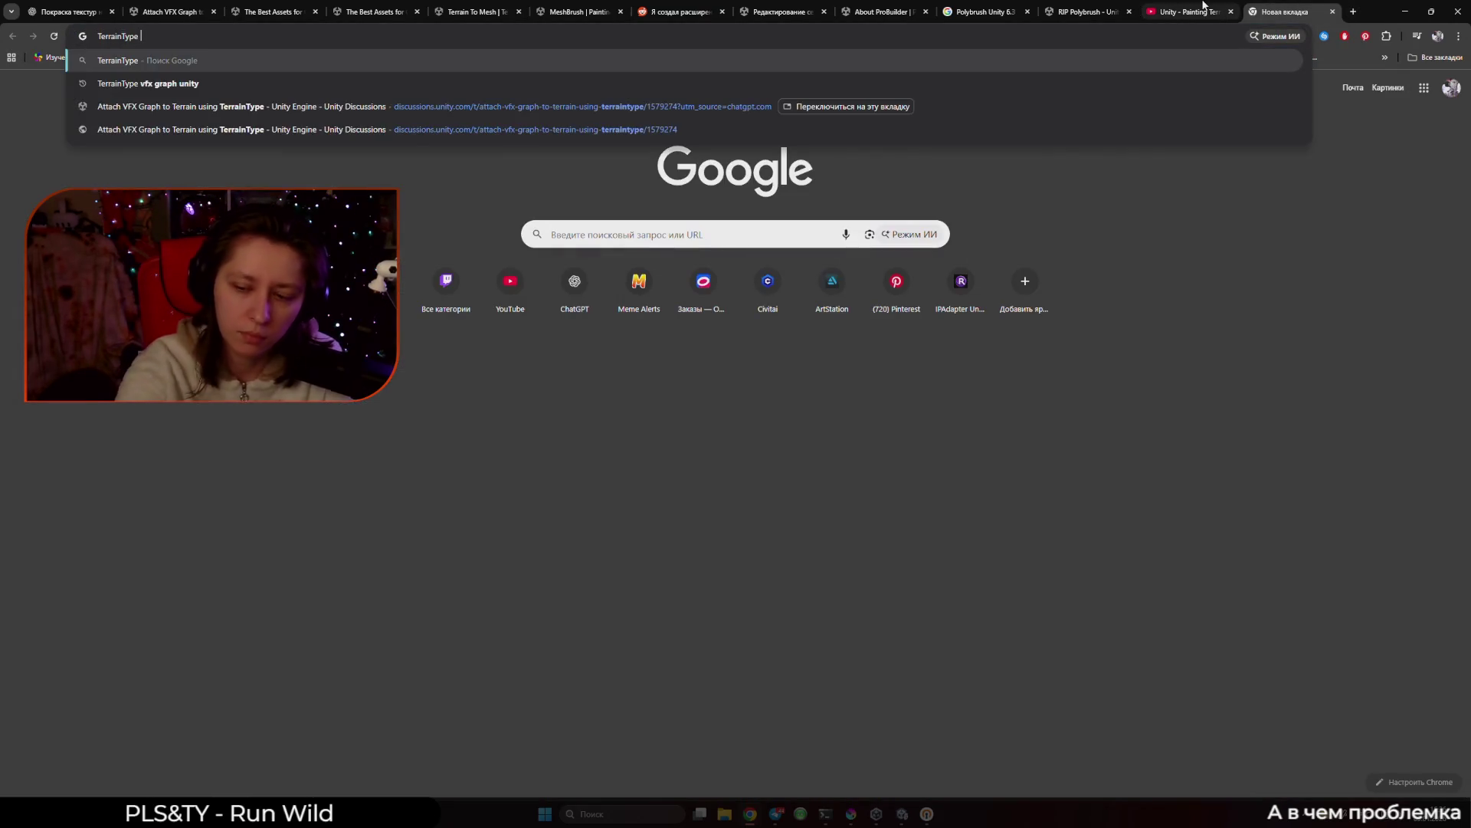
{"action": "type", "text": "VFX Graph"}
{"action": "key", "text": "Return"}
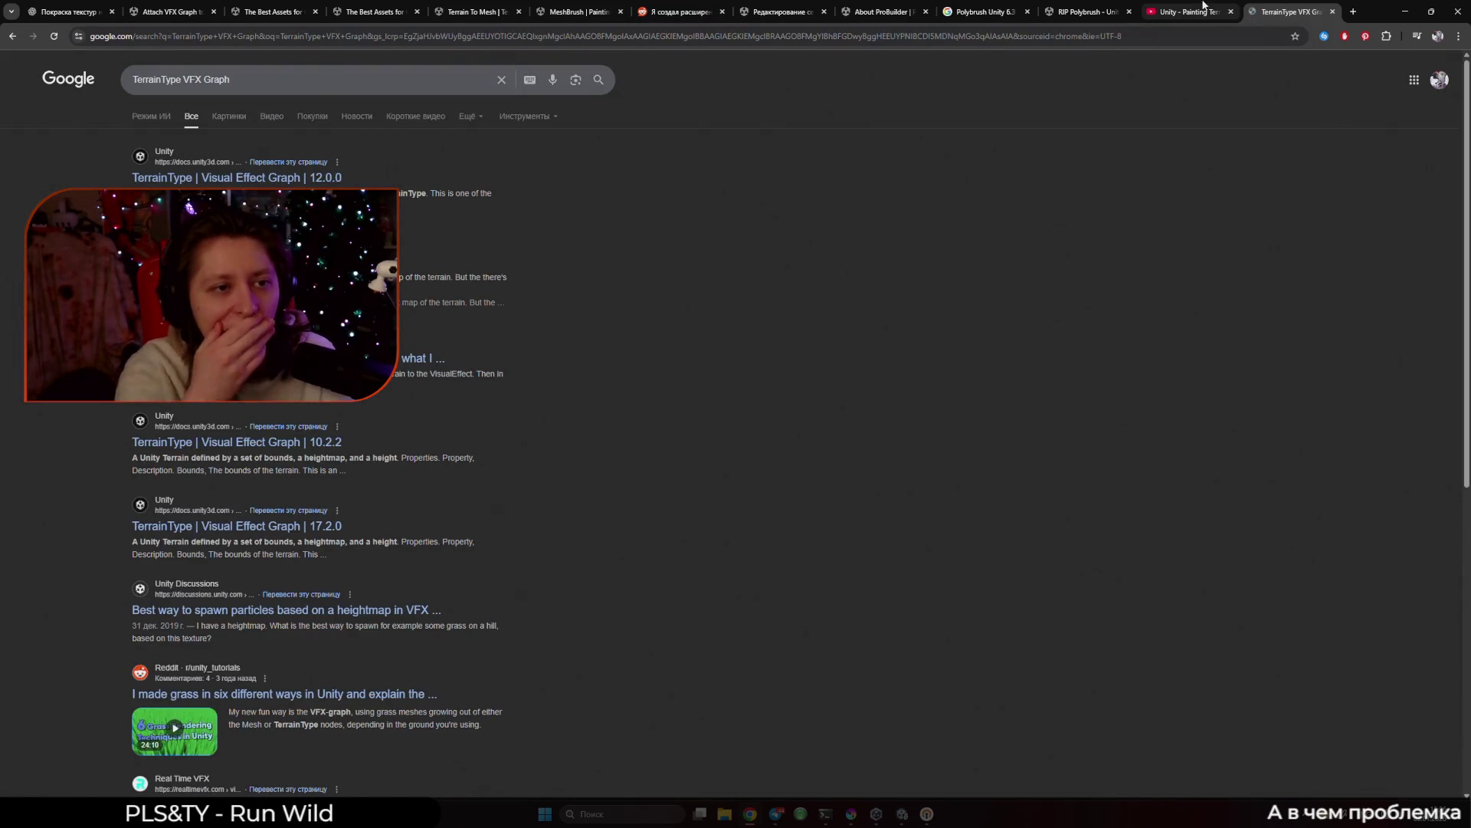
{"action": "left_click", "coordinate": [247, 178]}
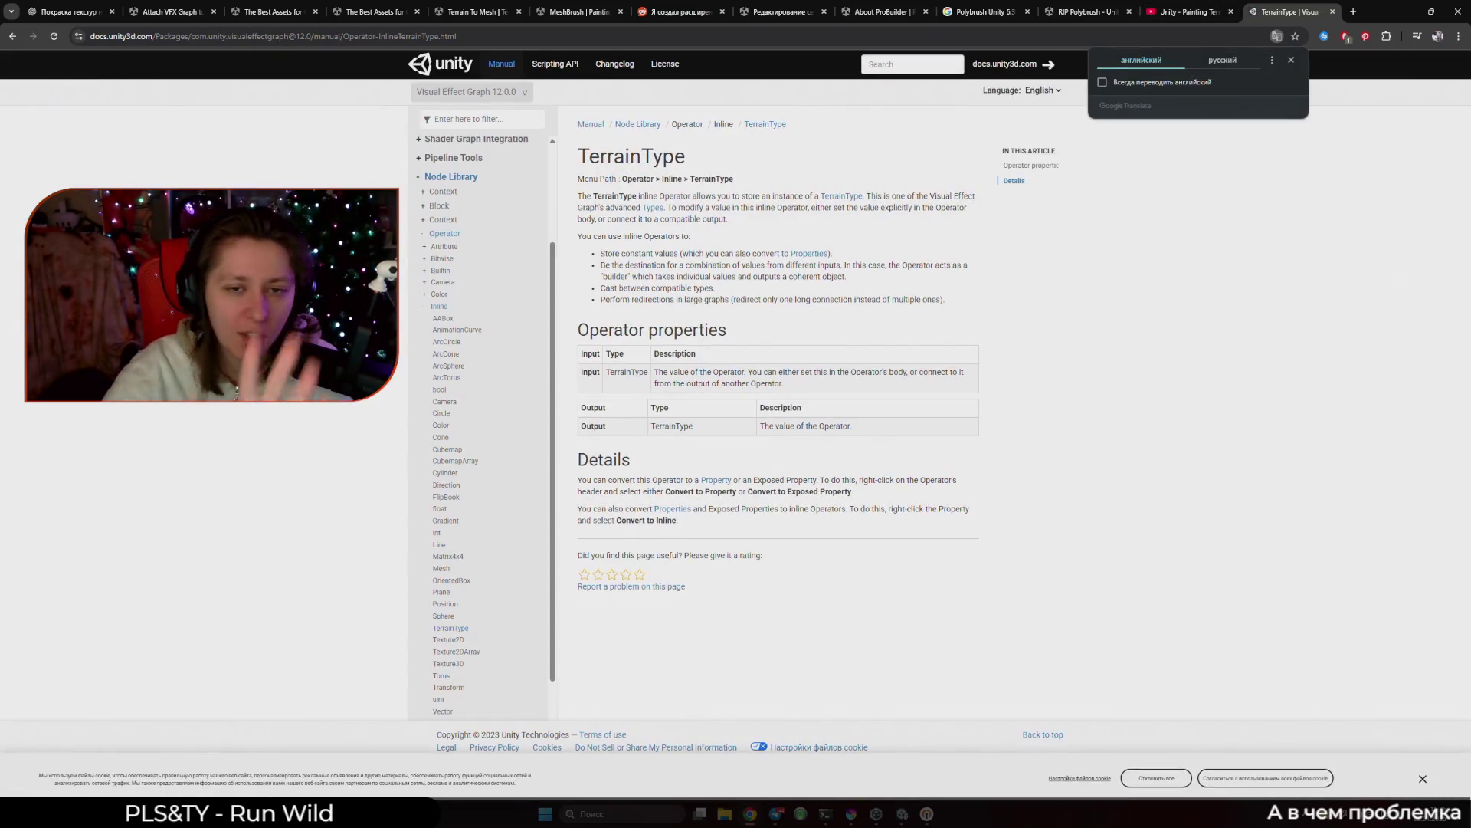
Translate the TerrainType docs page into Russian and read through it.
{"action": "left_click", "coordinate": [1223, 60]}
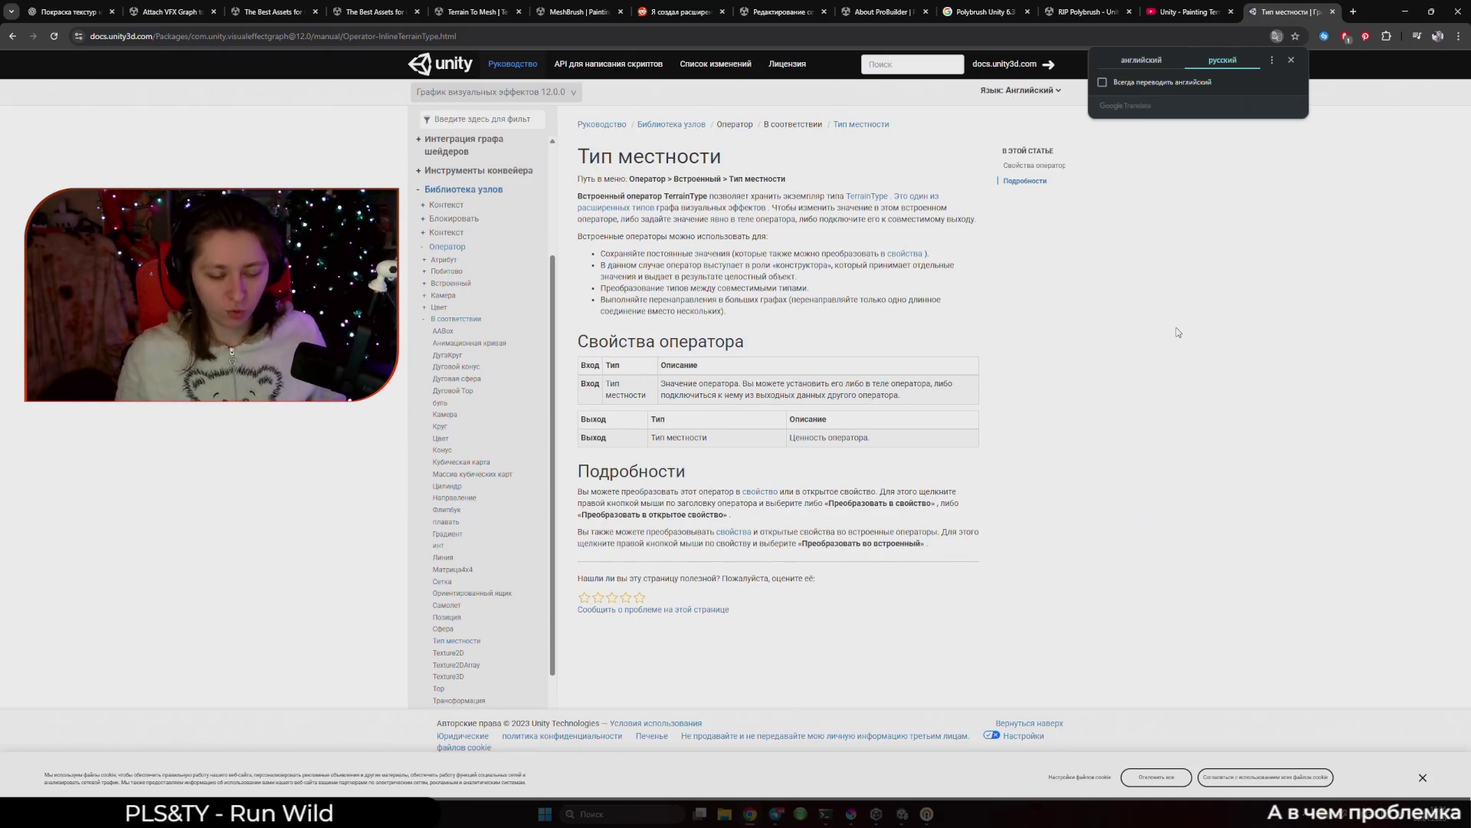
{"action": "left_click", "coordinate": [1141, 346]}
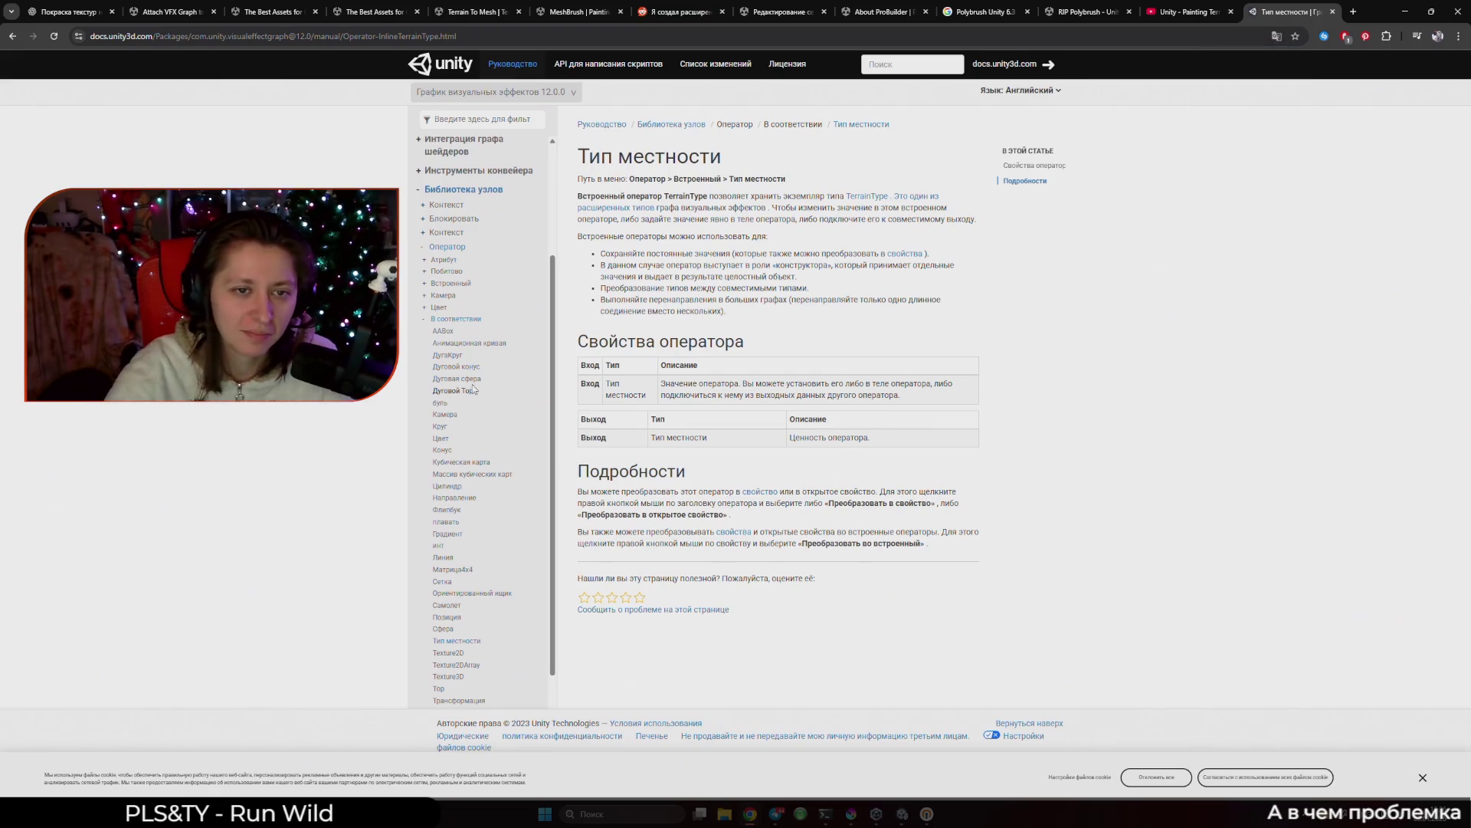
{"action": "scroll", "coordinate": [553, 370], "scroll_direction": "up", "scroll_amount": 3}
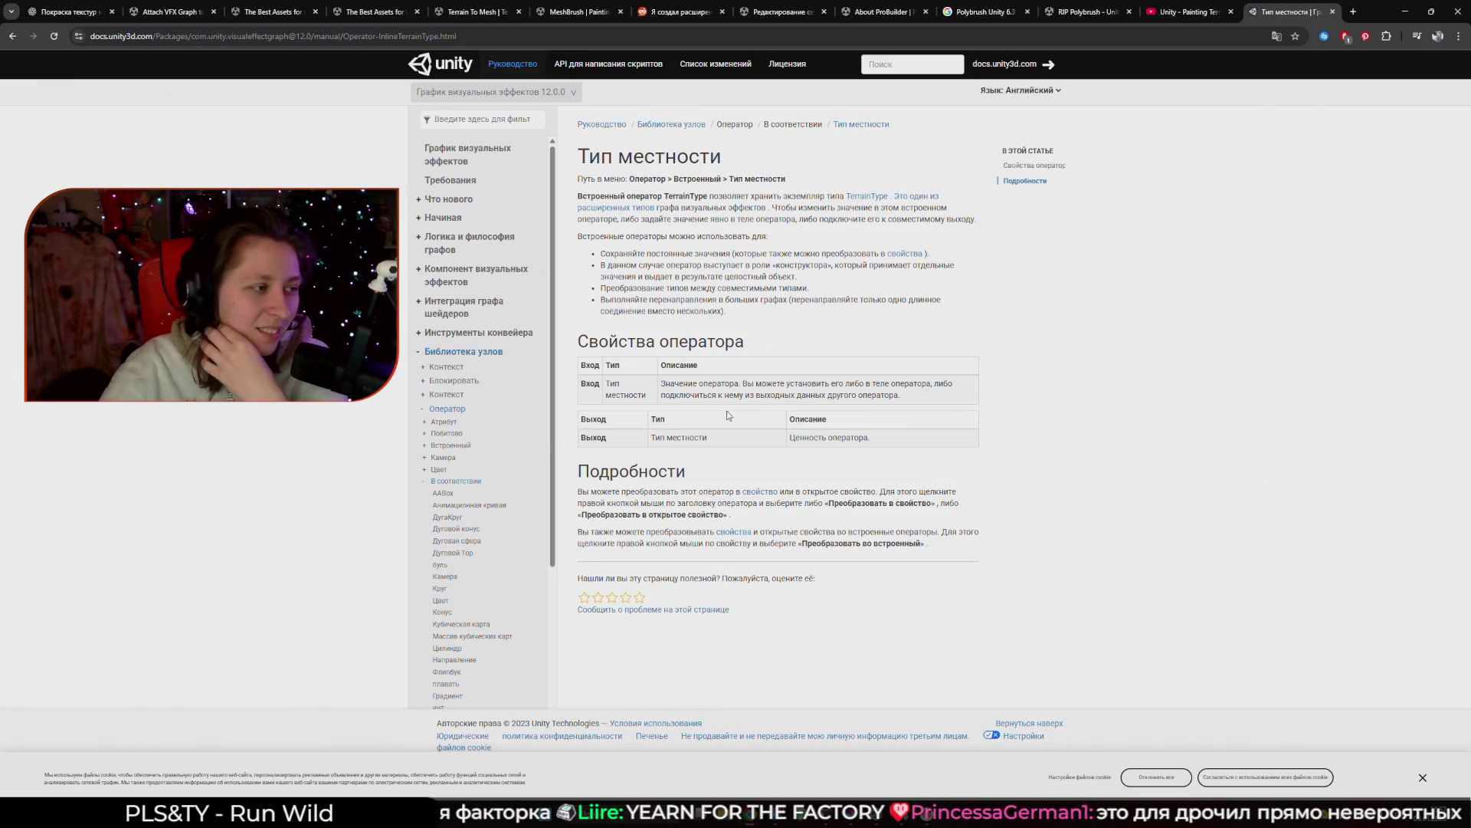
{"action": "right_click", "coordinate": [706, 277]}
{"action": "left_click", "coordinate": [1111, 484]}
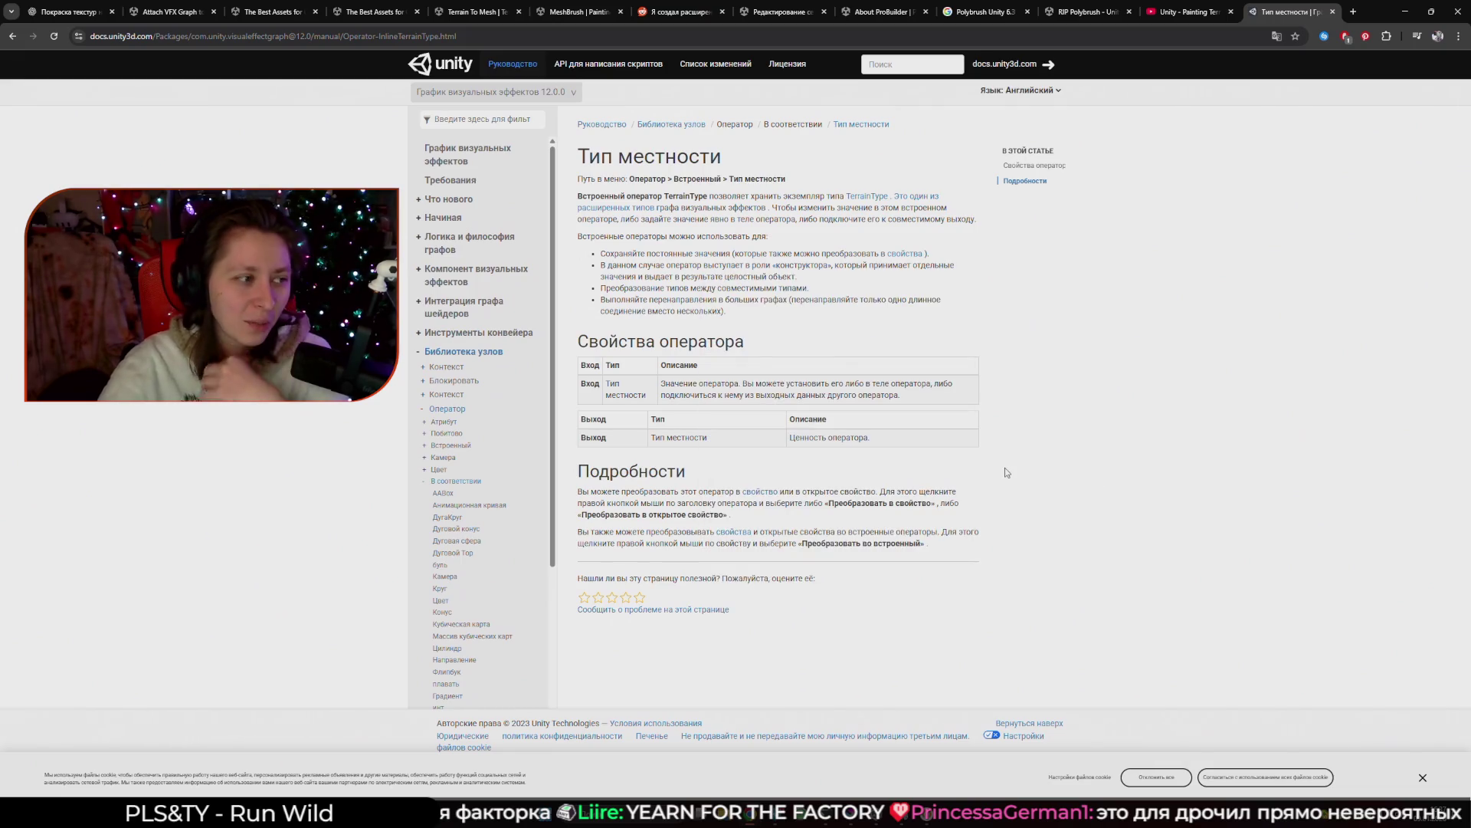
{"action": "left_click", "coordinate": [1307, 813]}
Open Factorio's page in the Steam library via a 'Facto' search, then return to the docs.
{"action": "left_click", "coordinate": [1307, 779]}
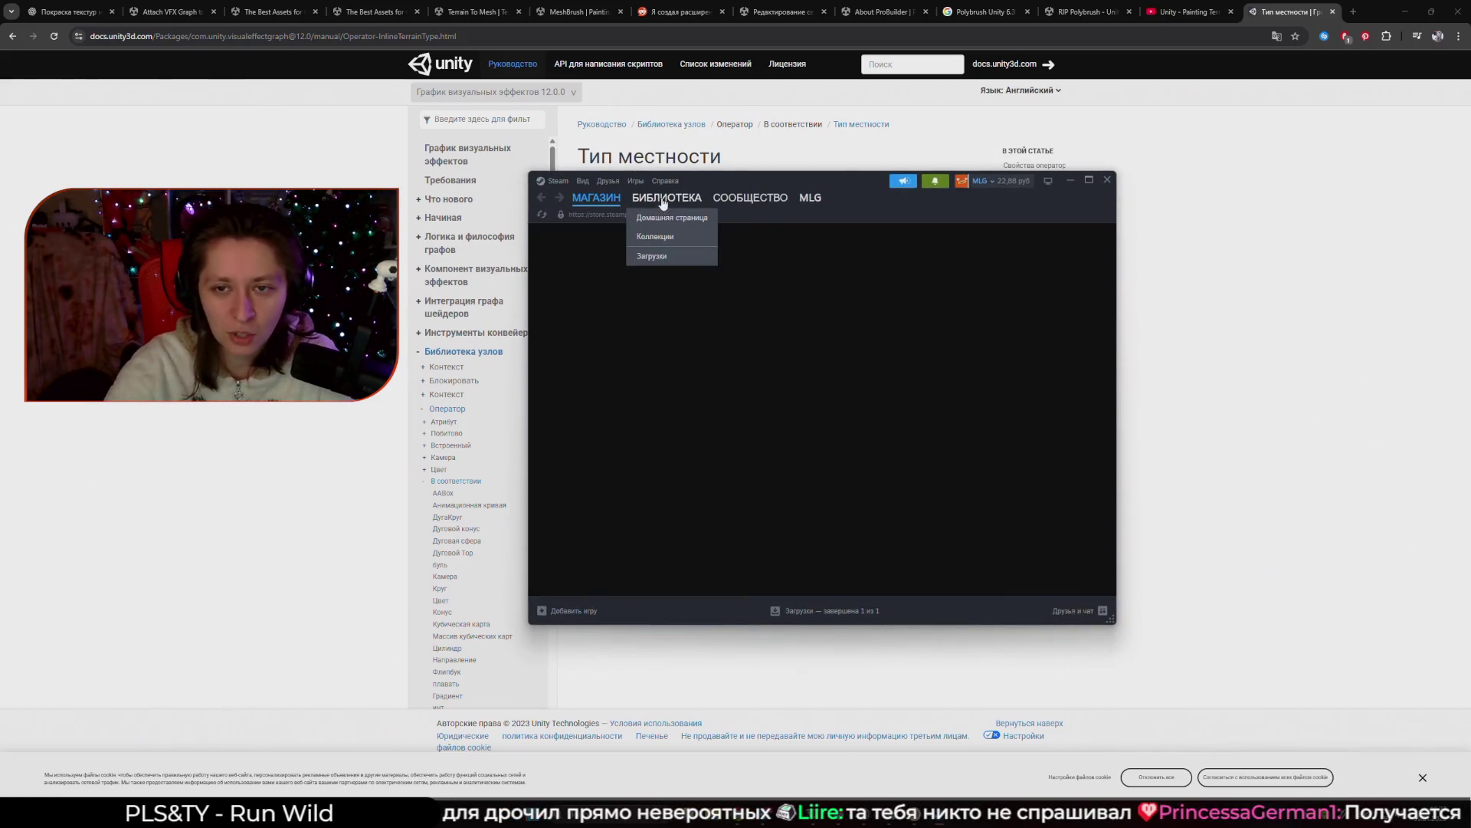
{"action": "left_click", "coordinate": [664, 201]}
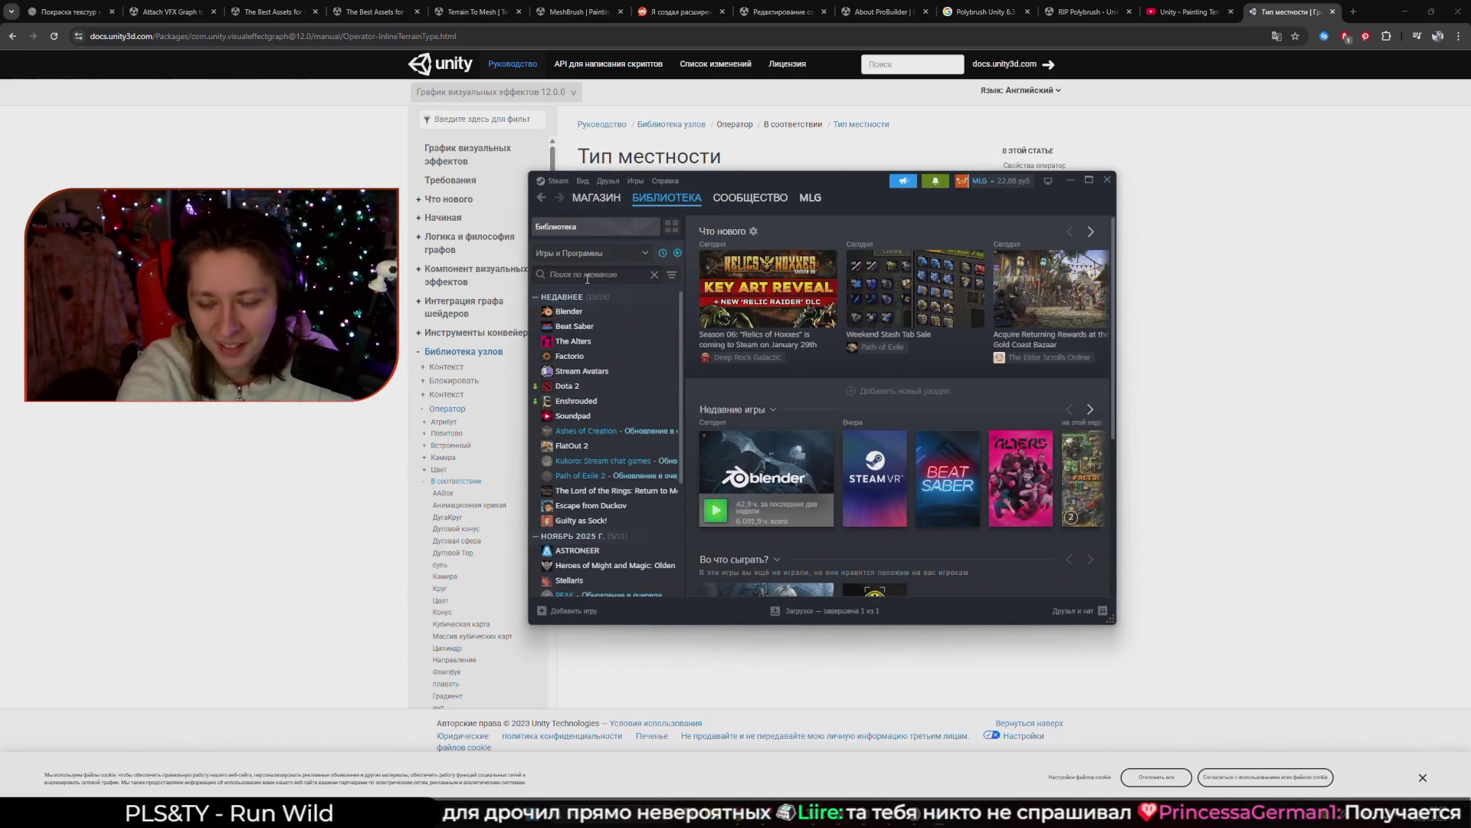
{"action": "type", "text": "Facto"}
{"action": "left_click", "coordinate": [571, 311]}
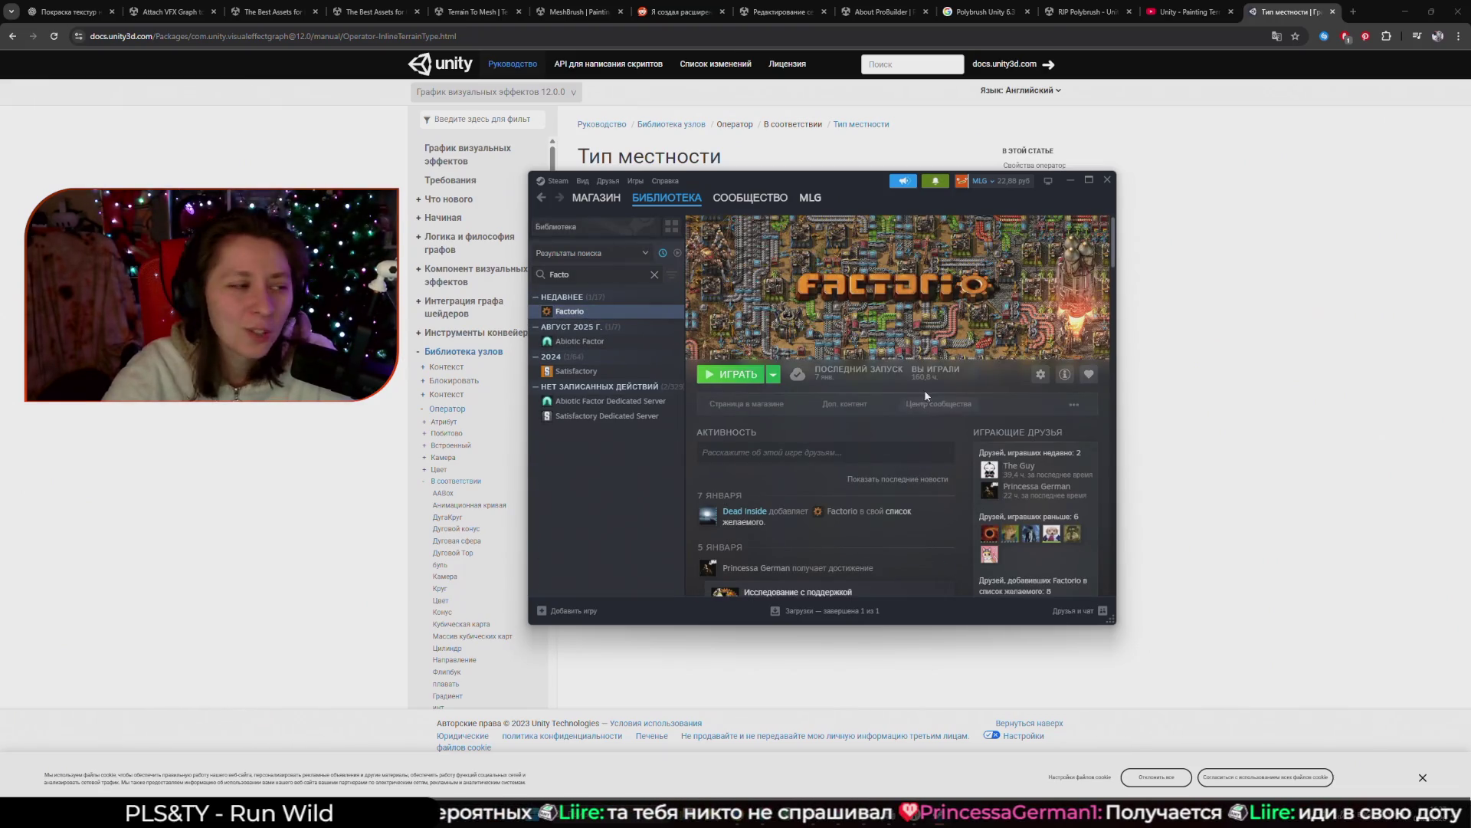
{"action": "key", "text": "alt+Tab"}
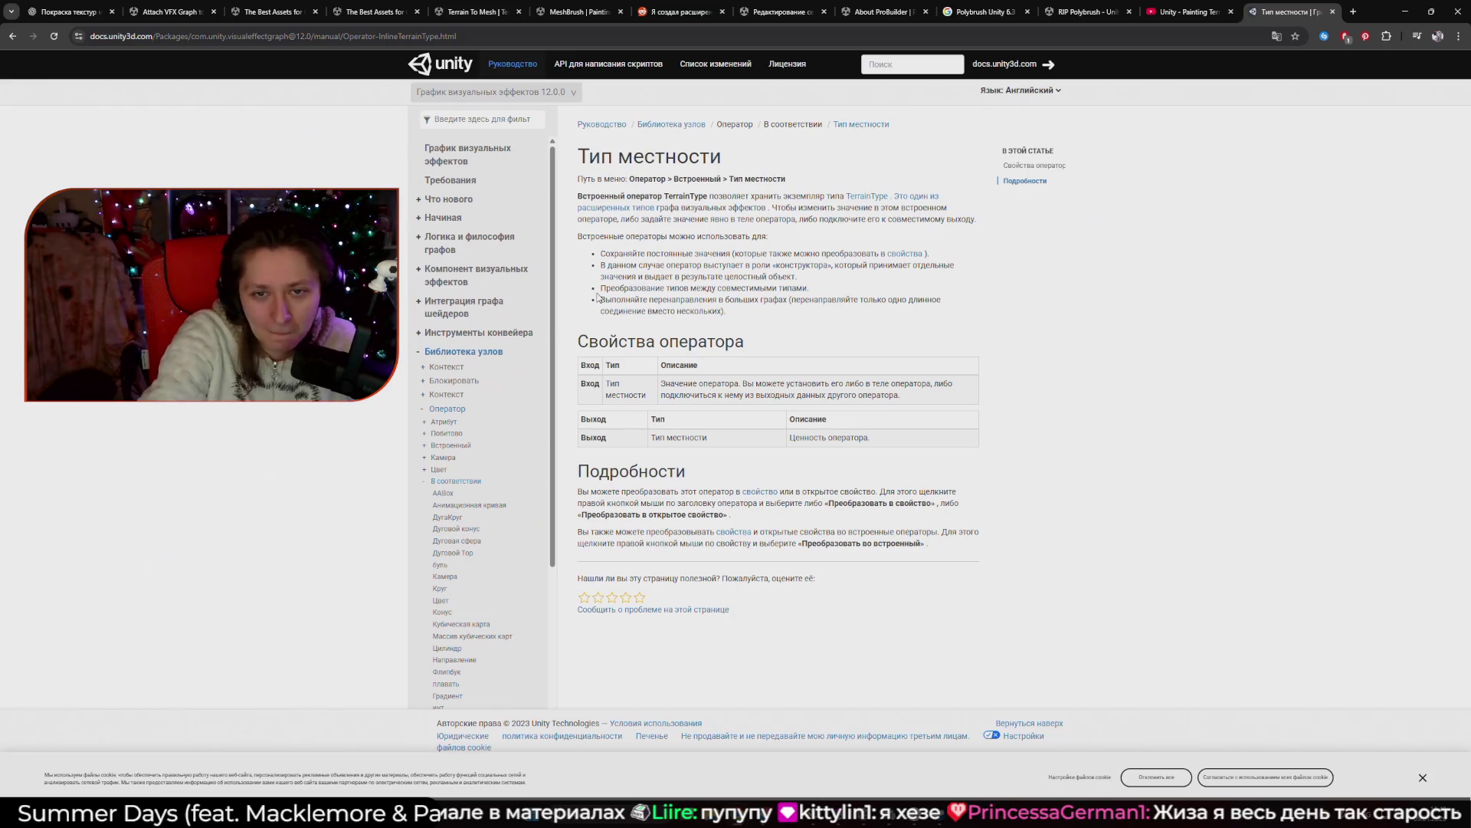
Restore the TerrainType docs page to English and return to the Unity grass project.
{"action": "left_click", "coordinate": [1276, 37]}
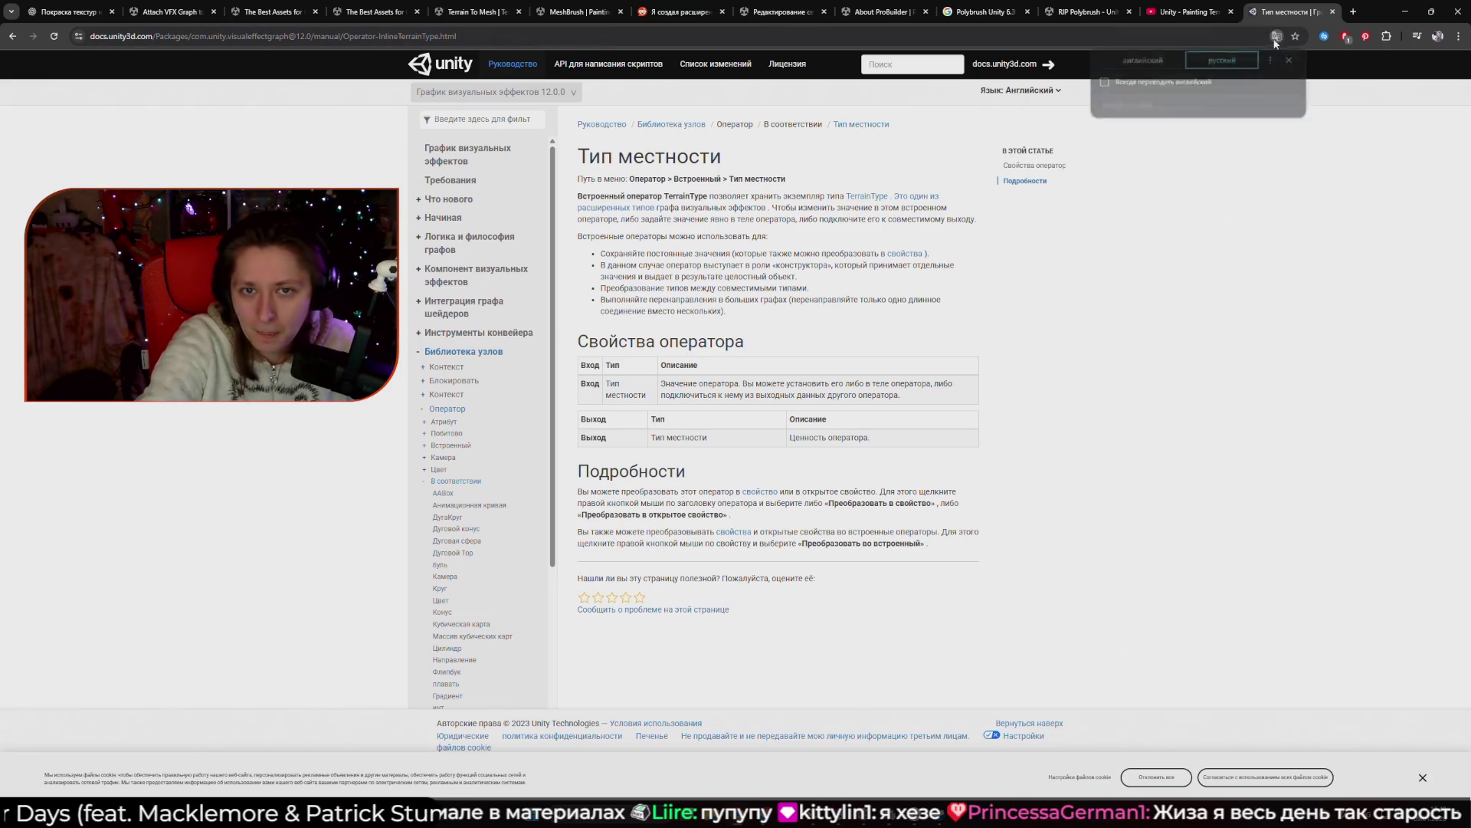
{"action": "left_click", "coordinate": [1140, 61]}
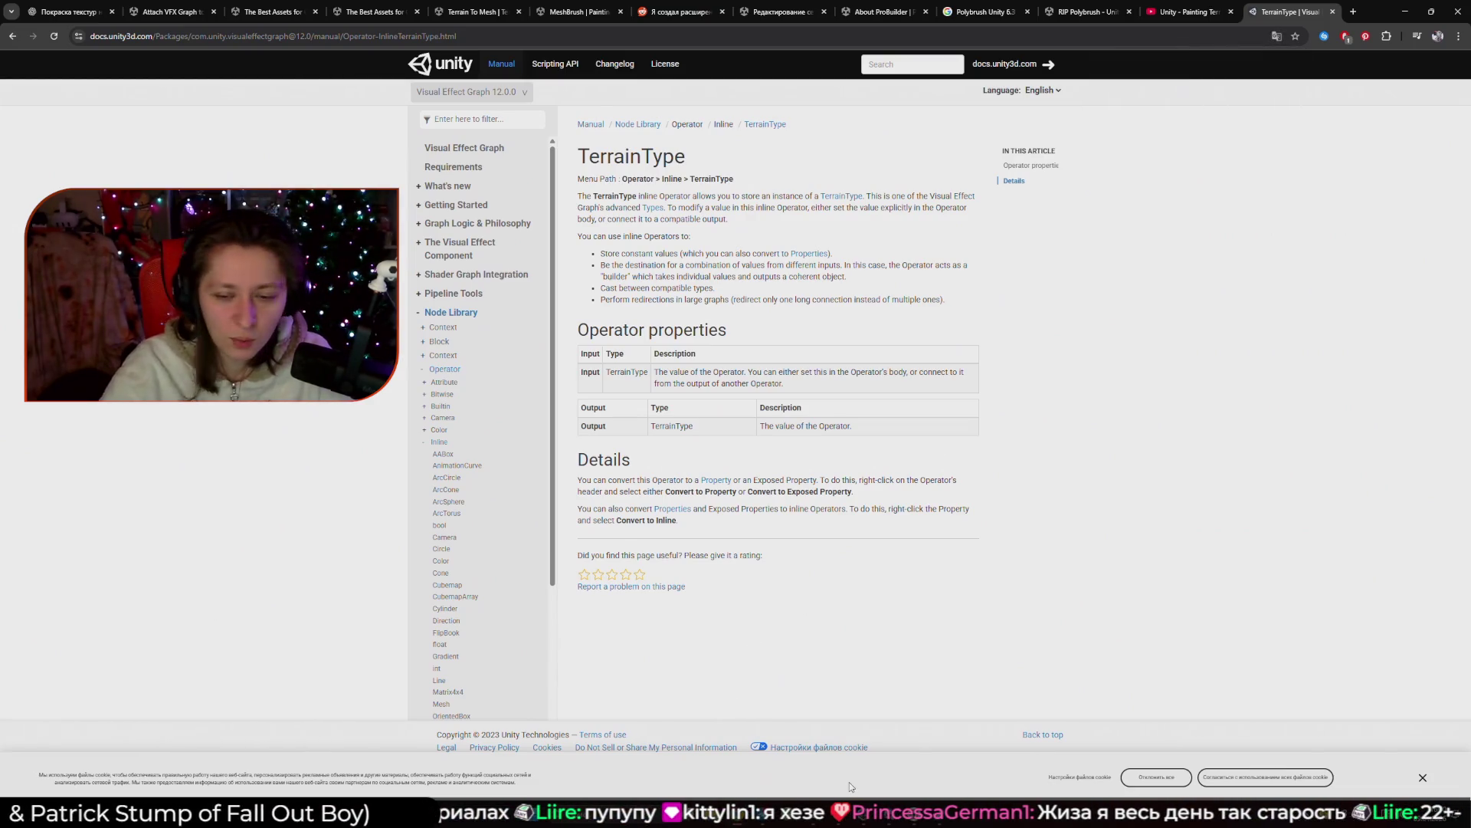
{"action": "mouse_move", "coordinate": [880, 823]}
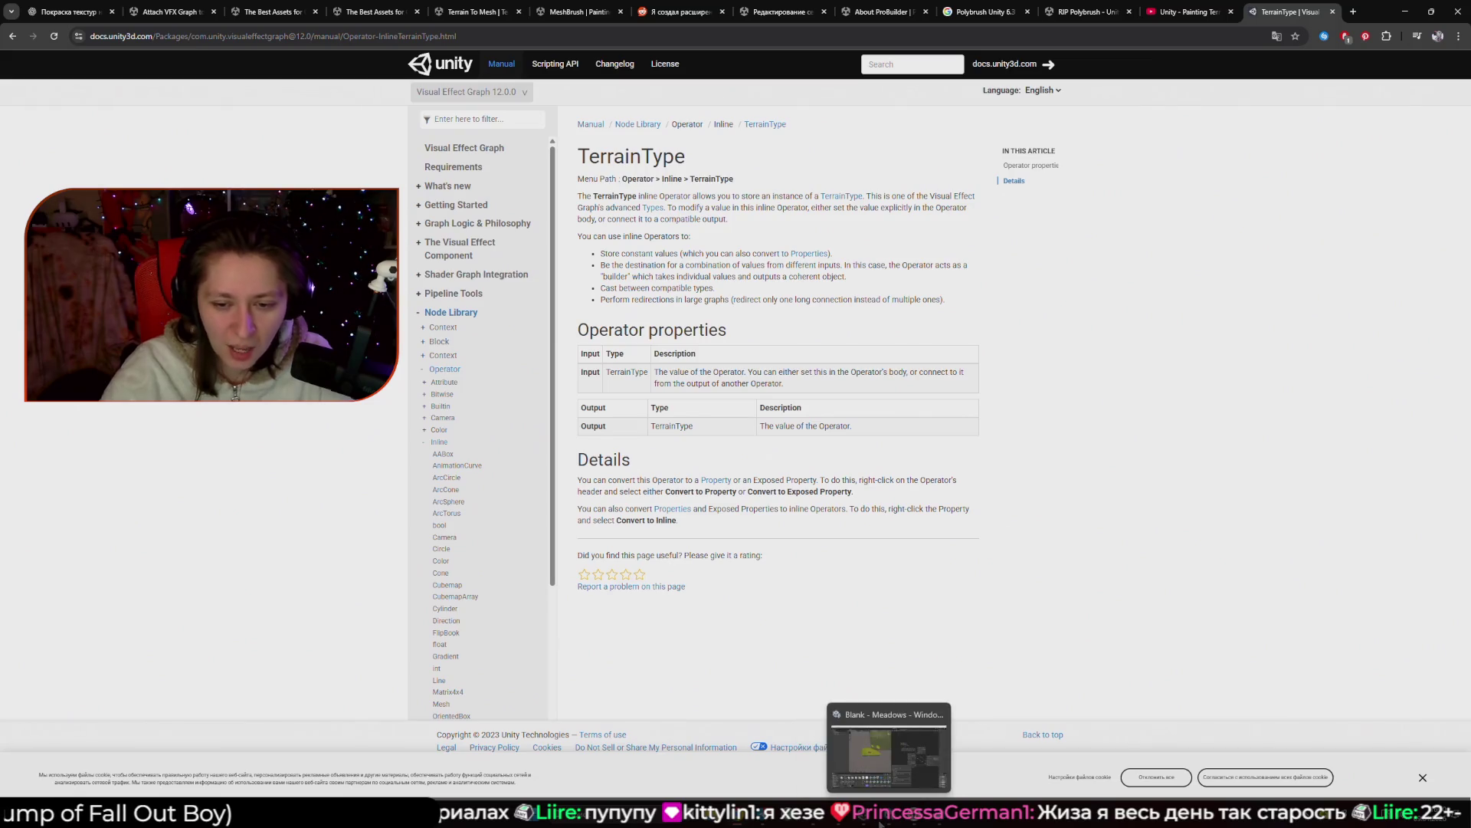
{"action": "left_click", "coordinate": [888, 752]}
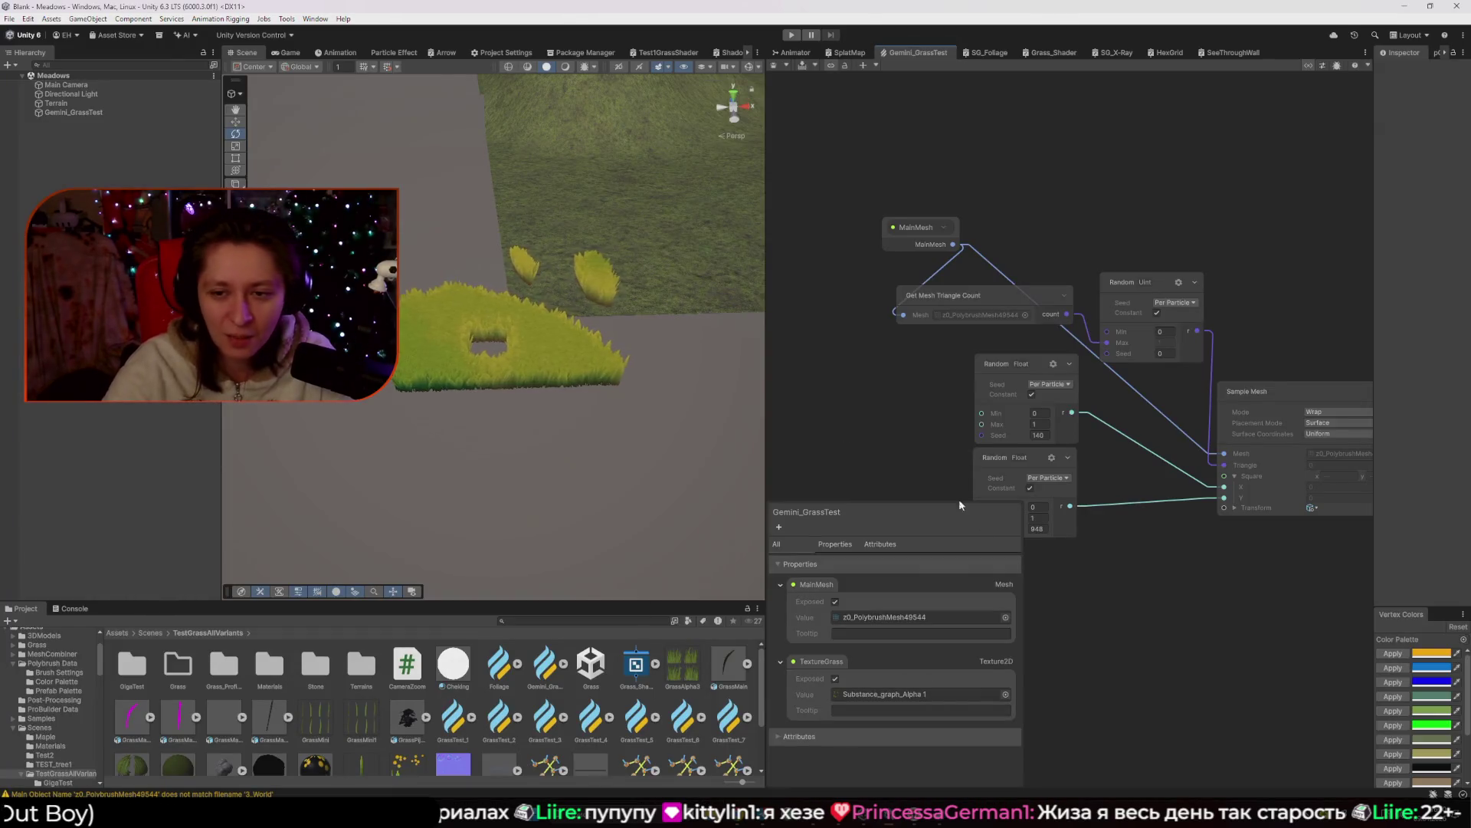
Add a TerrainType operator to the Gemini_GrassTest graph and centre it.
{"action": "key", "text": "space"}
{"action": "type", "text": "Terrain"}
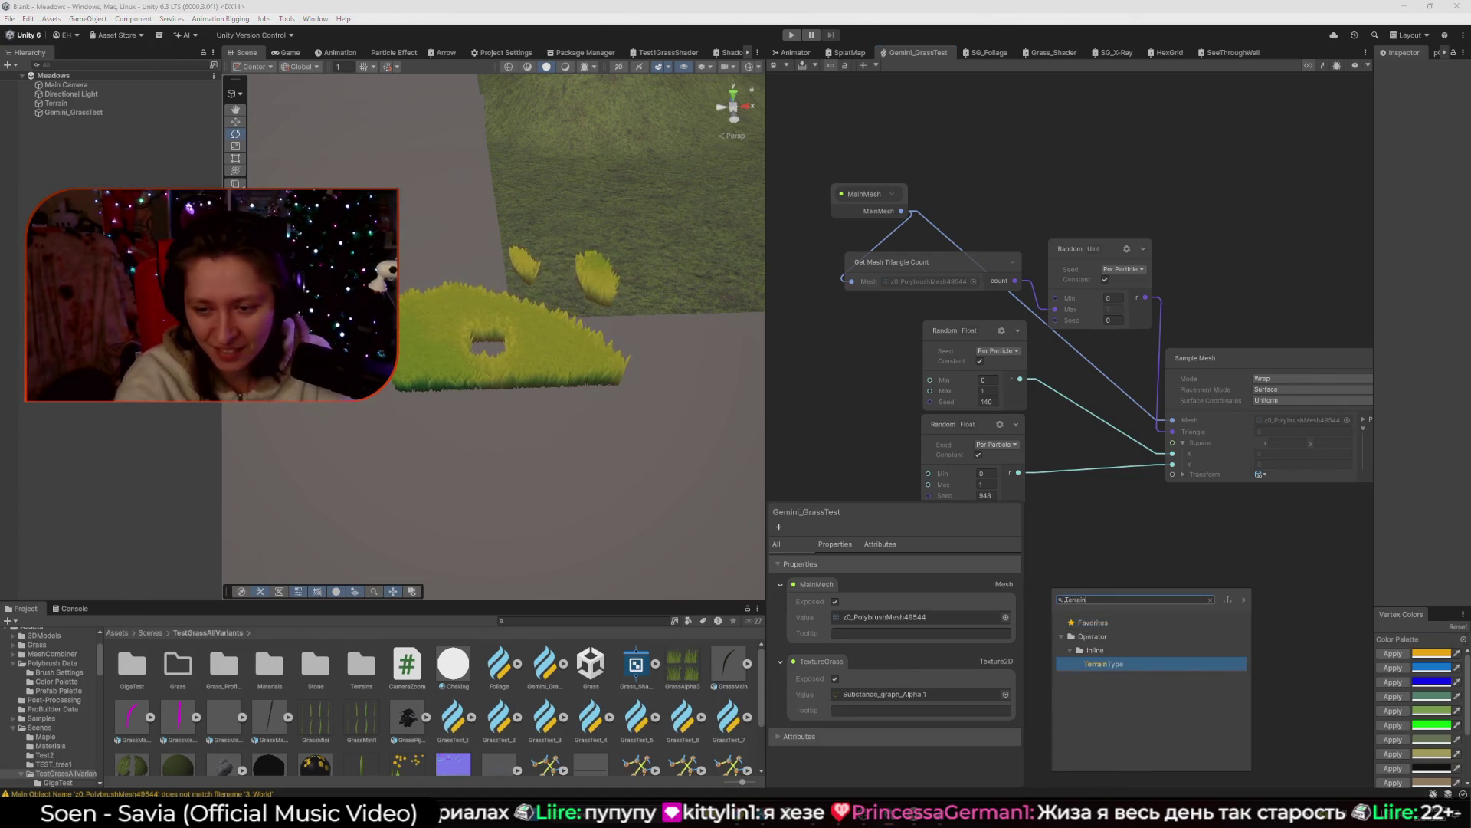
{"action": "key", "text": "Return"}
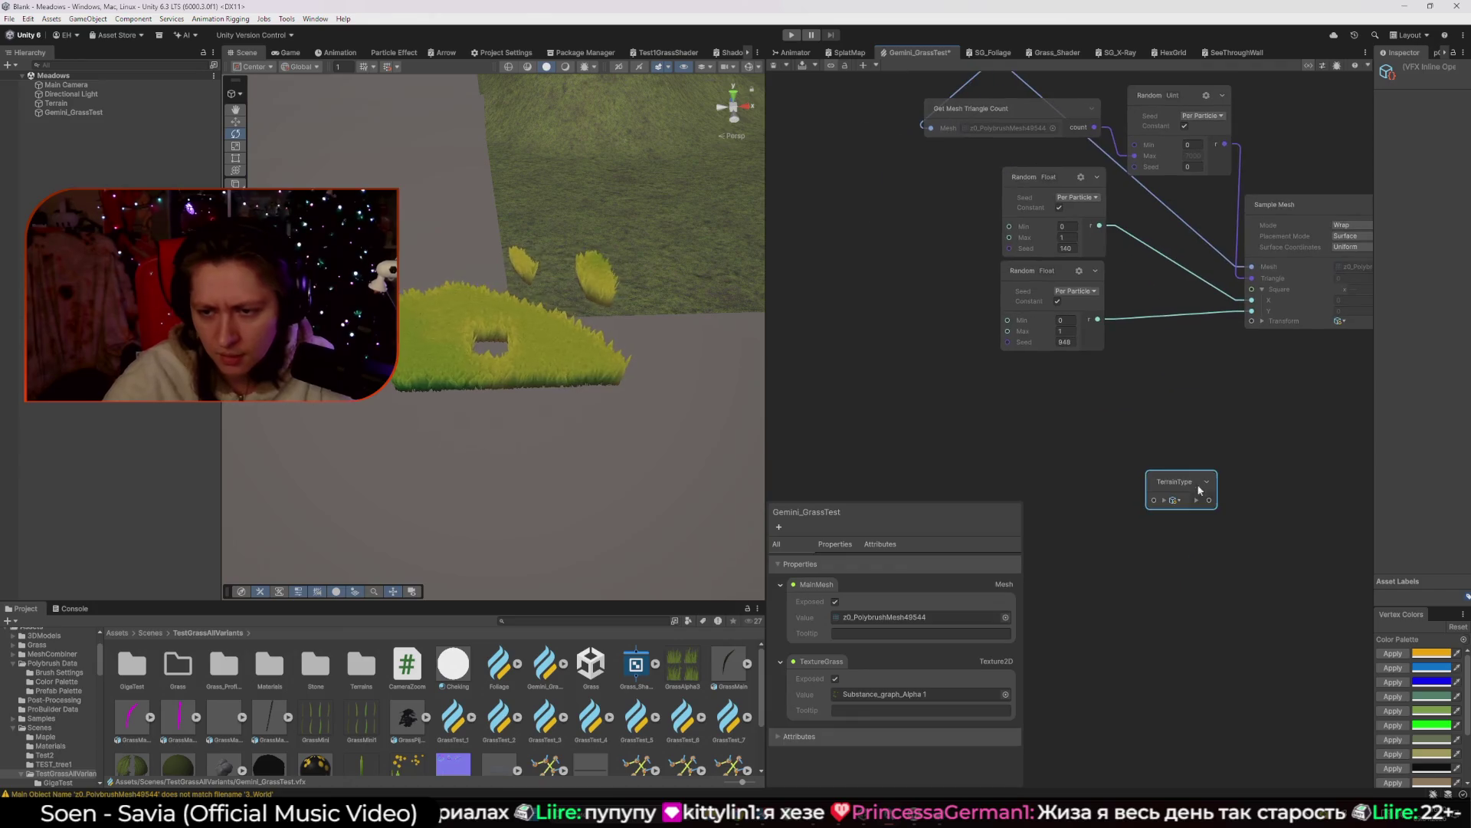
{"action": "scroll", "coordinate": [1159, 394], "scroll_direction": "up", "scroll_amount": 1}
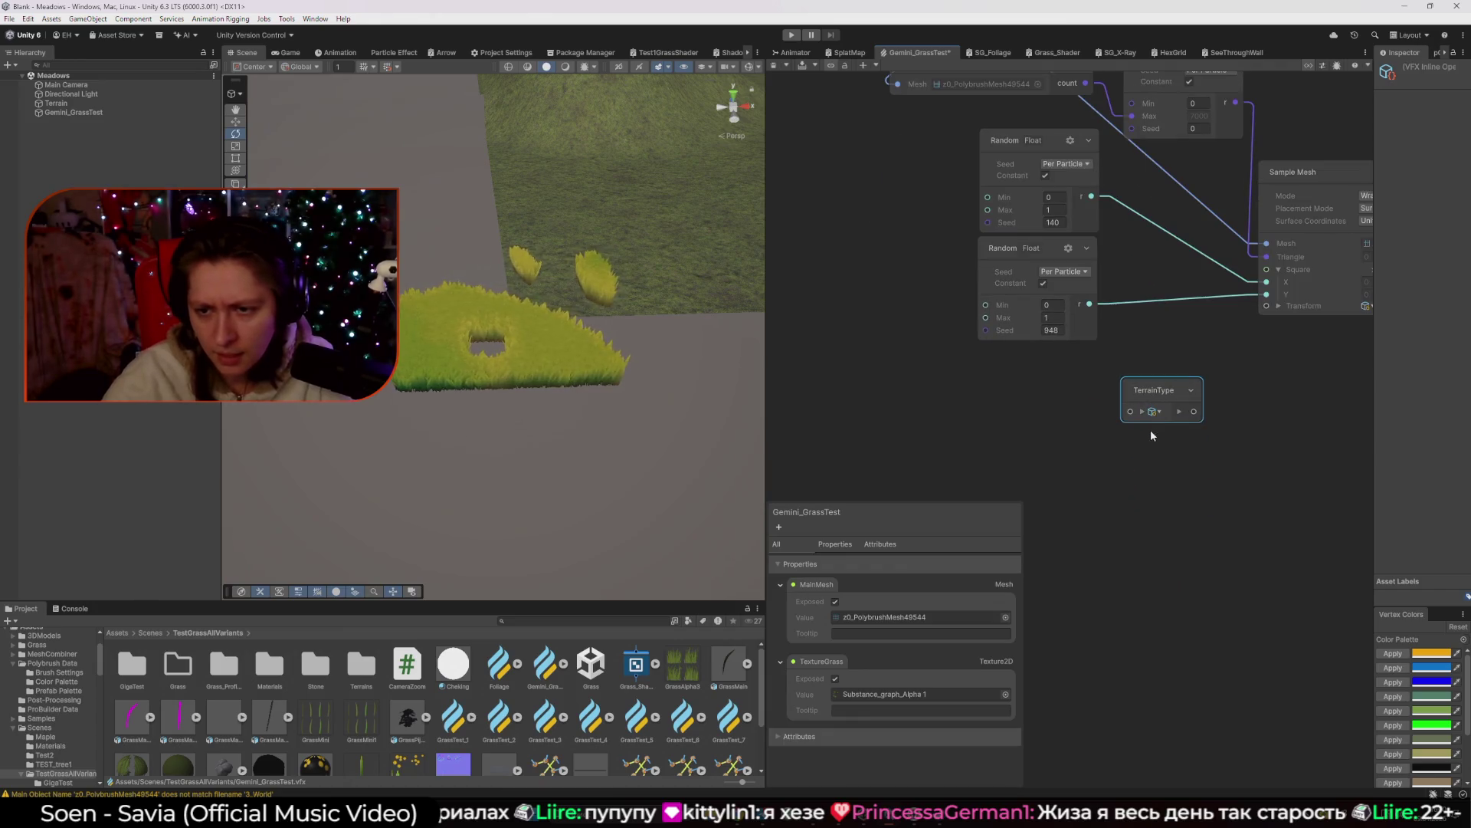
{"action": "left_click", "coordinate": [1034, 461]}
{"action": "left_click_drag", "start_coordinate": [1138, 490], "coordinate": [987, 455]}
Zoom in and expand TerrainType to show its Bounds, Height Map and Height inputs.
{"action": "scroll", "coordinate": [987, 456], "scroll_direction": "up", "scroll_amount": 1}
{"action": "scroll", "coordinate": [988, 461], "scroll_direction": "up", "scroll_amount": 1}
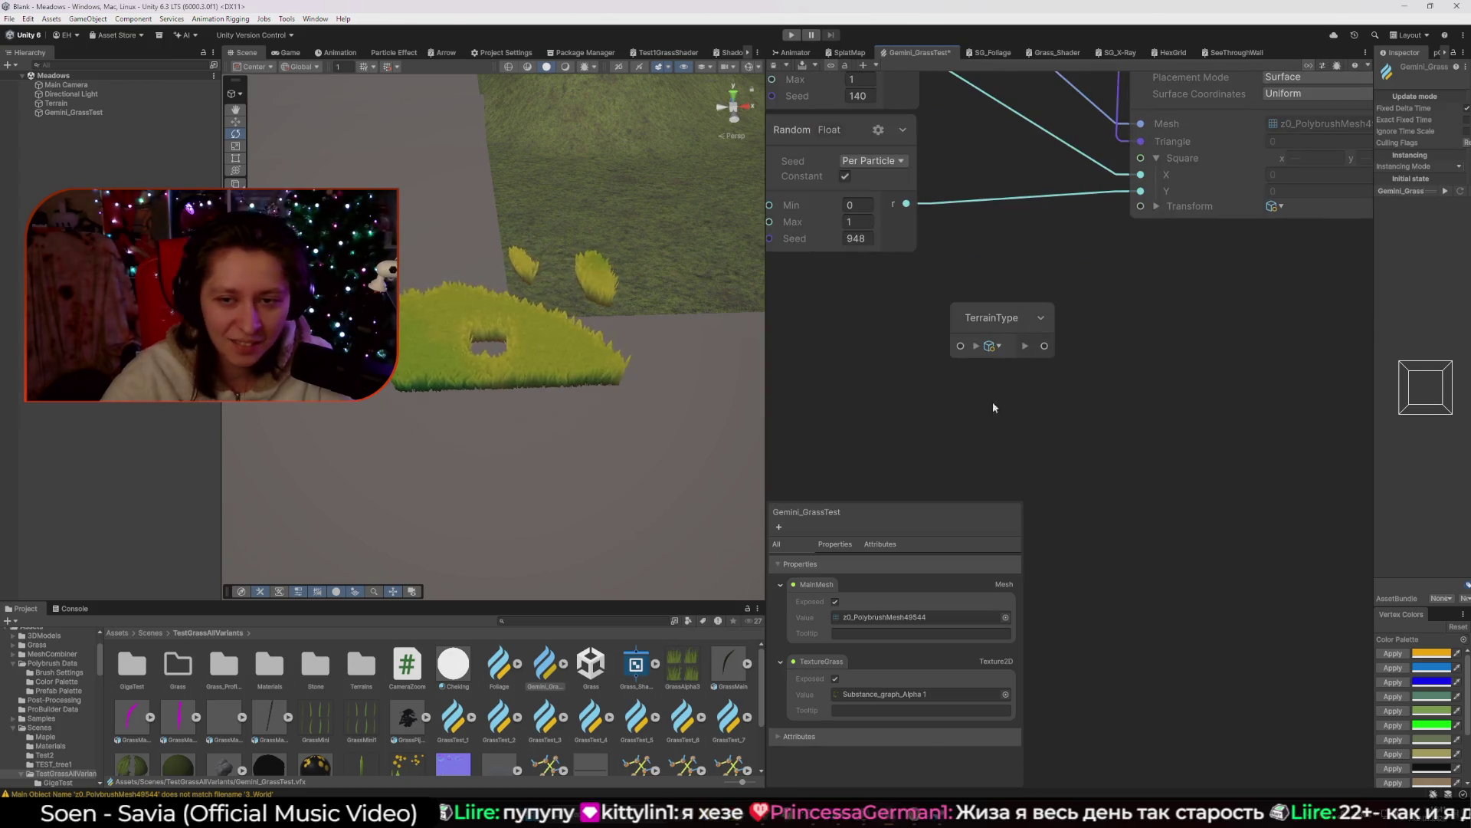
{"action": "left_click", "coordinate": [988, 351]}
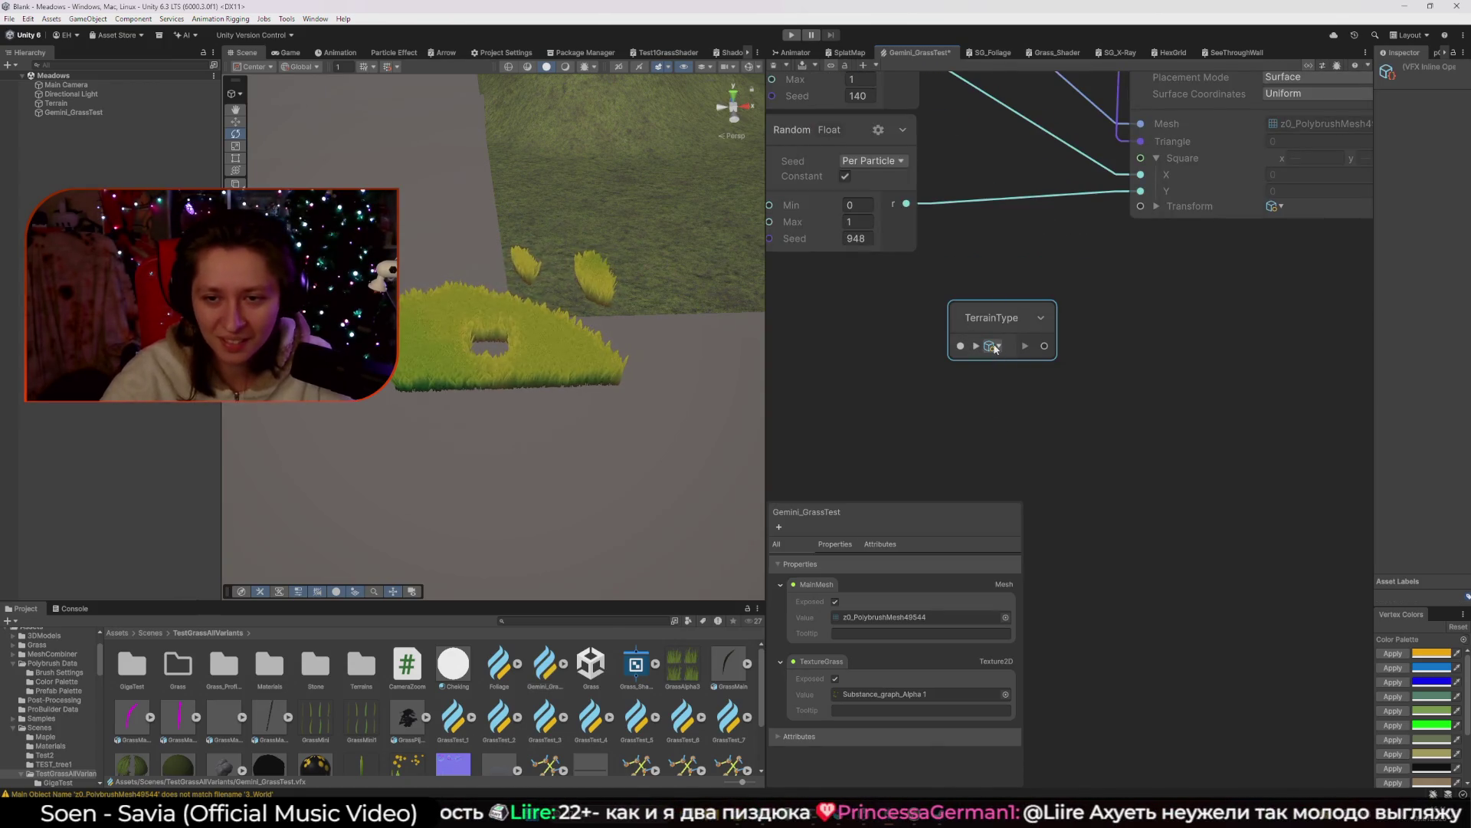
{"action": "left_click", "coordinate": [977, 346]}
{"action": "left_click", "coordinate": [1134, 473]}
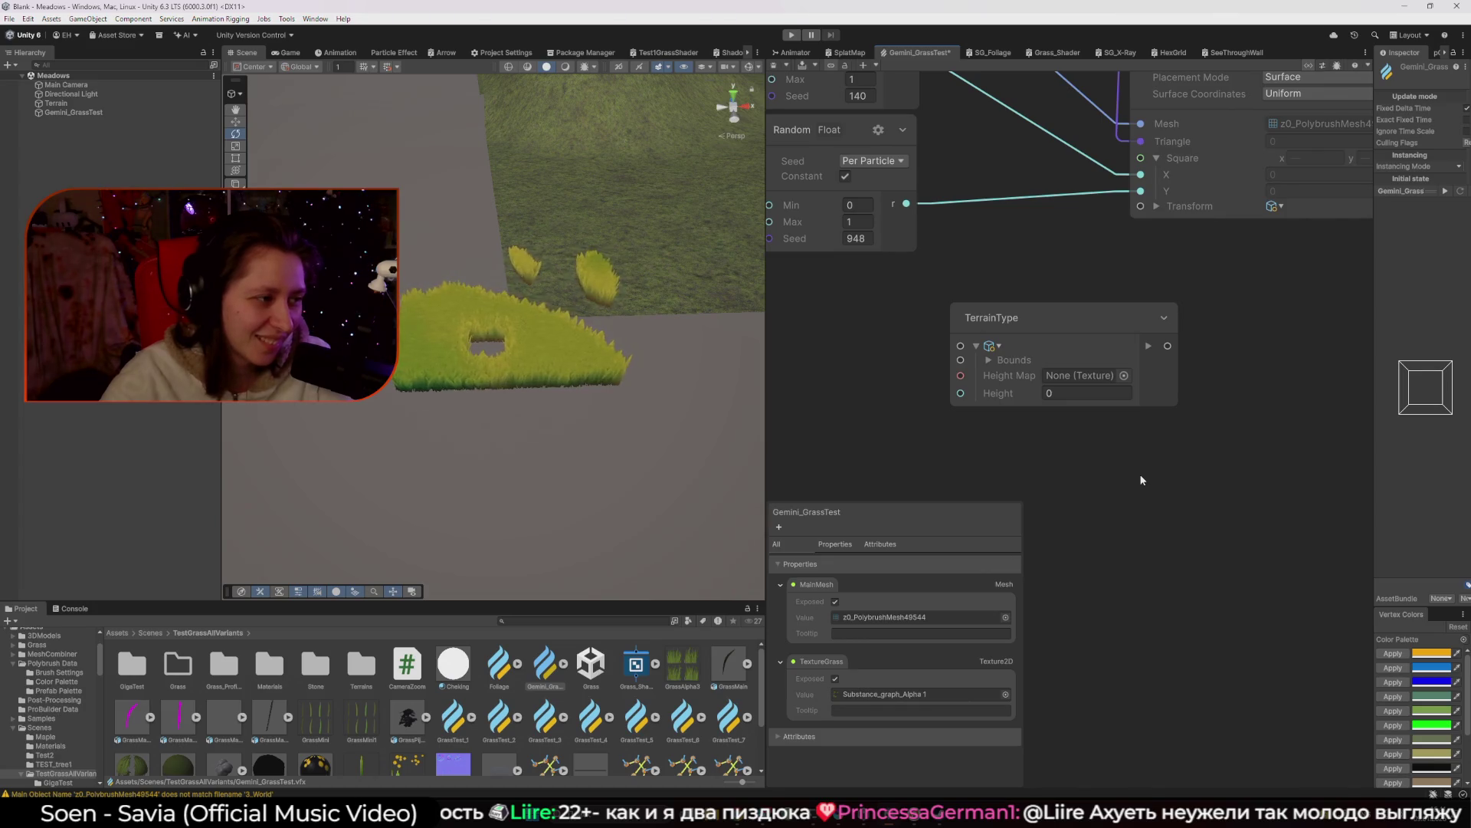
{"action": "scroll", "coordinate": [1085, 462], "scroll_direction": "up", "scroll_amount": 3}
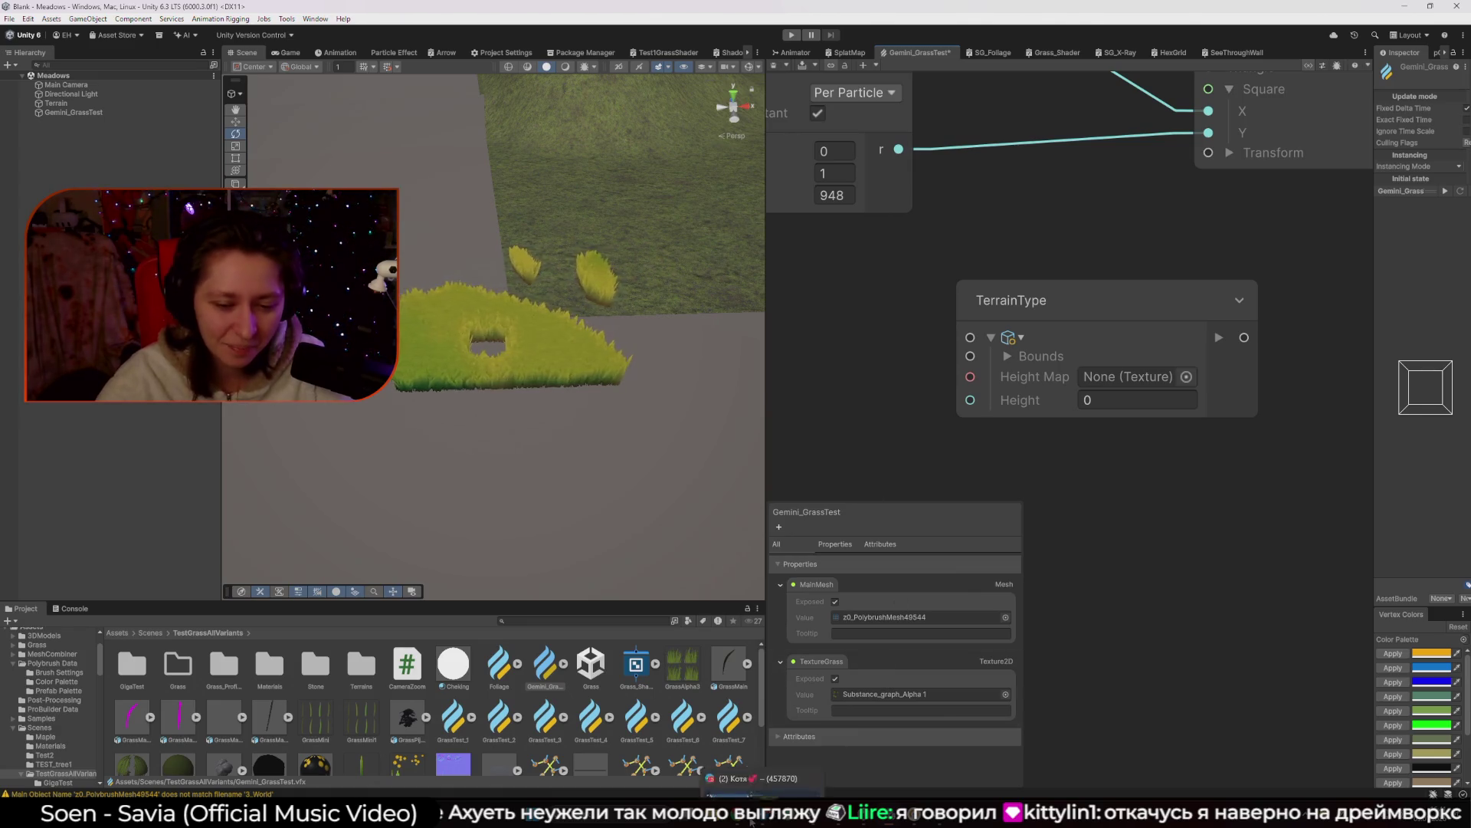
Bring up the TerrainType operator page in Unity Documentation and read it.
{"action": "left_click", "coordinate": [767, 747]}
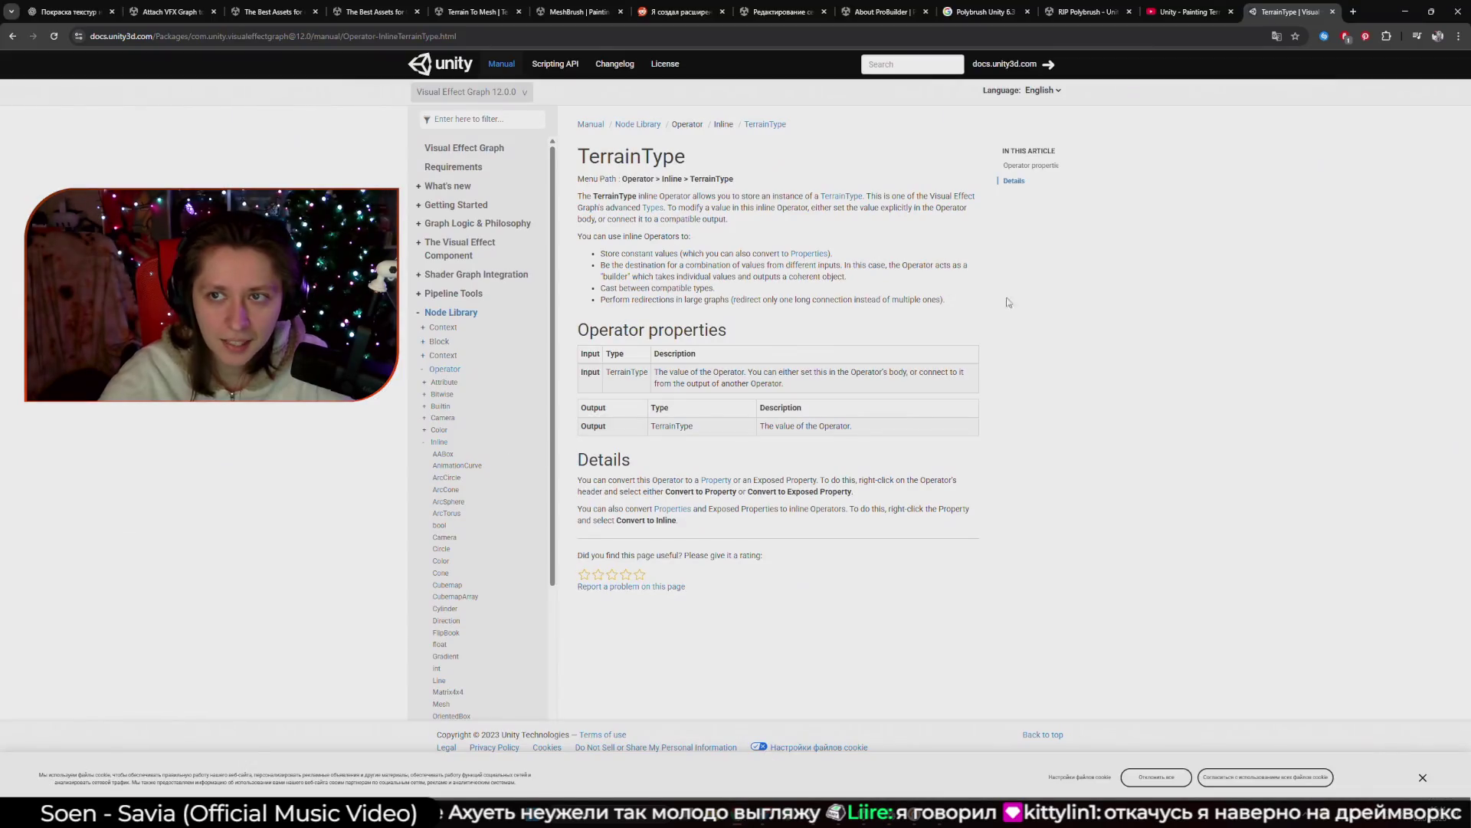
{"action": "left_click", "coordinate": [1088, 11]}
{"action": "left_click", "coordinate": [1288, 11]}
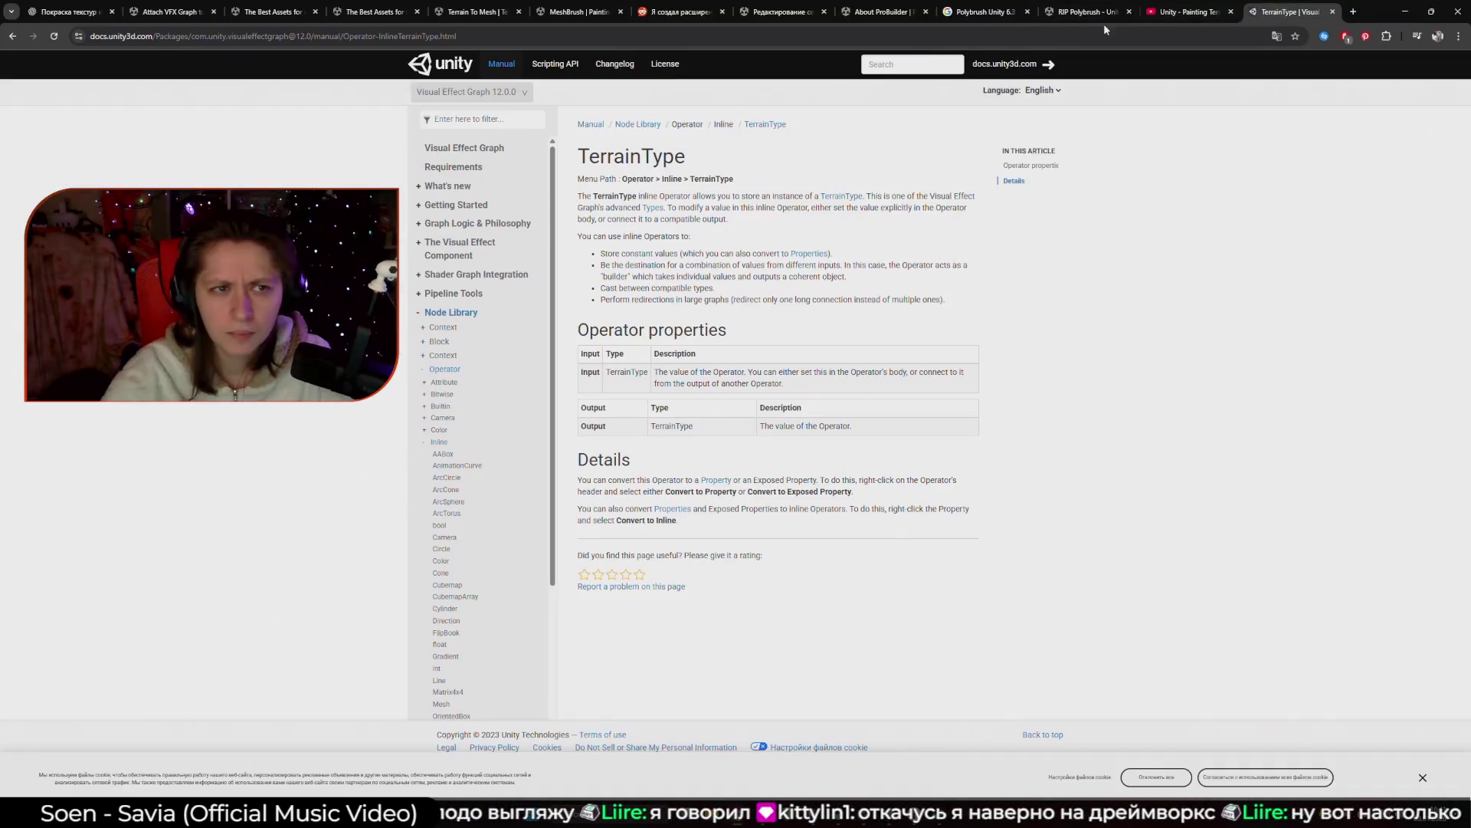
{"action": "left_click", "coordinate": [12, 37]}
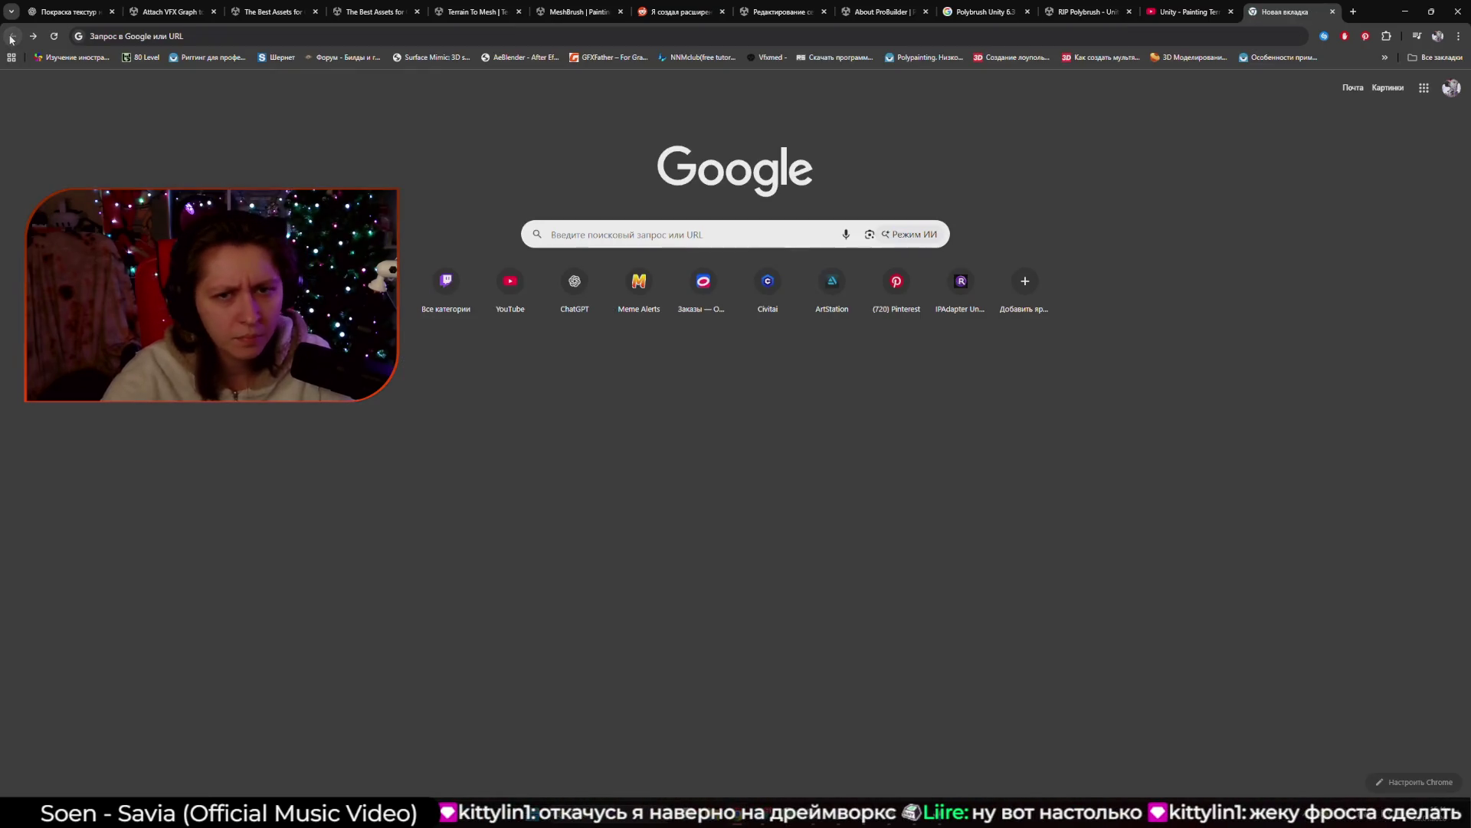
Close the empty new tab and go to the 'Attach VFX Graph to terrain' forum thread.
{"action": "left_click", "coordinate": [1332, 12]}
{"action": "left_click", "coordinate": [850, 12]}
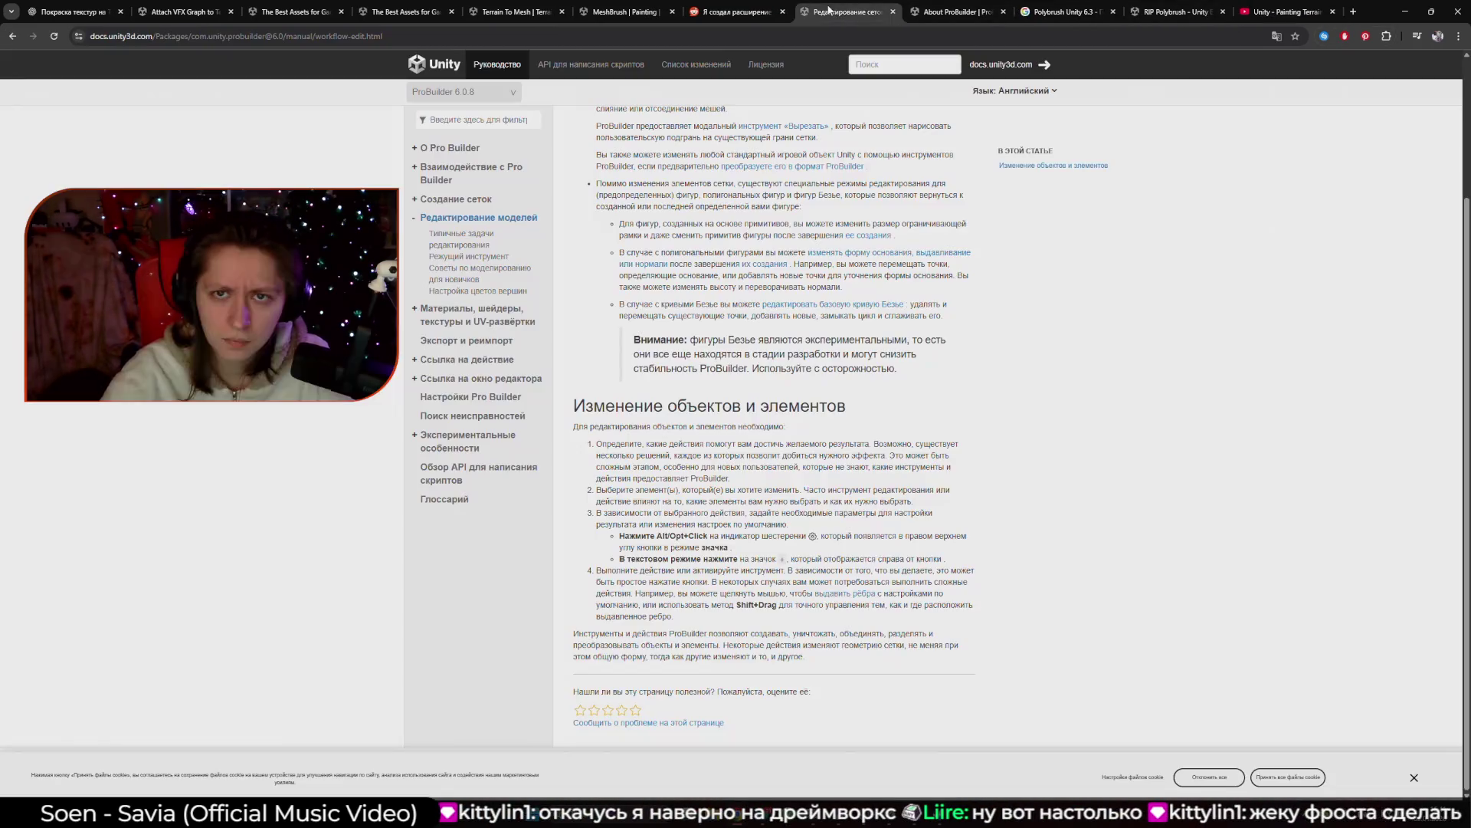
{"action": "left_click", "coordinate": [739, 11]}
{"action": "left_click", "coordinate": [625, 12]}
{"action": "left_click", "coordinate": [536, 12]}
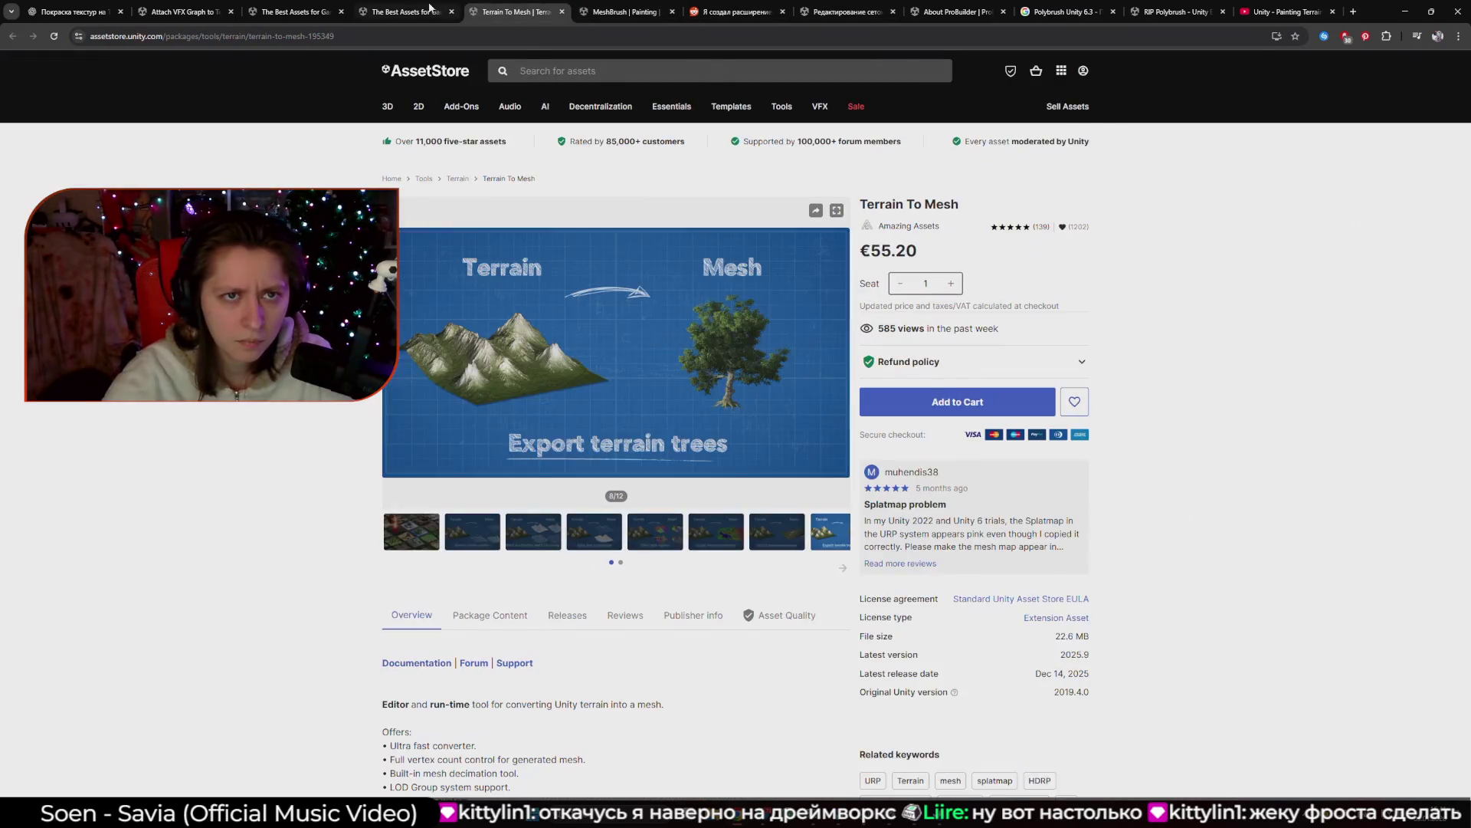
{"action": "left_click", "coordinate": [295, 11]}
{"action": "left_click", "coordinate": [180, 11]}
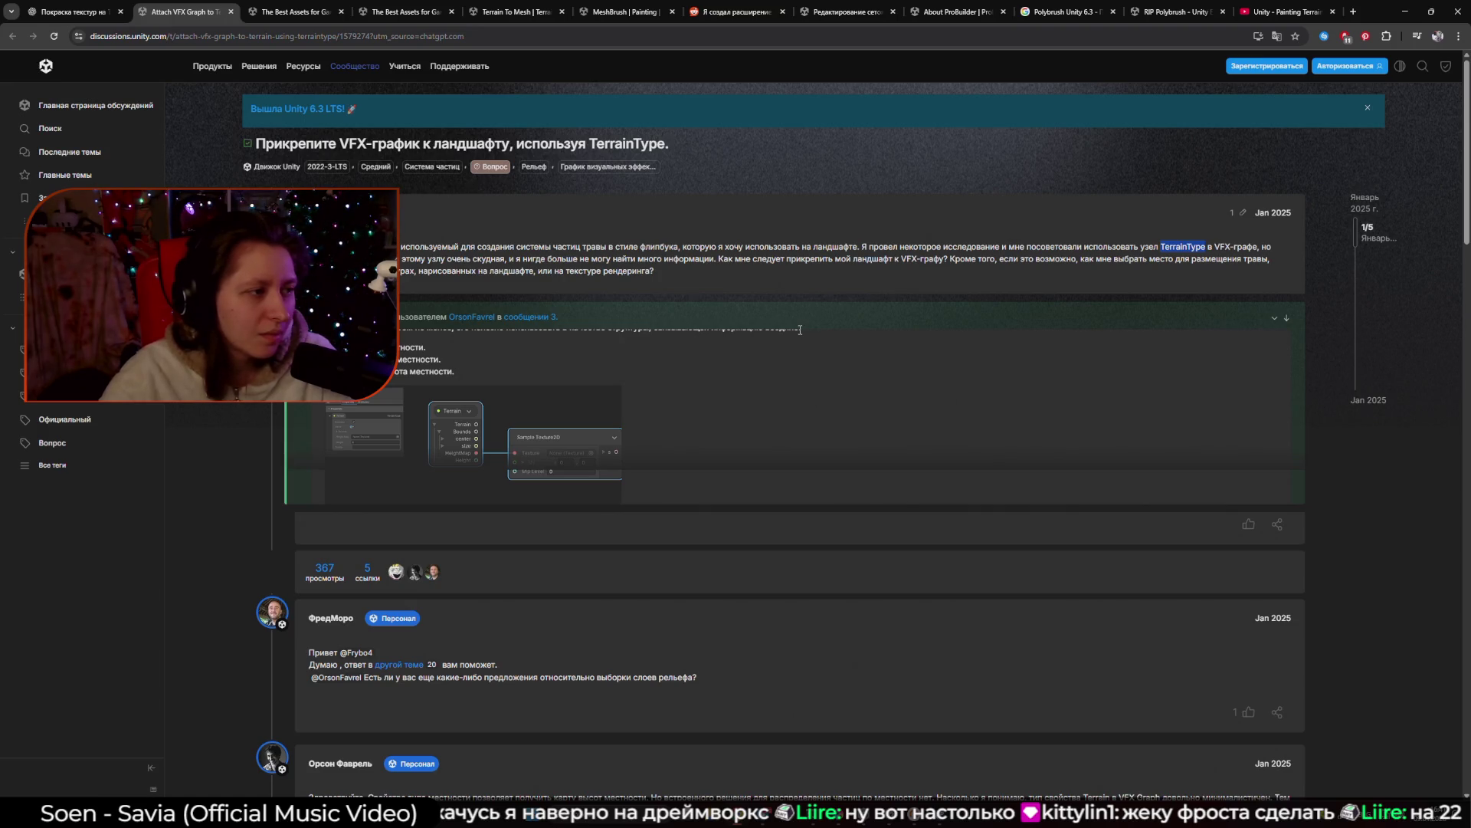
Clear the TerrainType highlight and scroll to the staff reply with the Terrain node screenshot.
{"action": "left_click", "coordinate": [809, 368]}
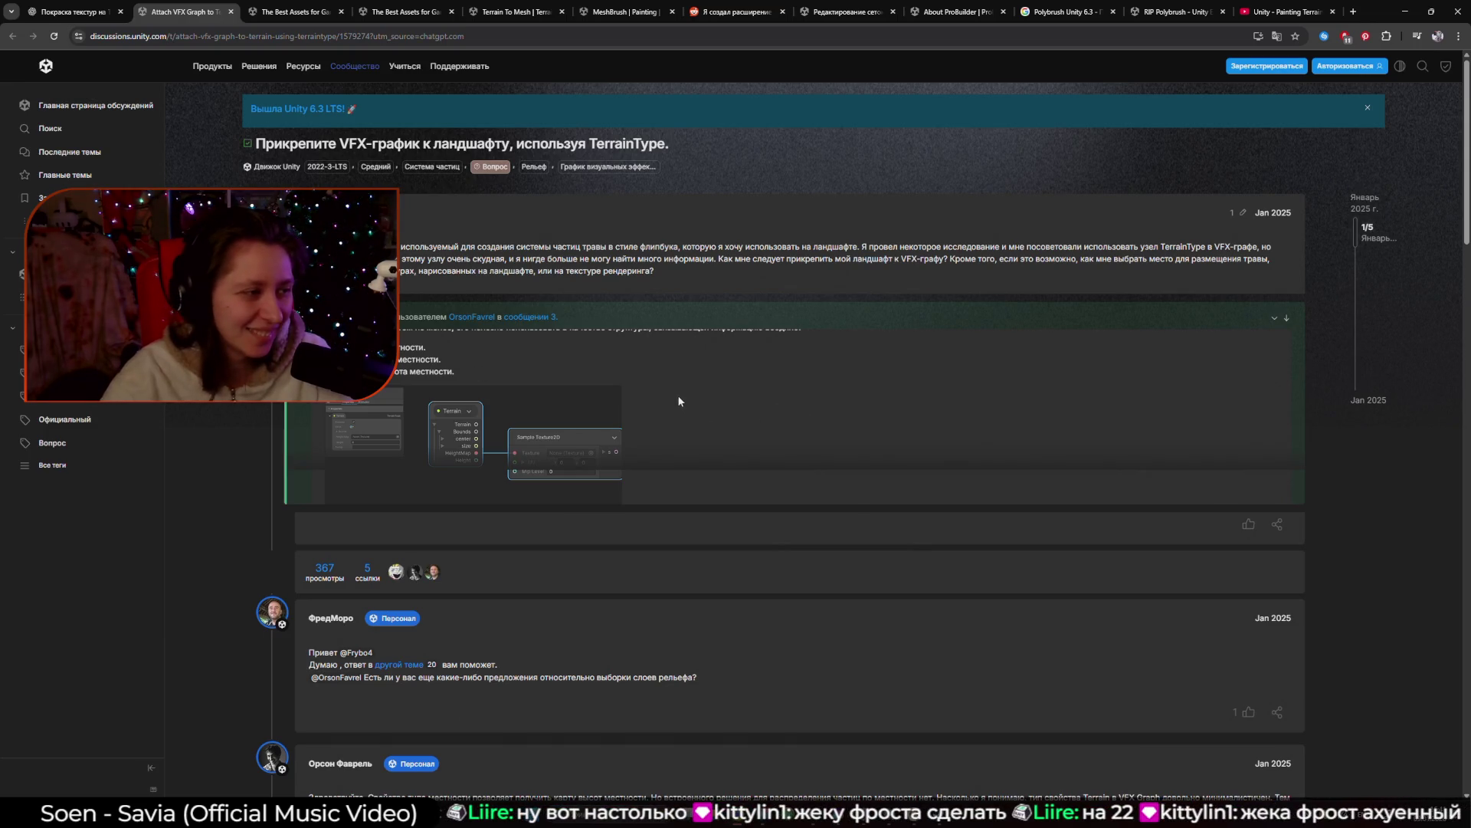
{"action": "scroll", "coordinate": [683, 400], "scroll_direction": "down", "scroll_amount": 3}
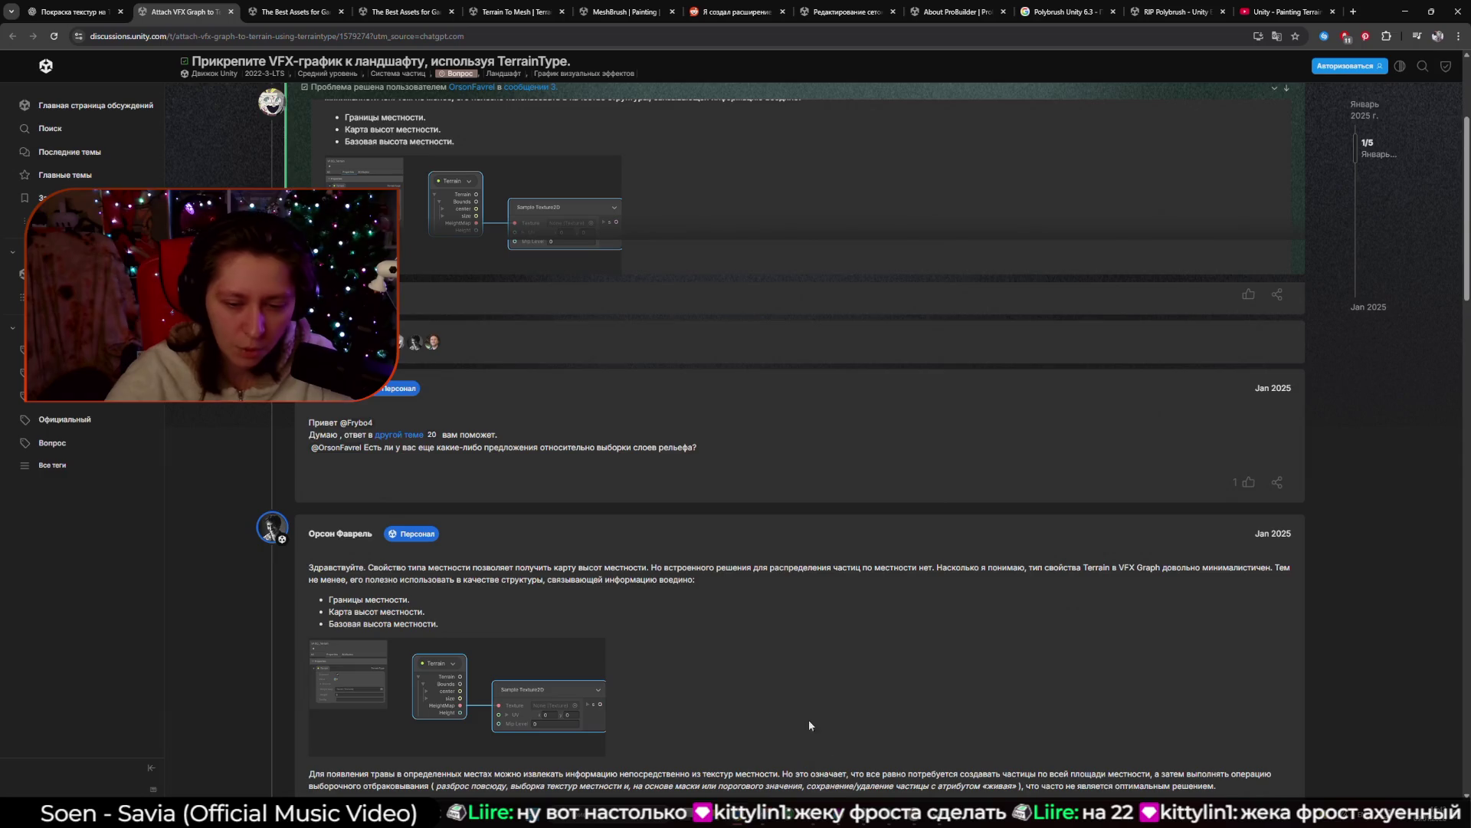
Back in Unity, search the node menu for 'Terra' and dismiss it without adding anything.
{"action": "key", "text": "alt+Tab"}
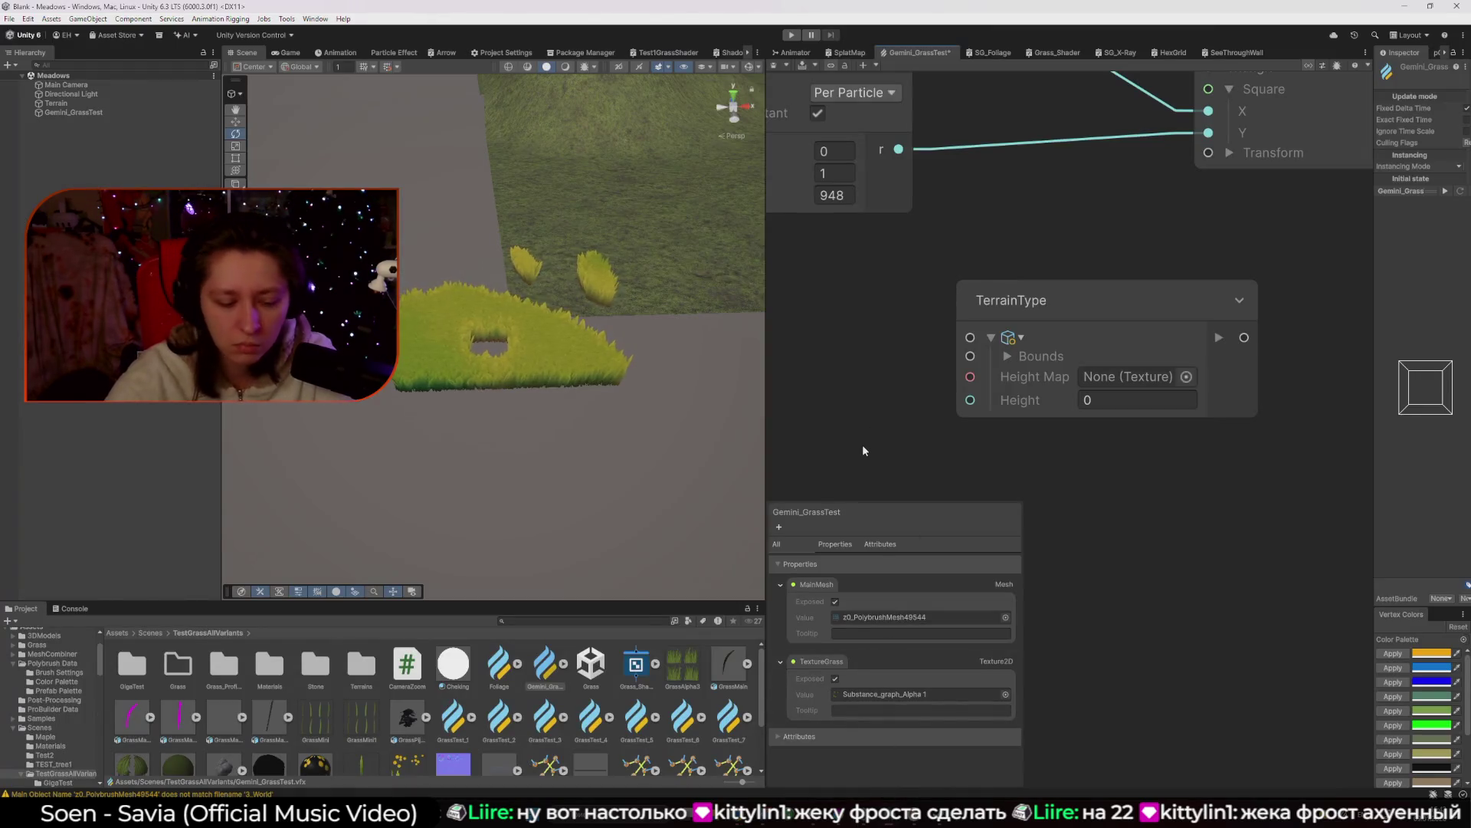
{"action": "key", "text": "space"}
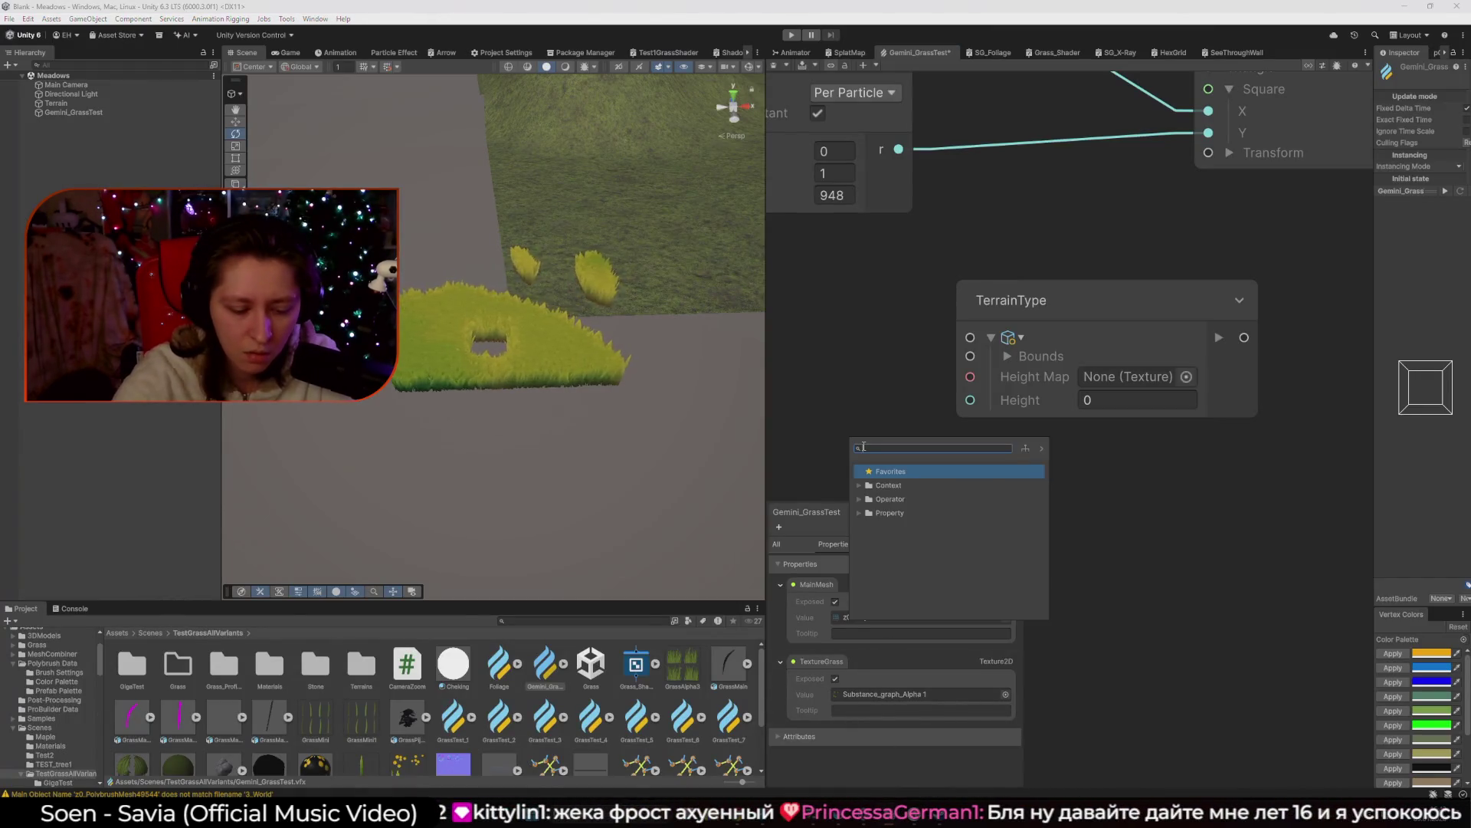
{"action": "type", "text": "Terra"}
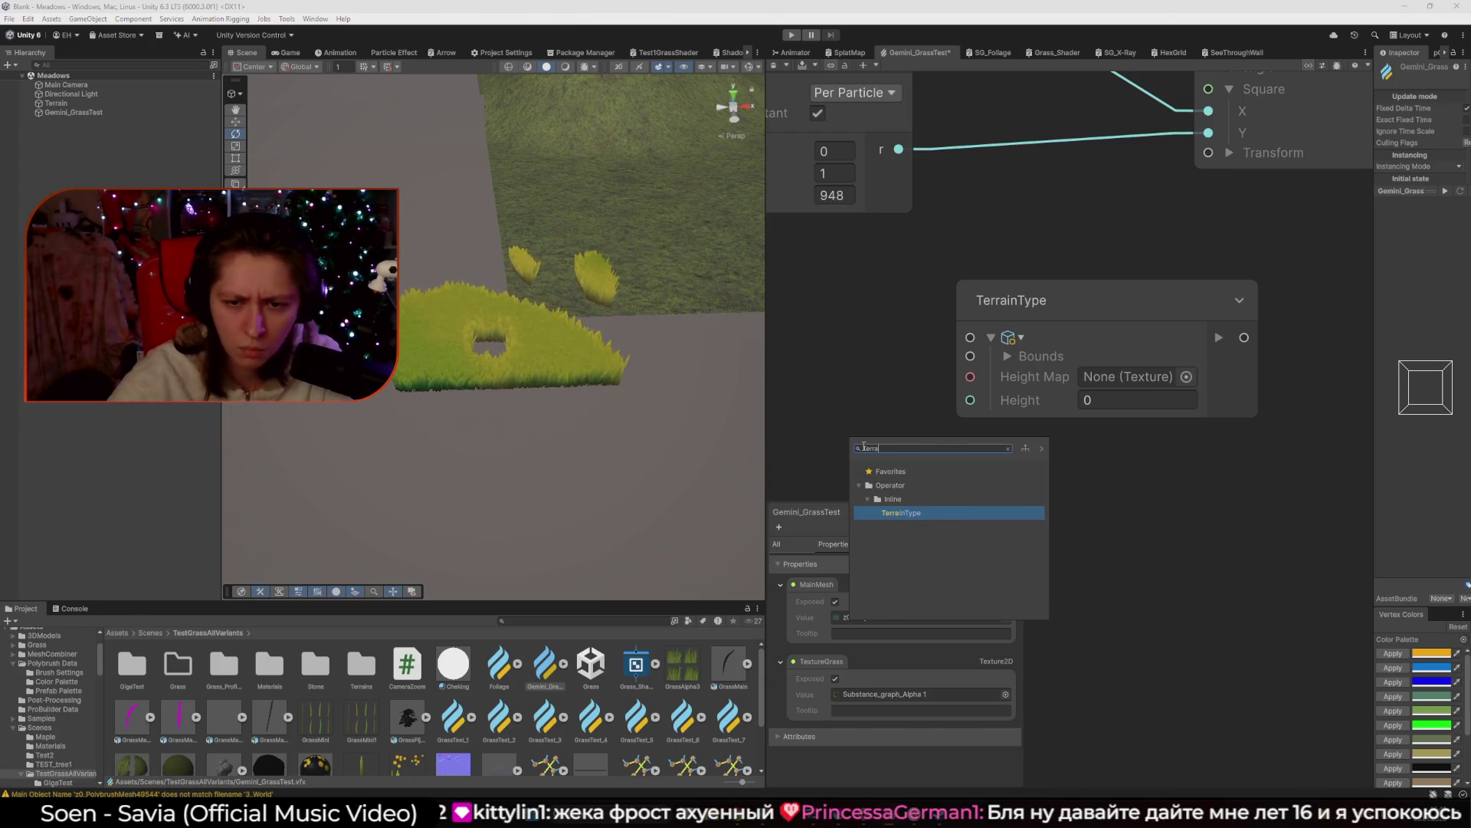
{"action": "key", "text": "Escape"}
Add a New Terrain Type blackboard property, inspect its Height Map picker, then delete it.
{"action": "left_click_drag", "start_coordinate": [862, 512], "coordinate": [862, 370]}
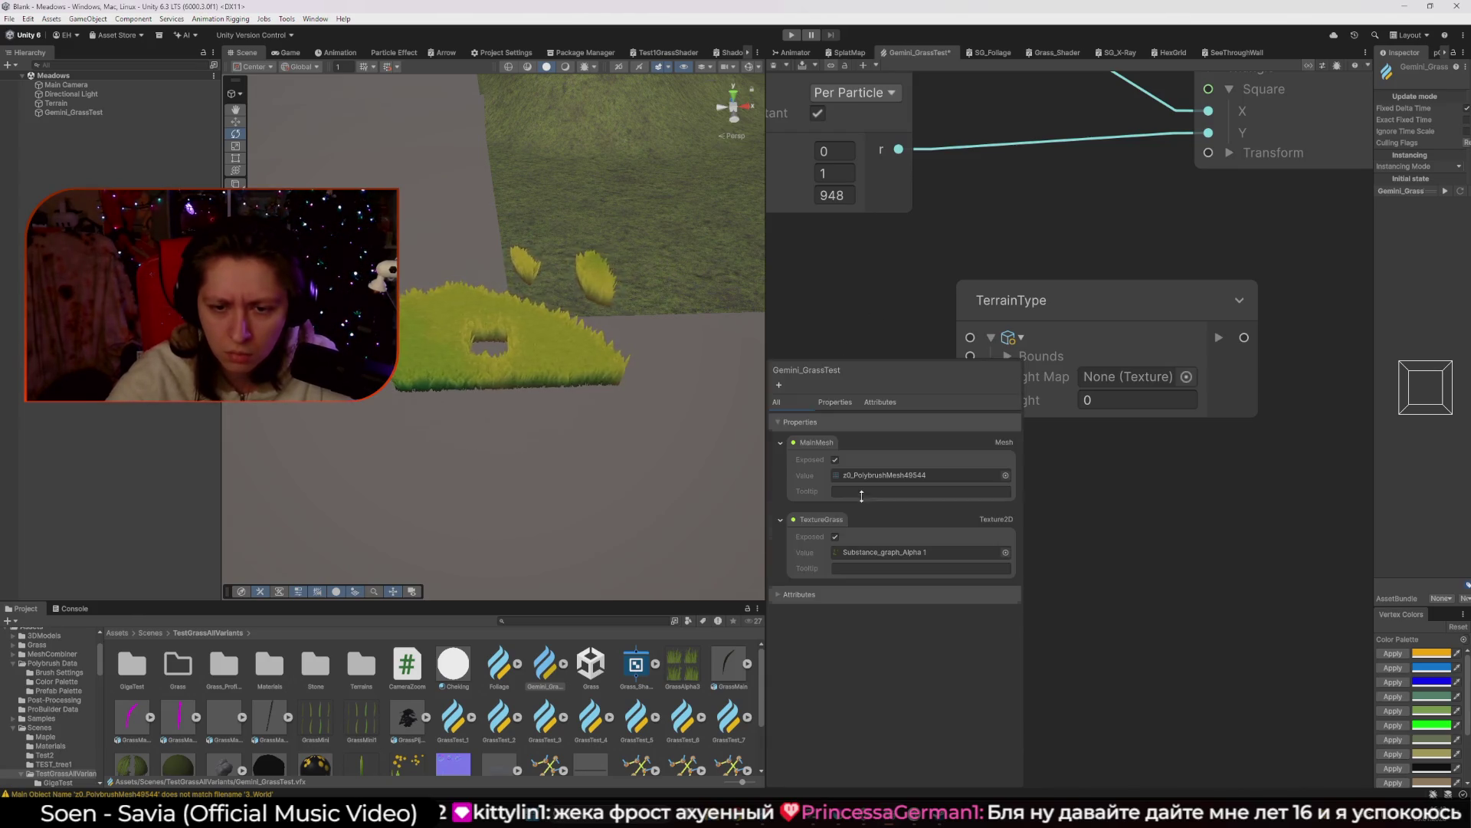
{"action": "left_click", "coordinate": [778, 385]}
{"action": "mouse_move", "coordinate": [815, 391]}
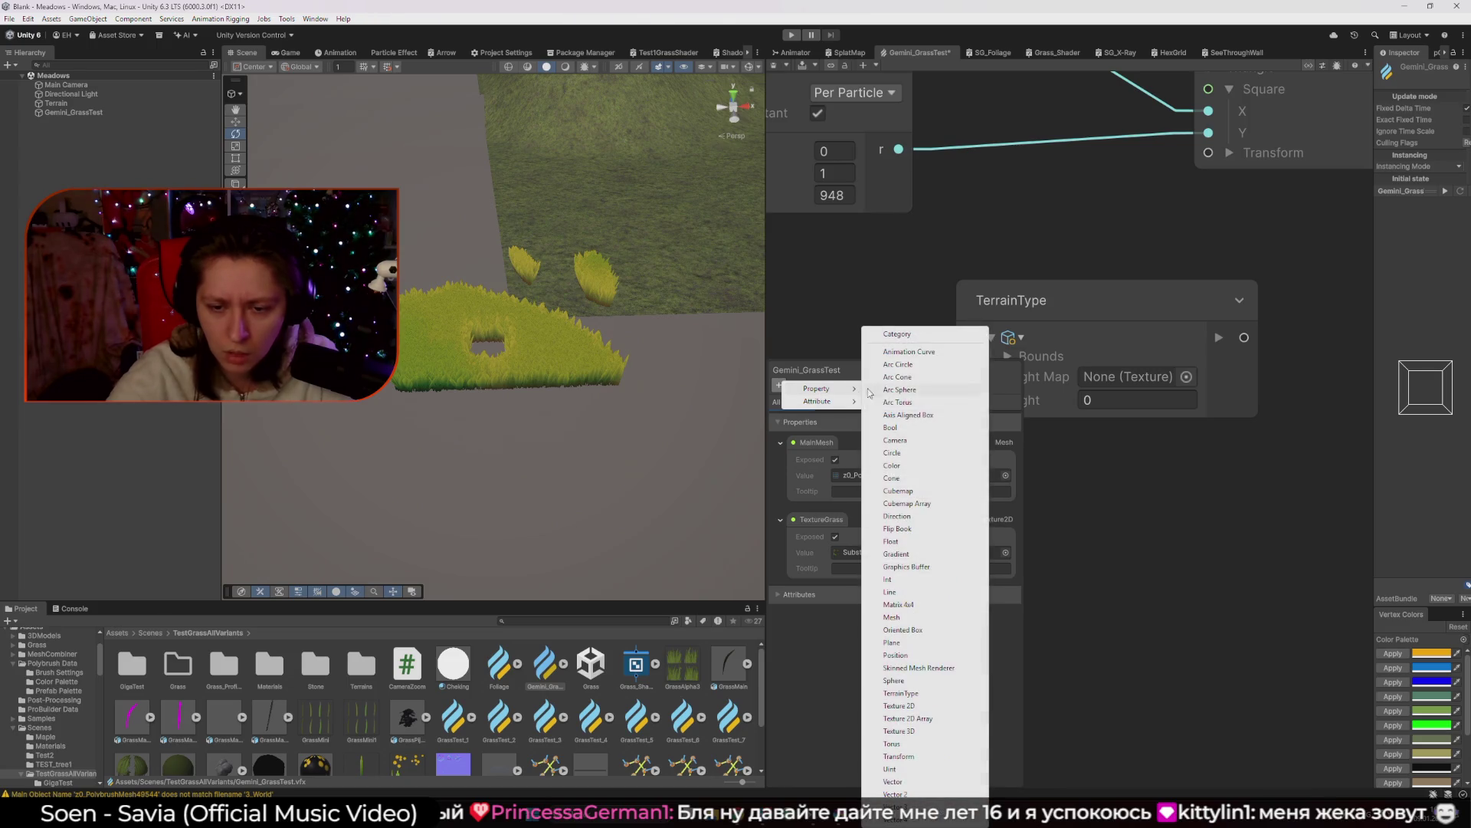
{"action": "left_click", "coordinate": [918, 692]}
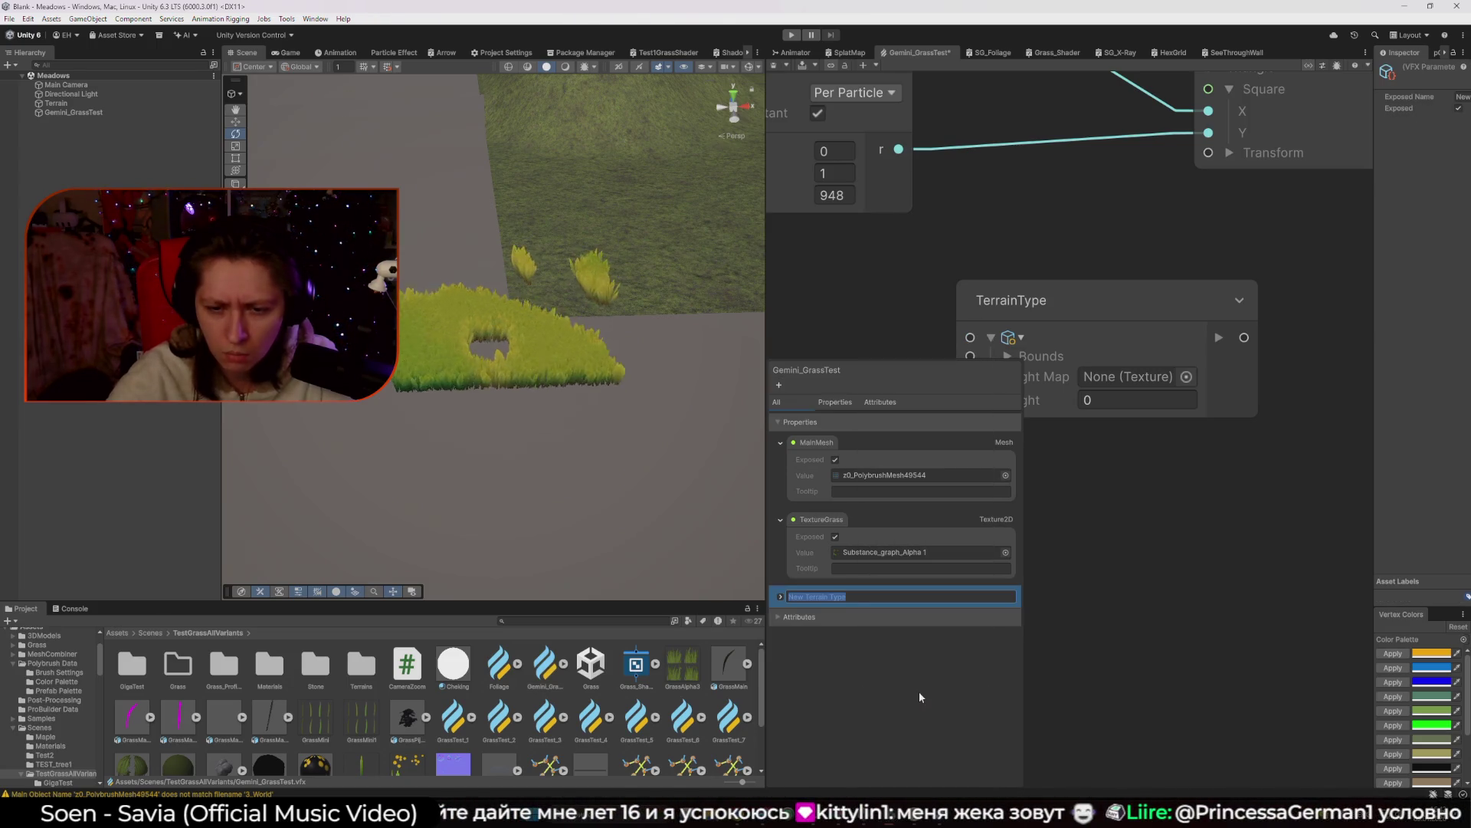
{"action": "left_click", "coordinate": [781, 597]}
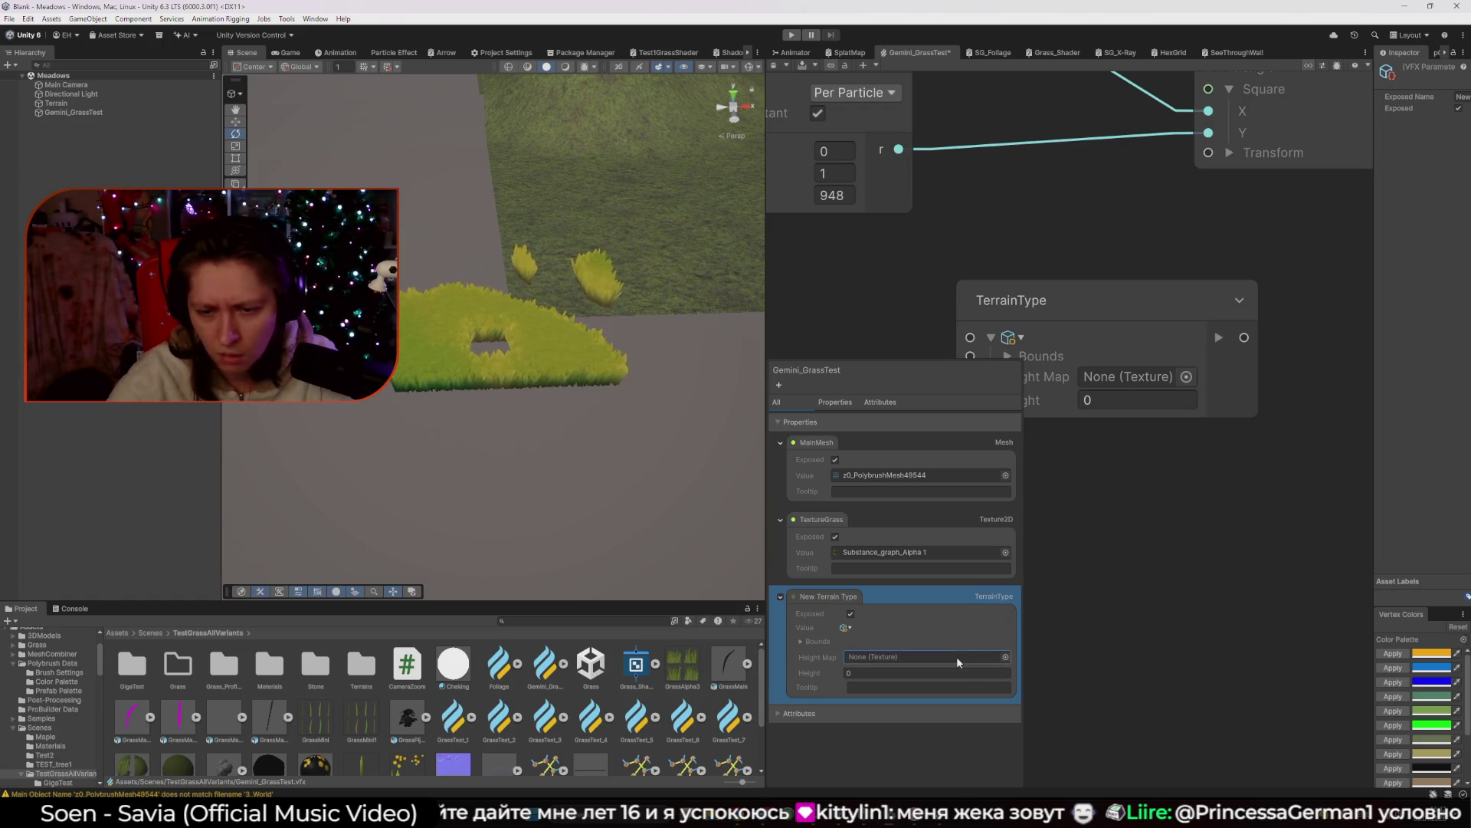
{"action": "left_click", "coordinate": [1006, 658]}
{"action": "left_click", "coordinate": [893, 600]}
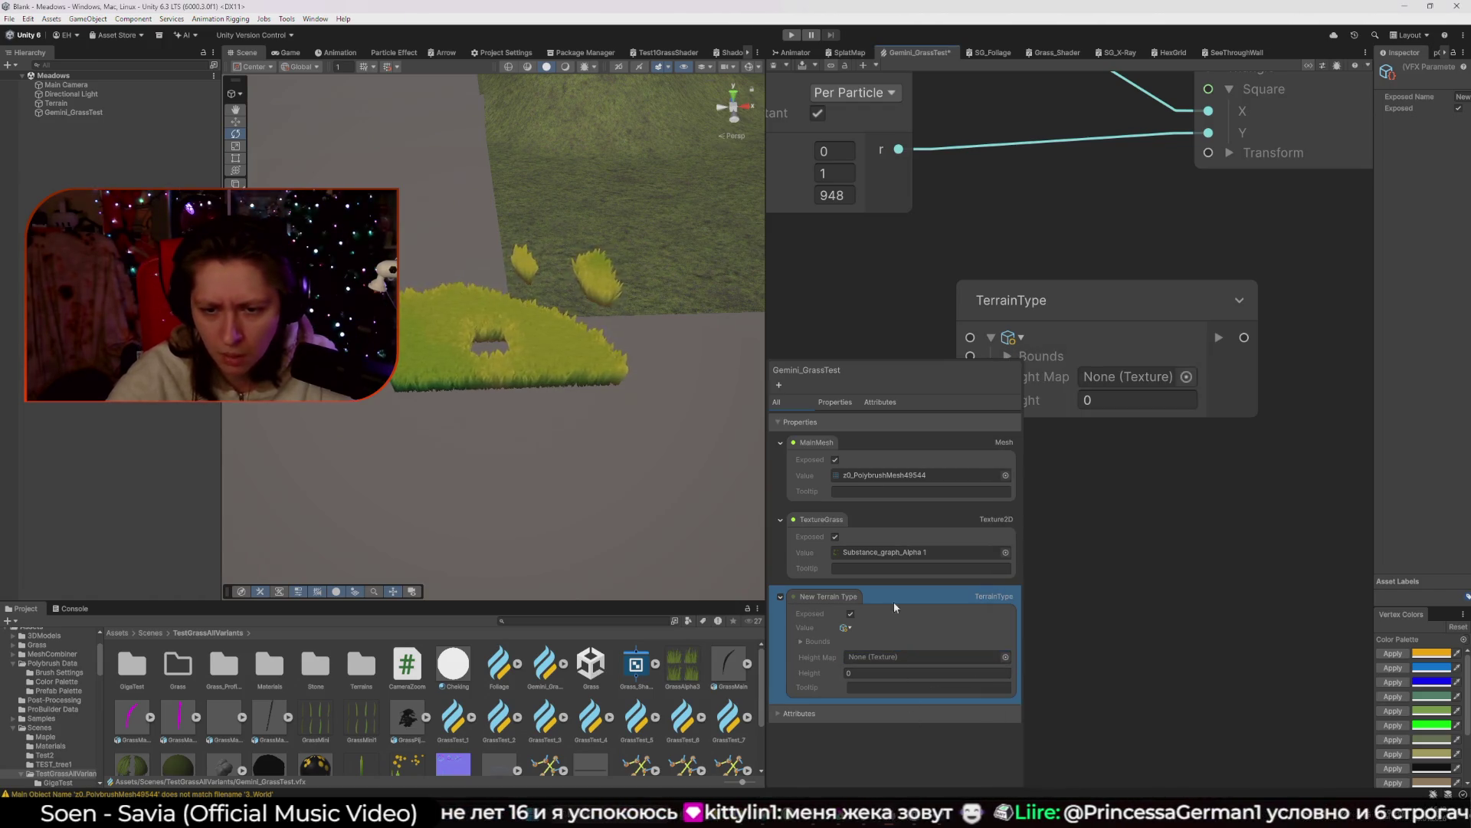
{"action": "key", "text": "Delete"}
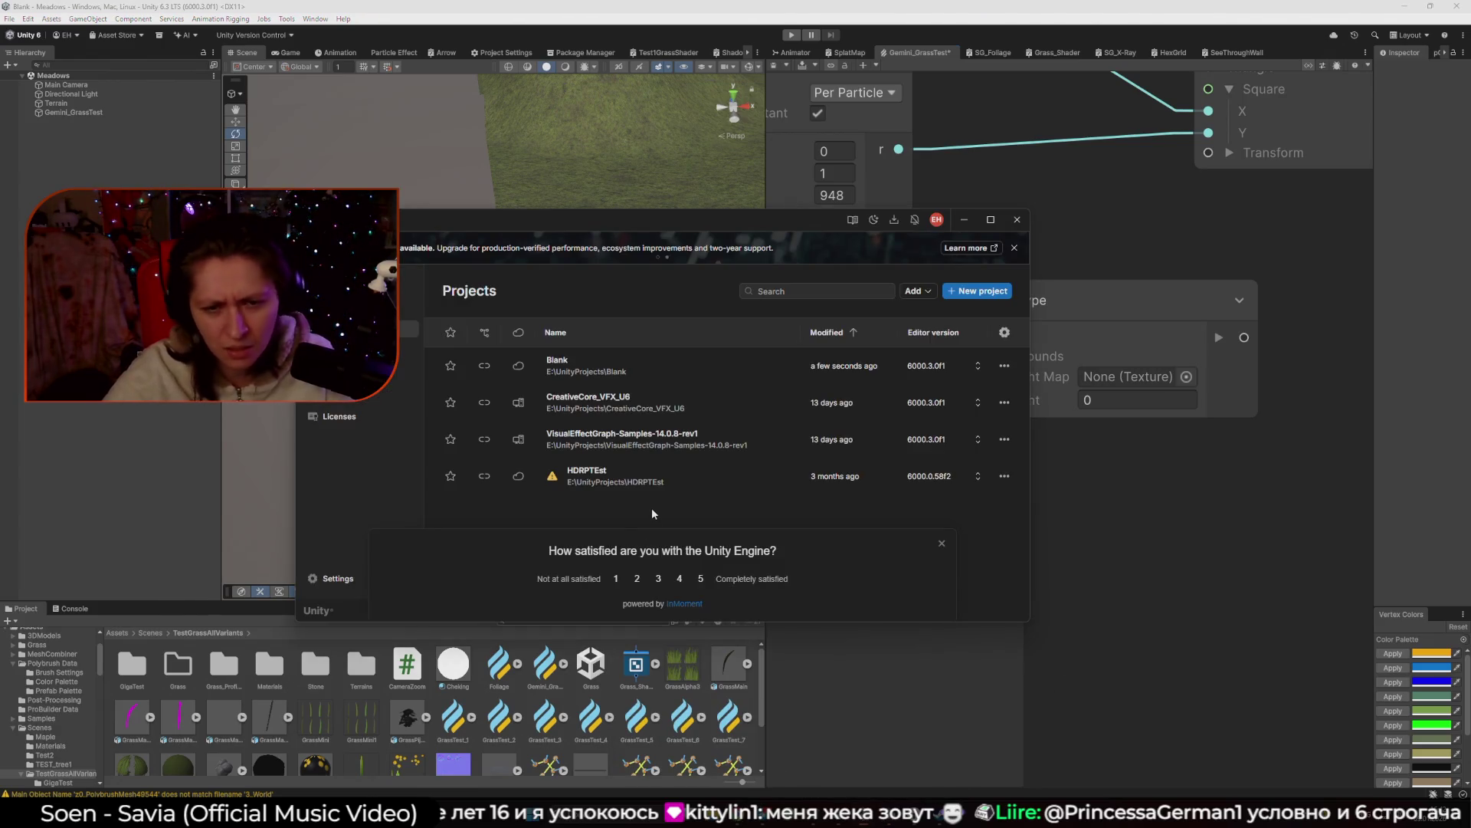
Dismiss the Hub survey, open VisualEffectGraph-Samples-14.0.8-rev1, and frame the Blank scene's Terrain.
{"action": "left_click", "coordinate": [943, 544]}
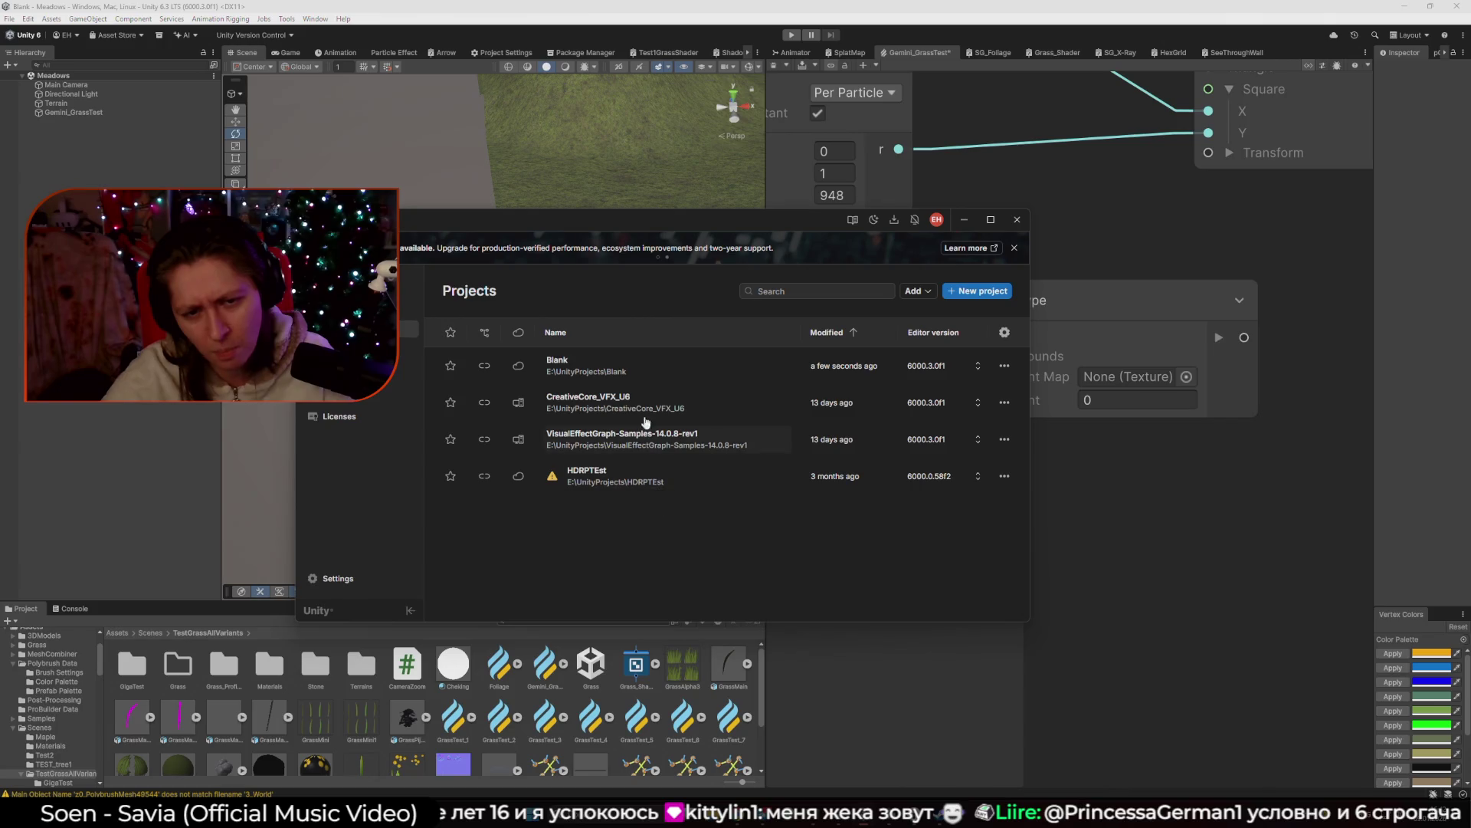
{"action": "left_click", "coordinate": [661, 441]}
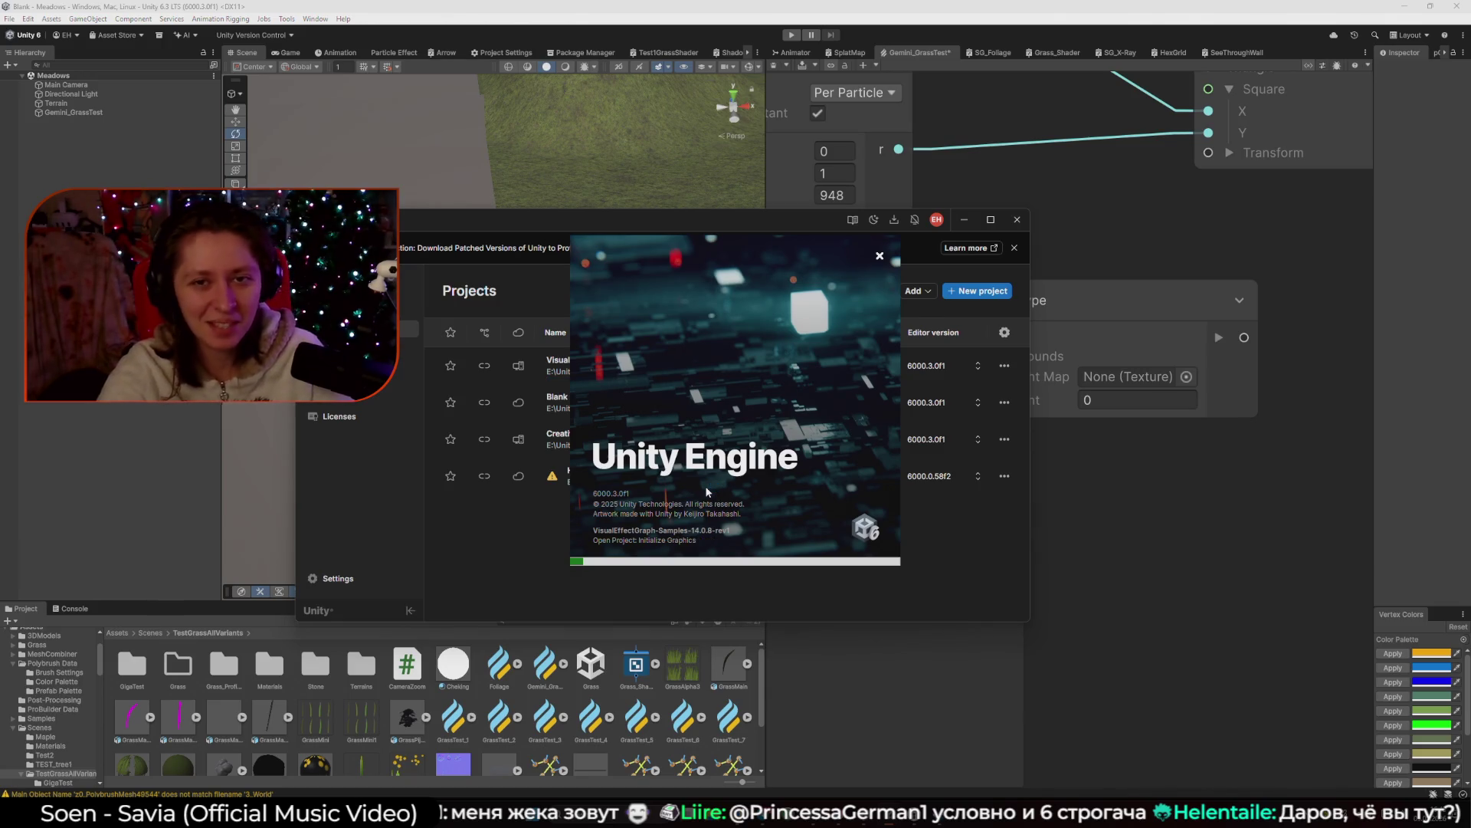
{"action": "mouse_move", "coordinate": [491, 353]}
{"action": "left_mouse_down"}
{"action": "mouse_move", "coordinate": [568, 352]}
{"action": "mouse_move", "coordinate": [646, 416]}
{"action": "mouse_move", "coordinate": [532, 433]}
{"action": "mouse_move", "coordinate": [585, 416]}
{"action": "mouse_move", "coordinate": [422, 409]}
{"action": "mouse_move", "coordinate": [552, 427]}
{"action": "mouse_move", "coordinate": [588, 404]}
{"action": "mouse_move", "coordinate": [563, 404]}
{"action": "mouse_move", "coordinate": [515, 450]}
{"action": "mouse_move", "coordinate": [499, 443]}
{"action": "mouse_move", "coordinate": [594, 443]}
{"action": "mouse_move", "coordinate": [572, 421]}
{"action": "mouse_move", "coordinate": [590, 418]}
{"action": "left_mouse_up"}
{"action": "left_click", "coordinate": [565, 357]}
Switch to the Hand tool, pan over the terrain hills and peak, then bring up the graph's creation menu.
{"action": "key", "text": "q"}
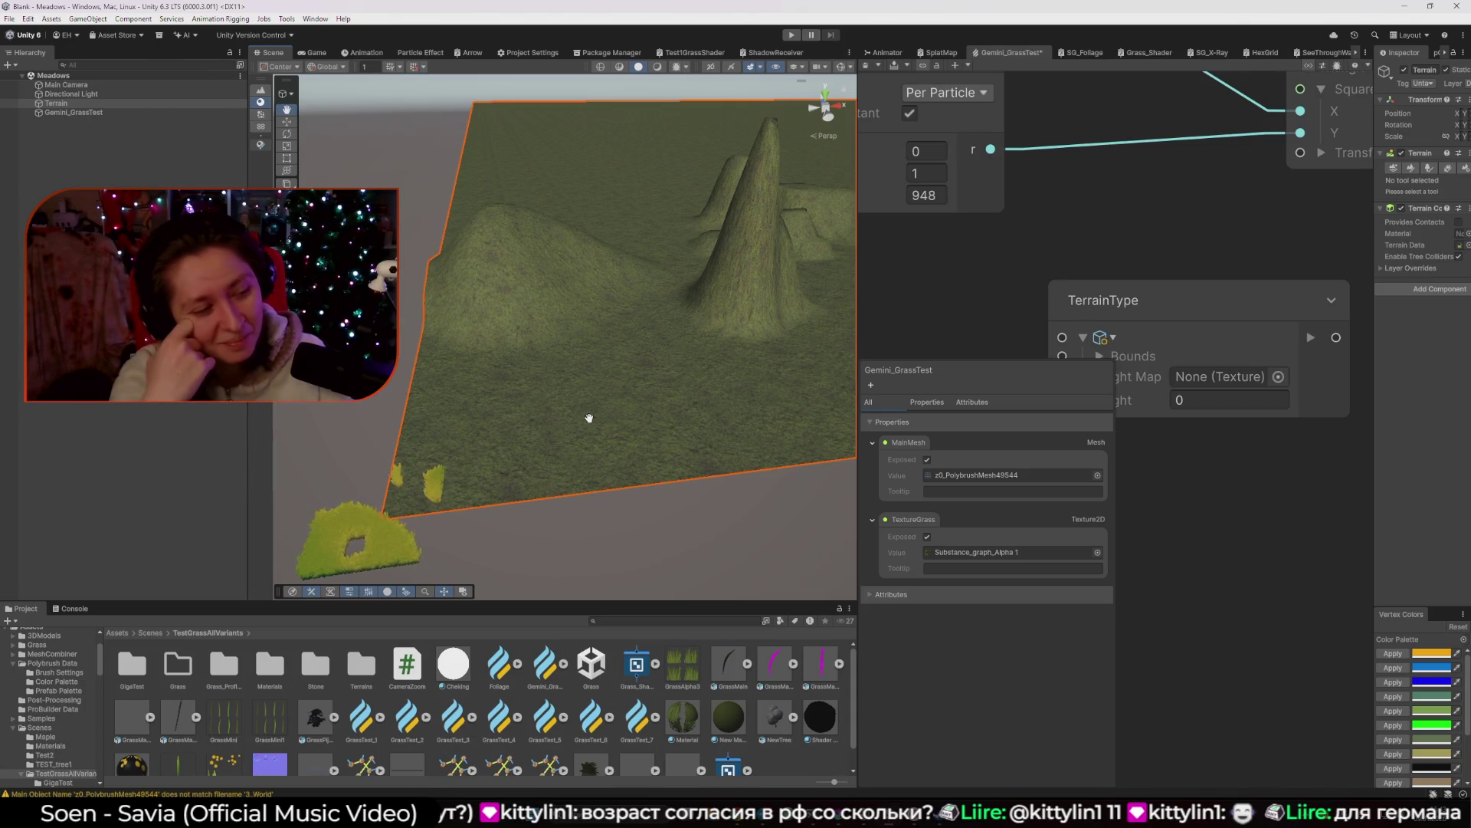
{"action": "left_click_drag", "start_coordinate": [578, 397], "coordinate": [540, 395]}
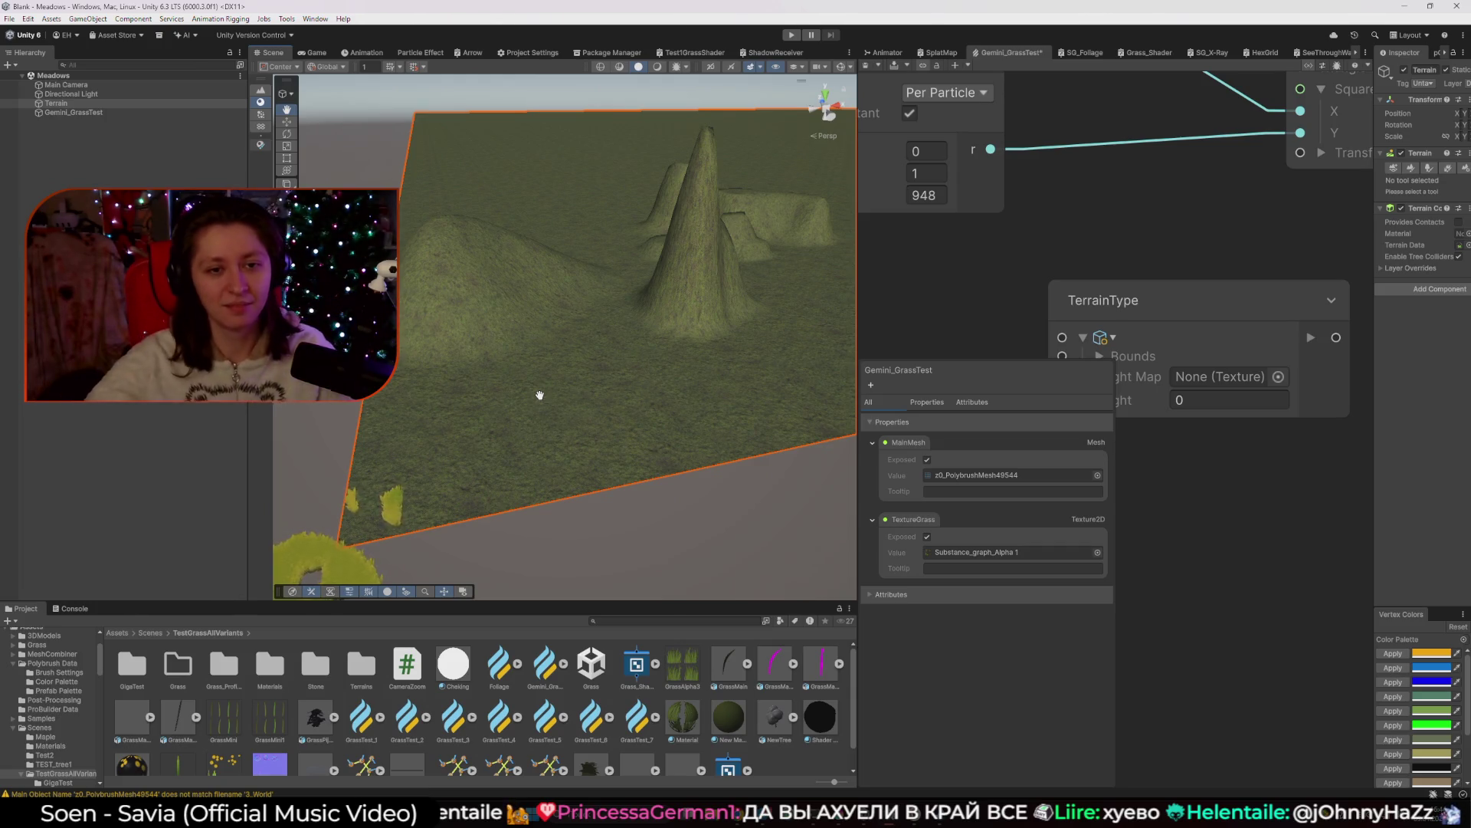
{"action": "mouse_move", "coordinate": [532, 377]}
{"action": "left_mouse_down"}
{"action": "mouse_move", "coordinate": [532, 443]}
{"action": "mouse_move", "coordinate": [559, 423]}
{"action": "left_mouse_up"}
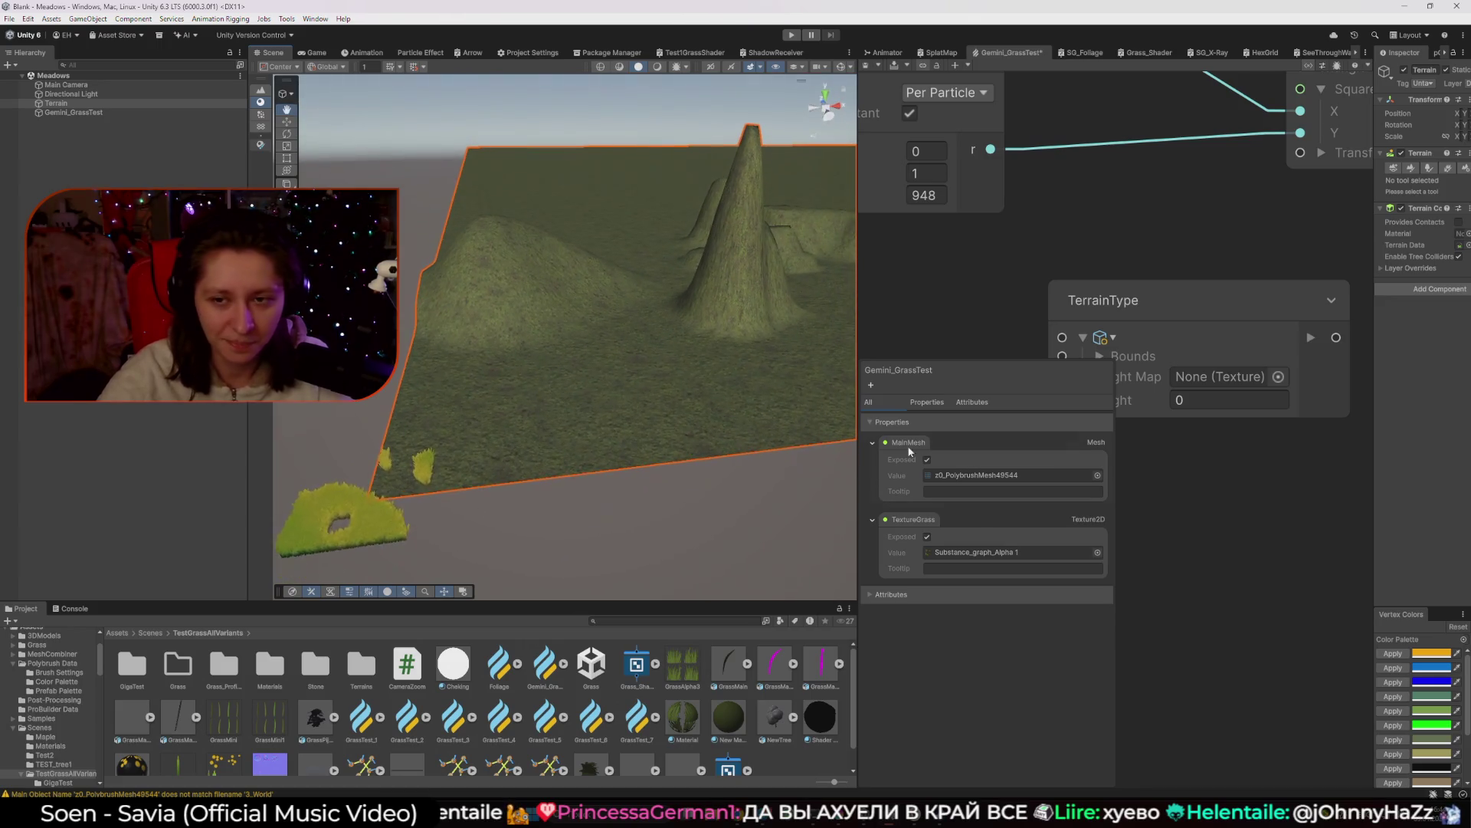
{"action": "right_click", "coordinate": [1203, 500]}
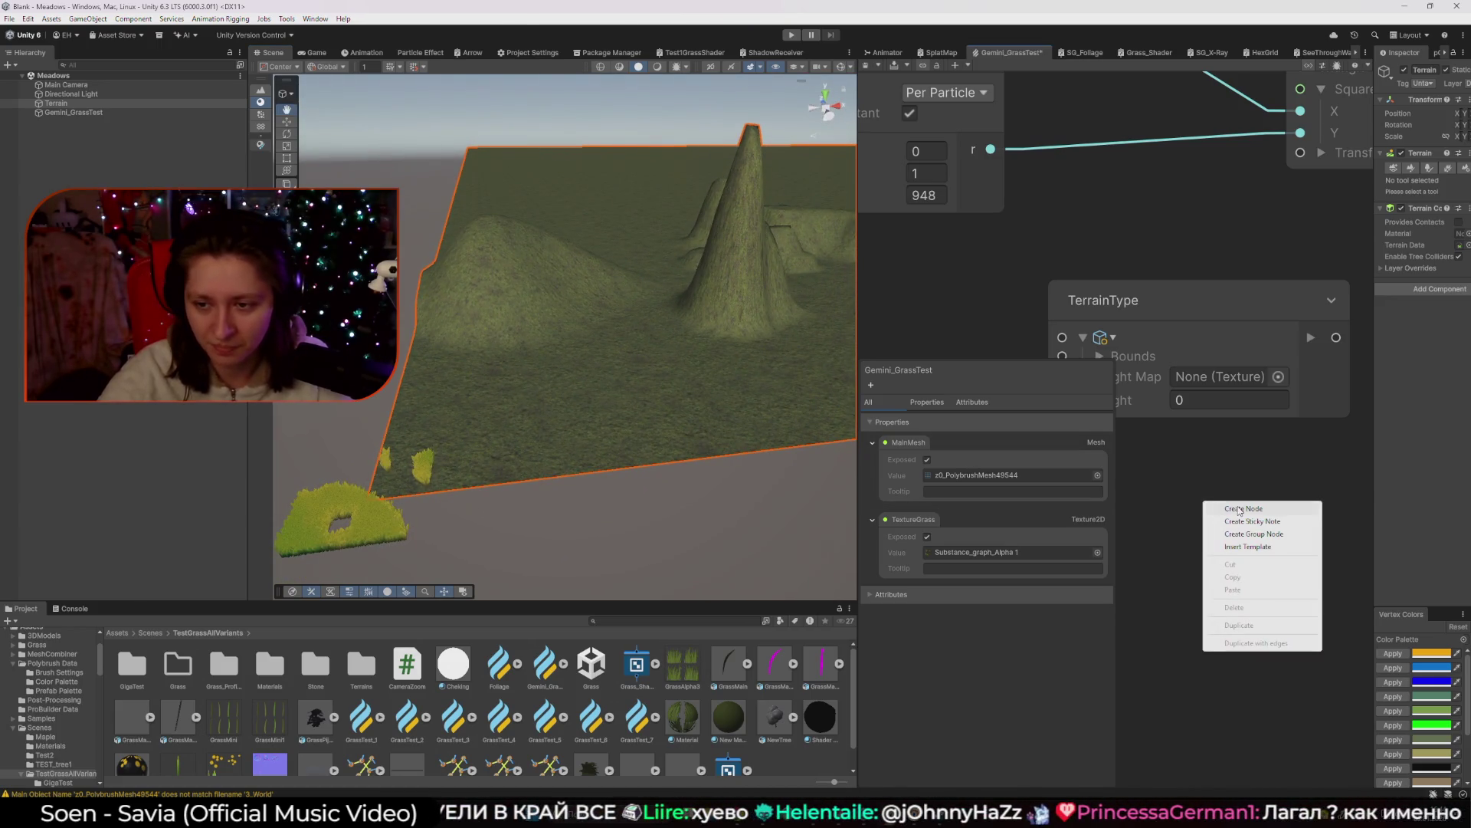
{"action": "left_click", "coordinate": [1240, 509]}
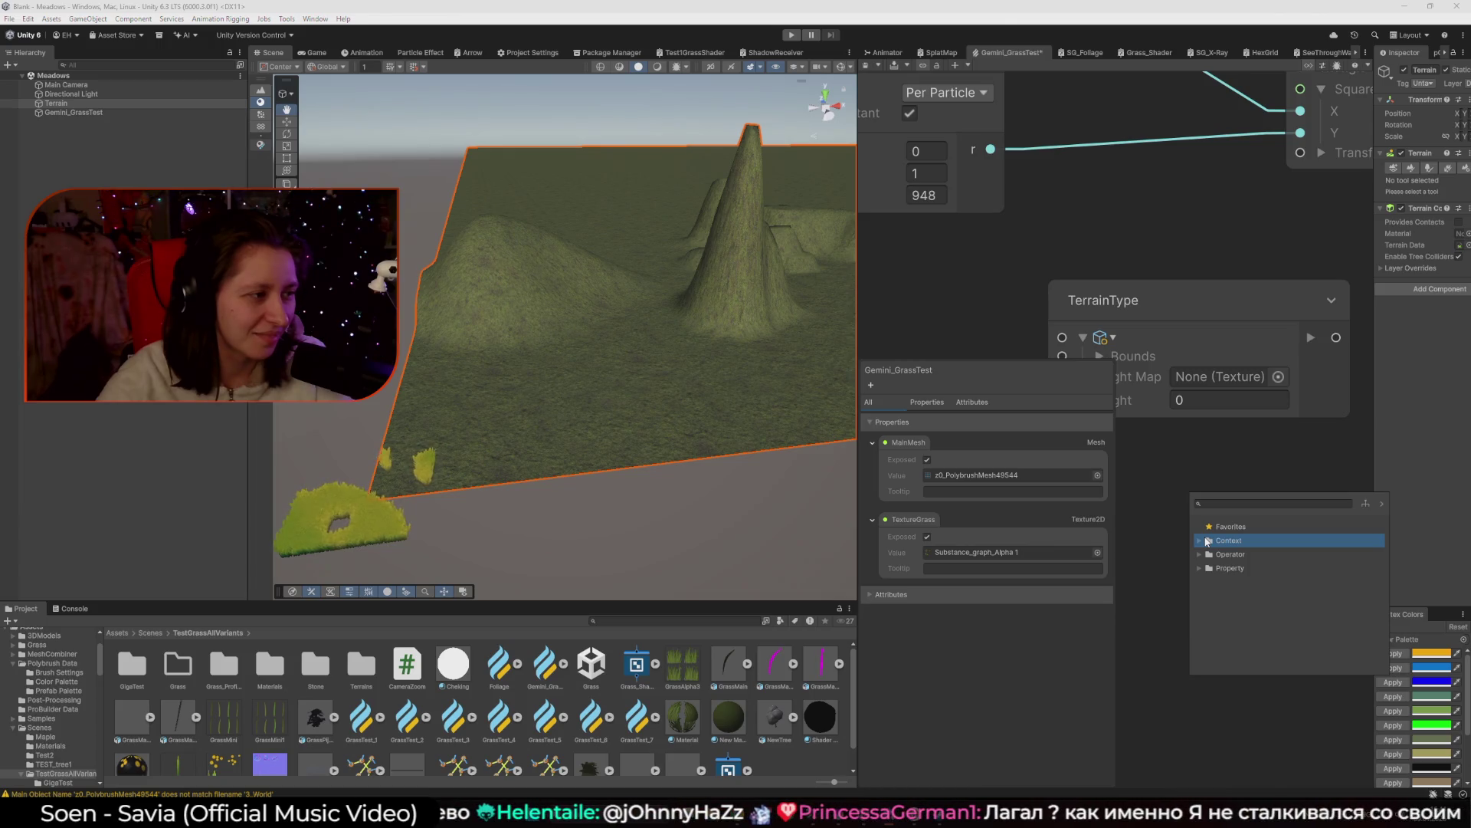
Browse the Context node types, then focus the VisualEffectGraph-Samples GrassWind project window.
{"action": "left_click", "coordinate": [1208, 541]}
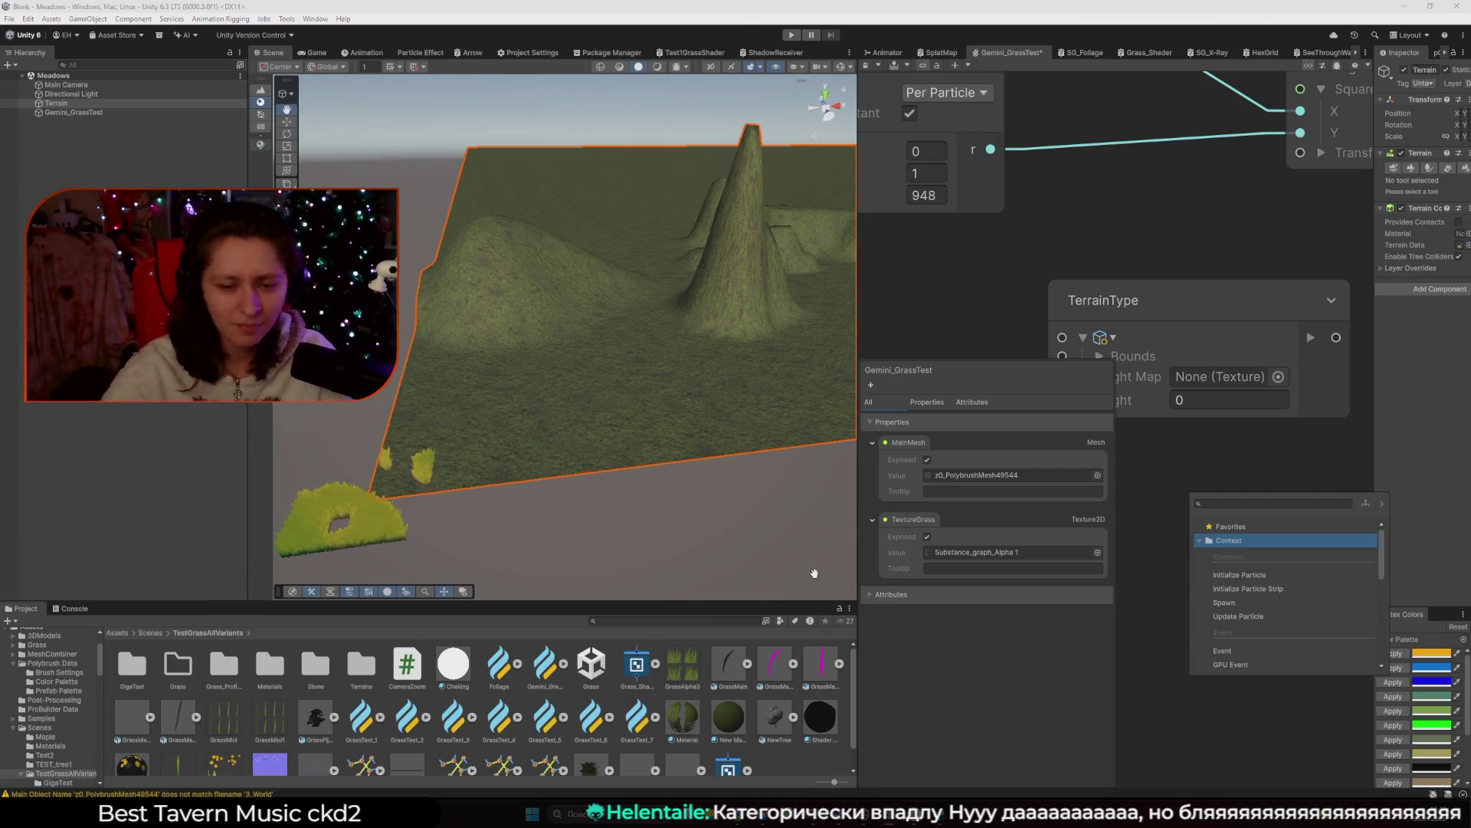
{"action": "left_click", "coordinate": [933, 784]}
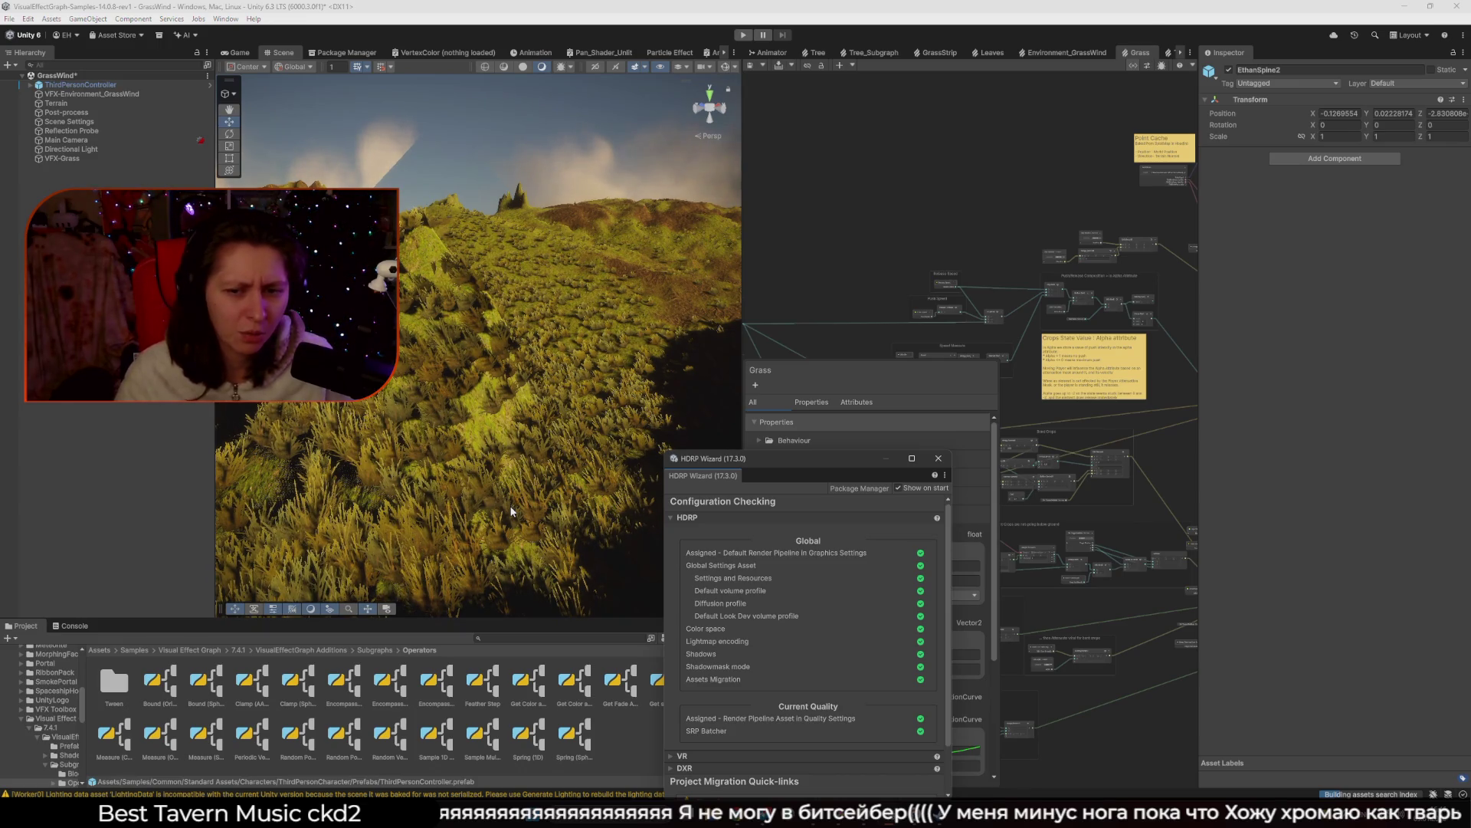
Close the HDRP Wizard to reveal Grass properties like Straighten 0.64 and Crop Size 0.69 × 1.5.
{"action": "left_click", "coordinate": [941, 457]}
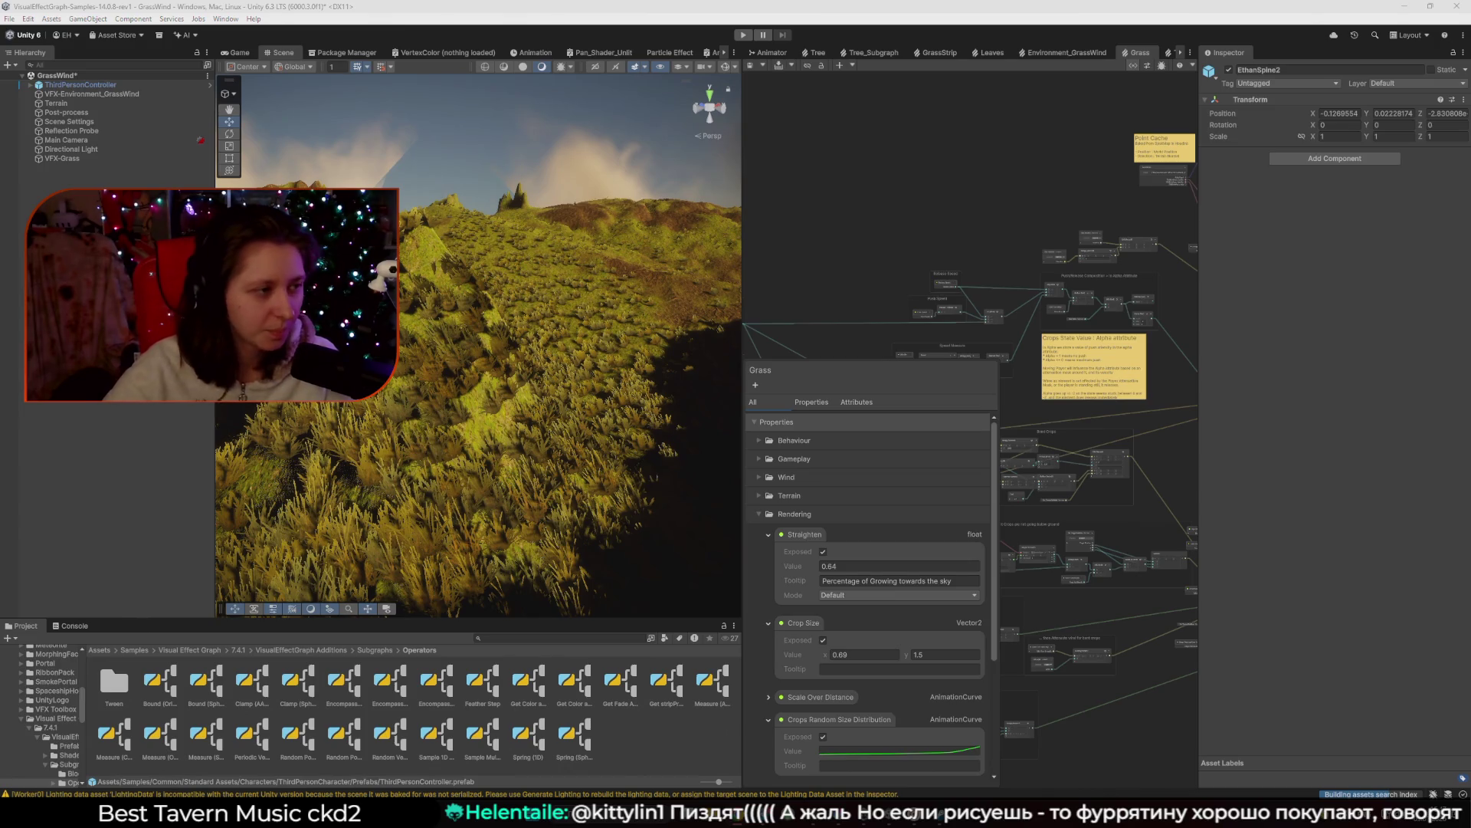
Orbit around the grassy hillside and enter Play mode with Ctrl+P.
{"action": "mouse_move", "coordinate": [644, 372]}
{"action": "left_mouse_down"}
{"action": "mouse_move", "coordinate": [668, 398]}
{"action": "mouse_move", "coordinate": [572, 370]}
{"action": "left_mouse_up"}
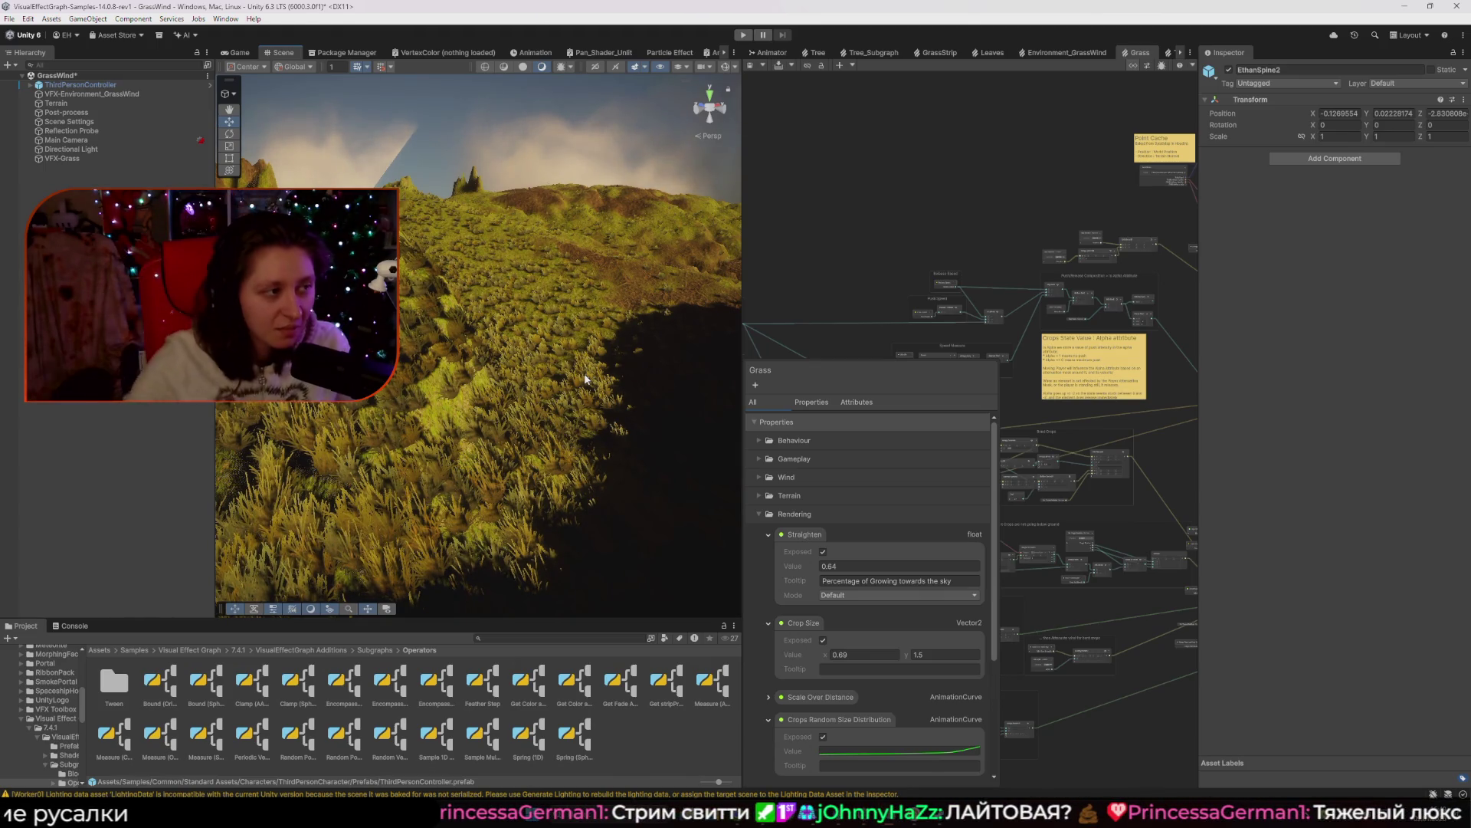
{"action": "key", "text": "ctrl+p"}
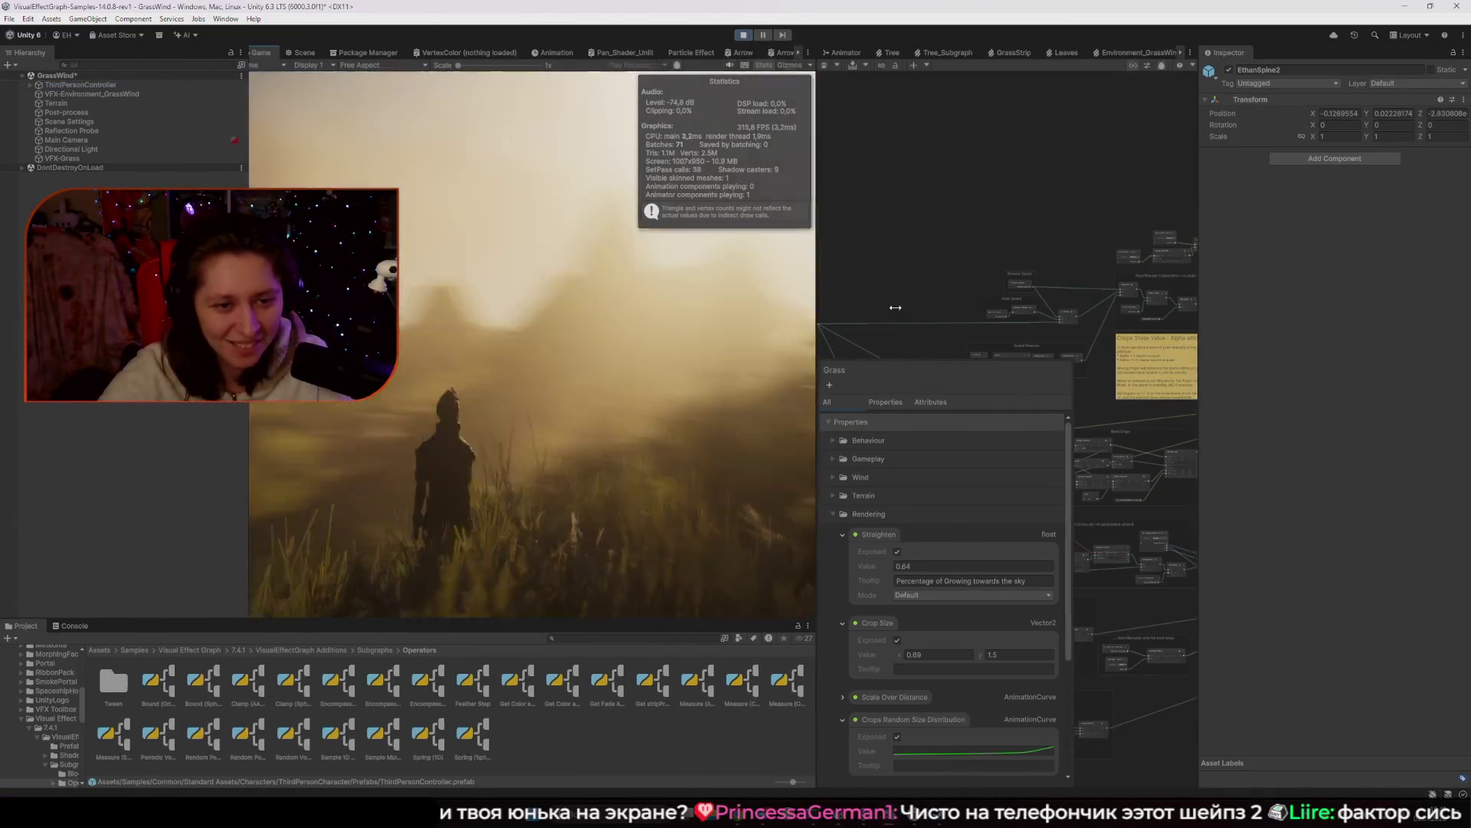
Widen the Game view, walk the character into tall grass, stop Play, and enlarge the Grass graph panel.
{"action": "left_click_drag", "start_coordinate": [895, 307], "coordinate": [897, 307]}
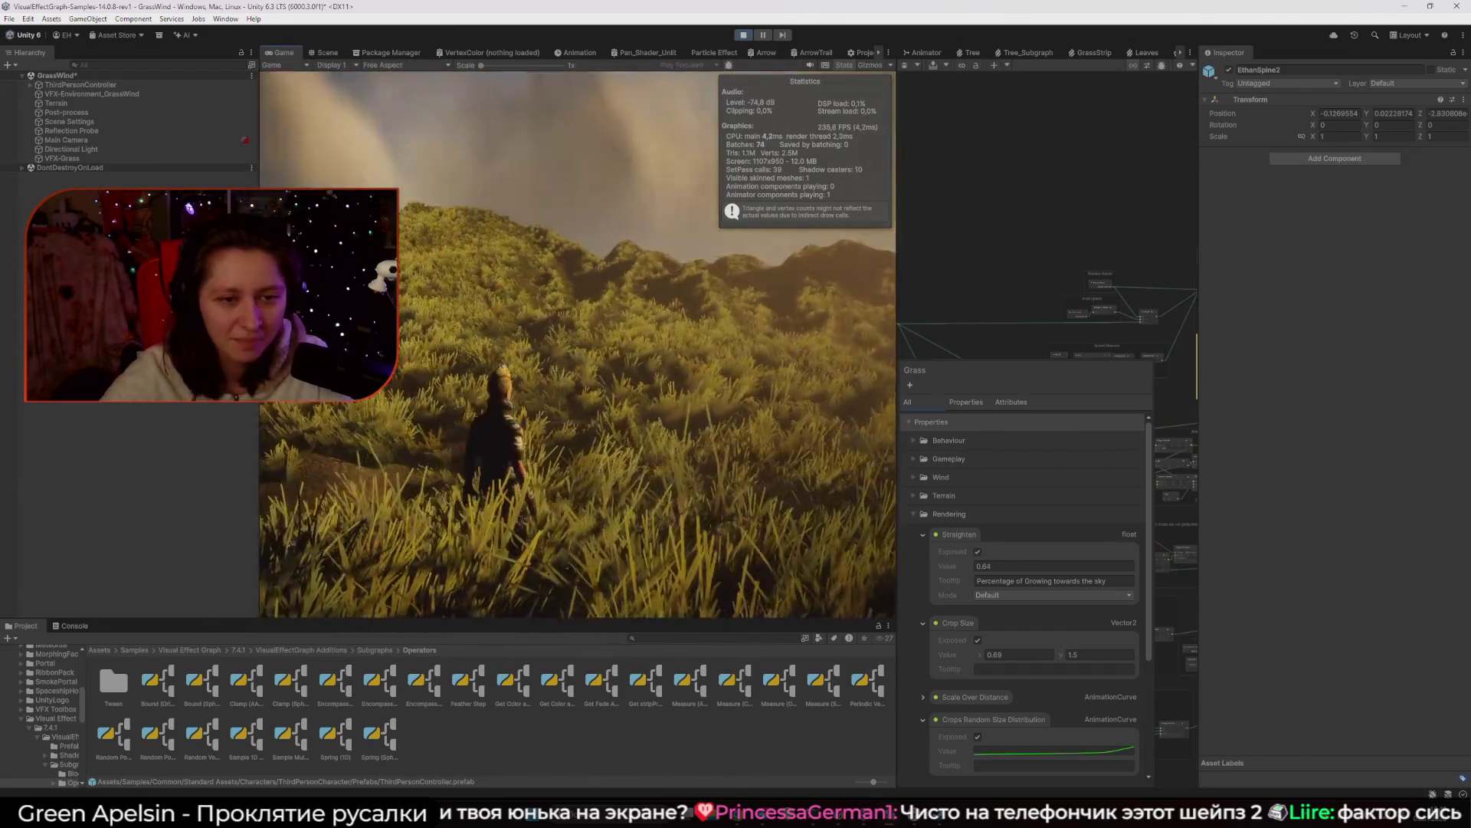
{"action": "key", "text": "w"}
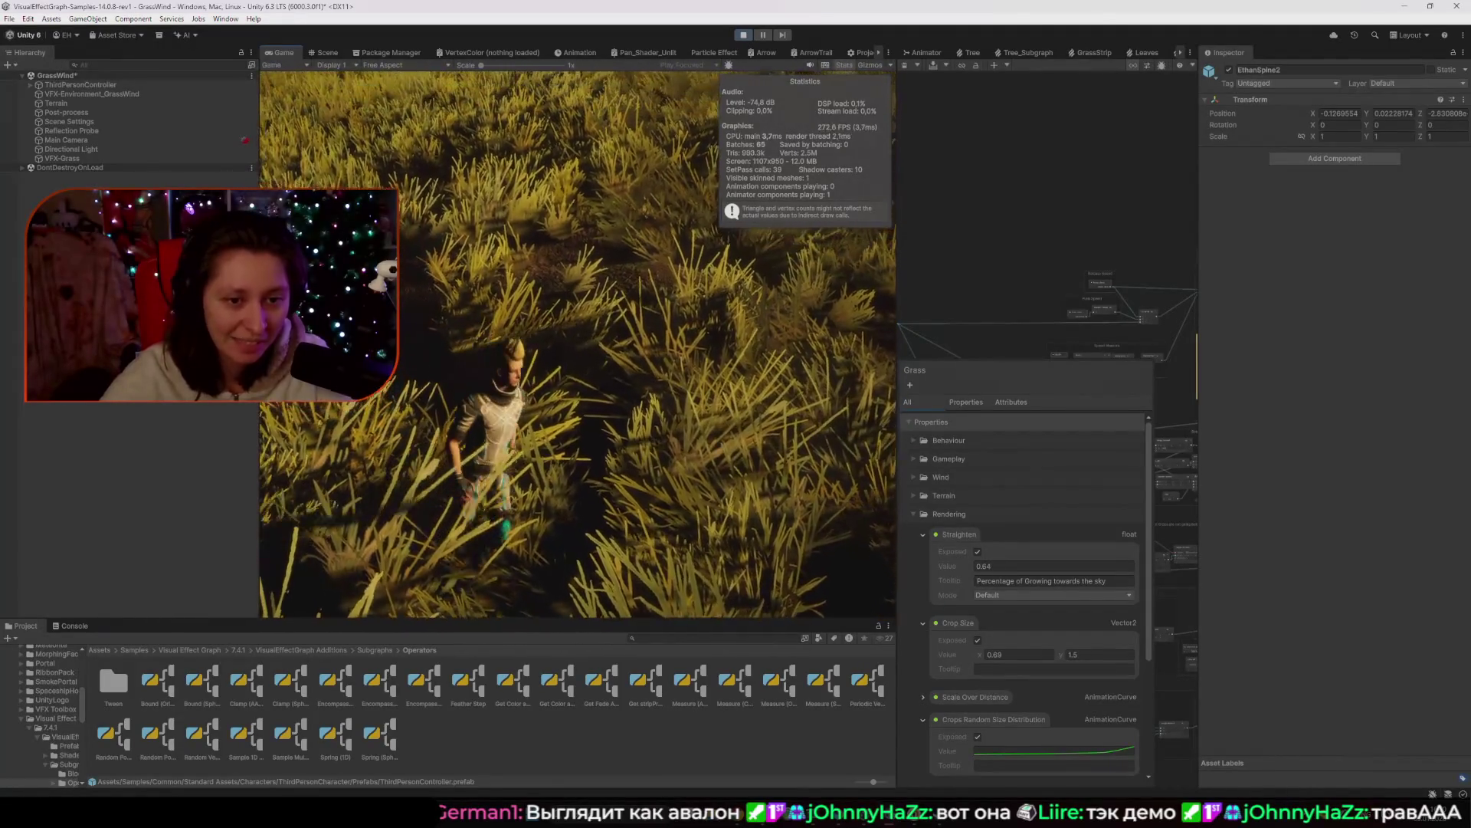
{"action": "left_click", "coordinate": [742, 35]}
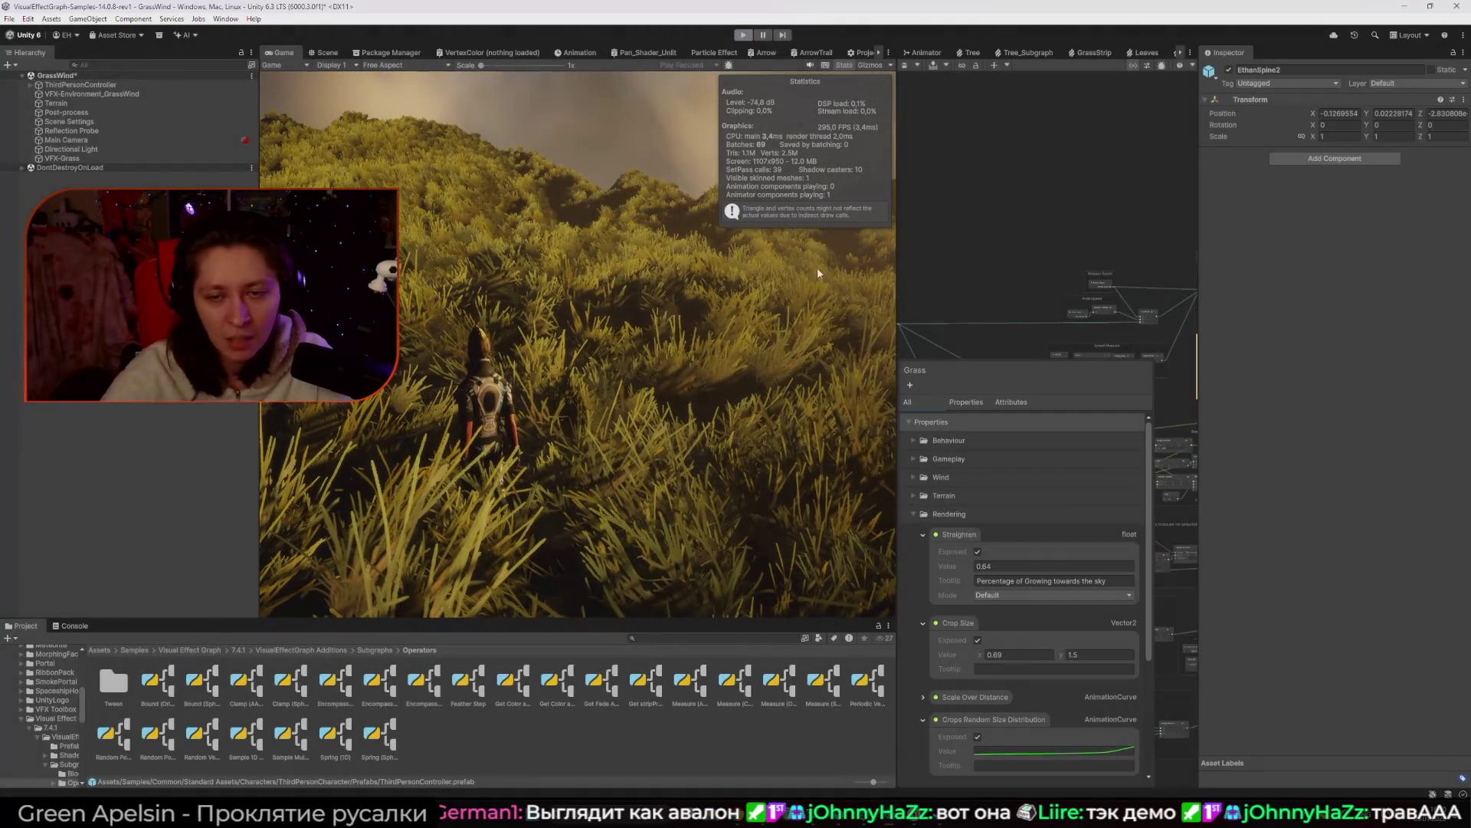
{"action": "left_click_drag", "start_coordinate": [896, 291], "coordinate": [402, 291]}
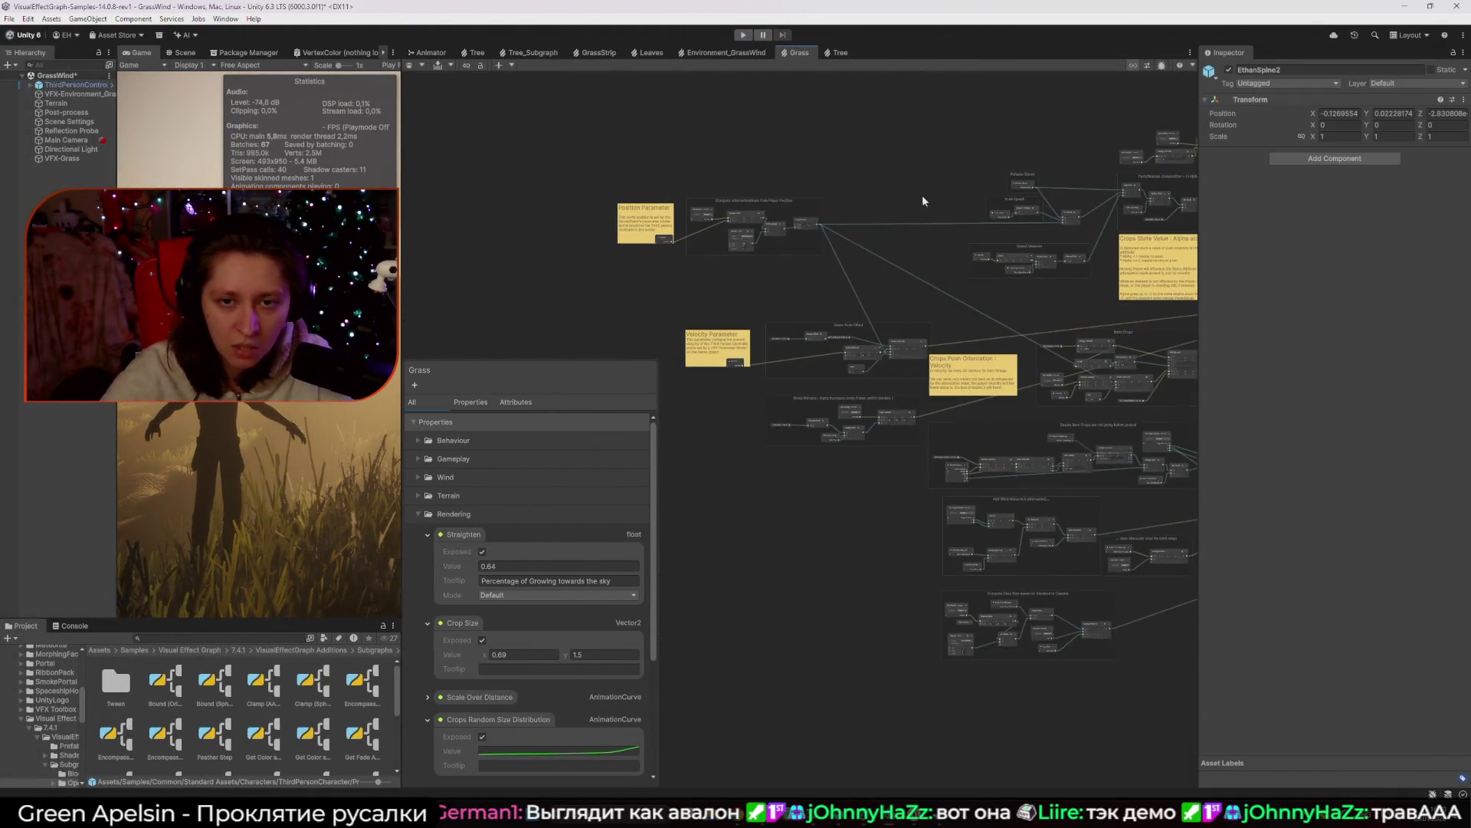
Zoom into the Position and Velocity Parameter notes, then switch to AITests.kra in Krita.
{"action": "scroll", "coordinate": [709, 241], "scroll_direction": "up", "scroll_amount": 5}
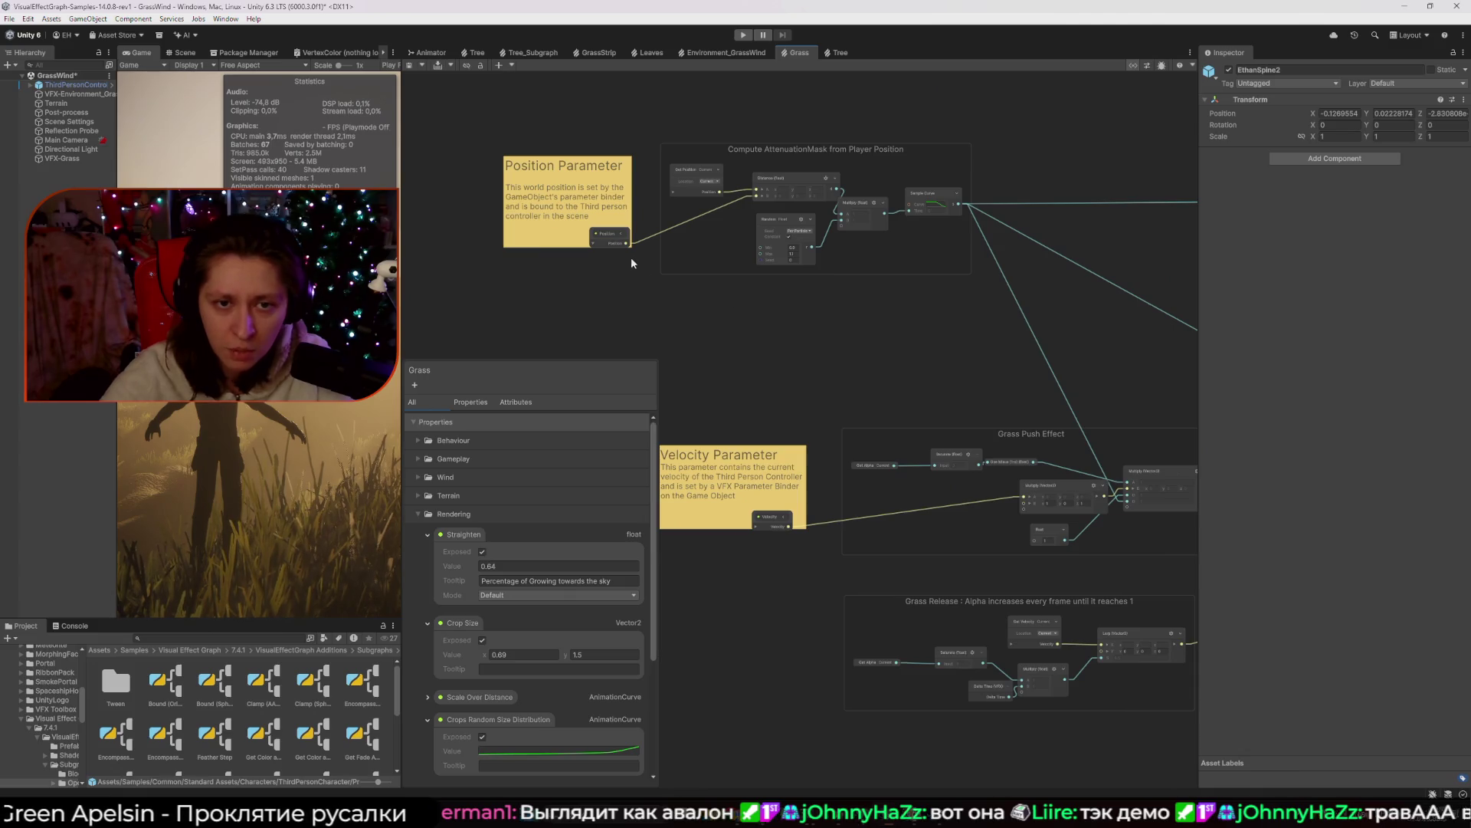
{"action": "scroll", "coordinate": [628, 257], "scroll_direction": "up", "scroll_amount": 3}
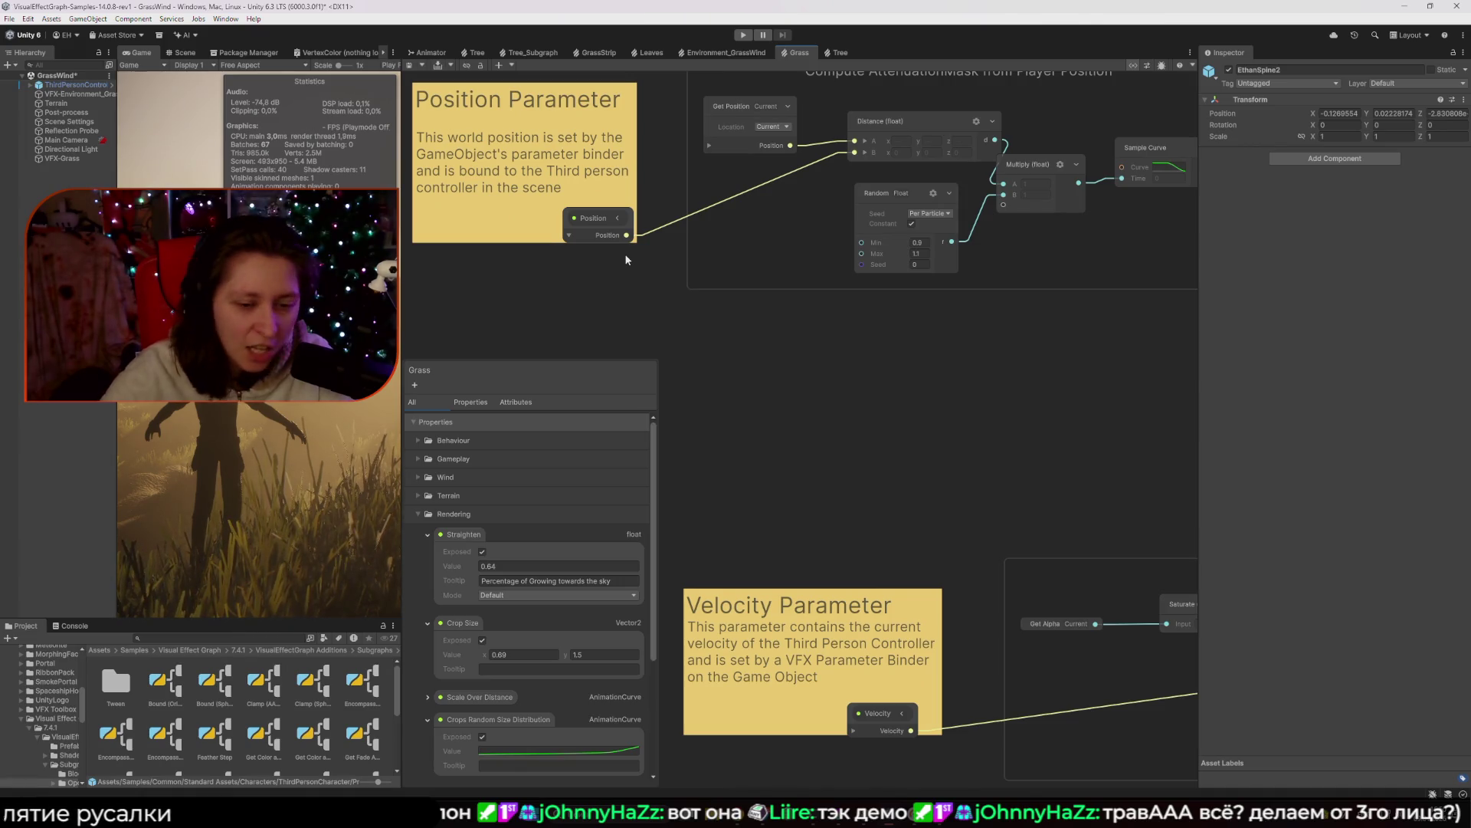
{"action": "mouse_move", "coordinate": [881, 812]}
{"action": "left_click", "coordinate": [835, 755]}
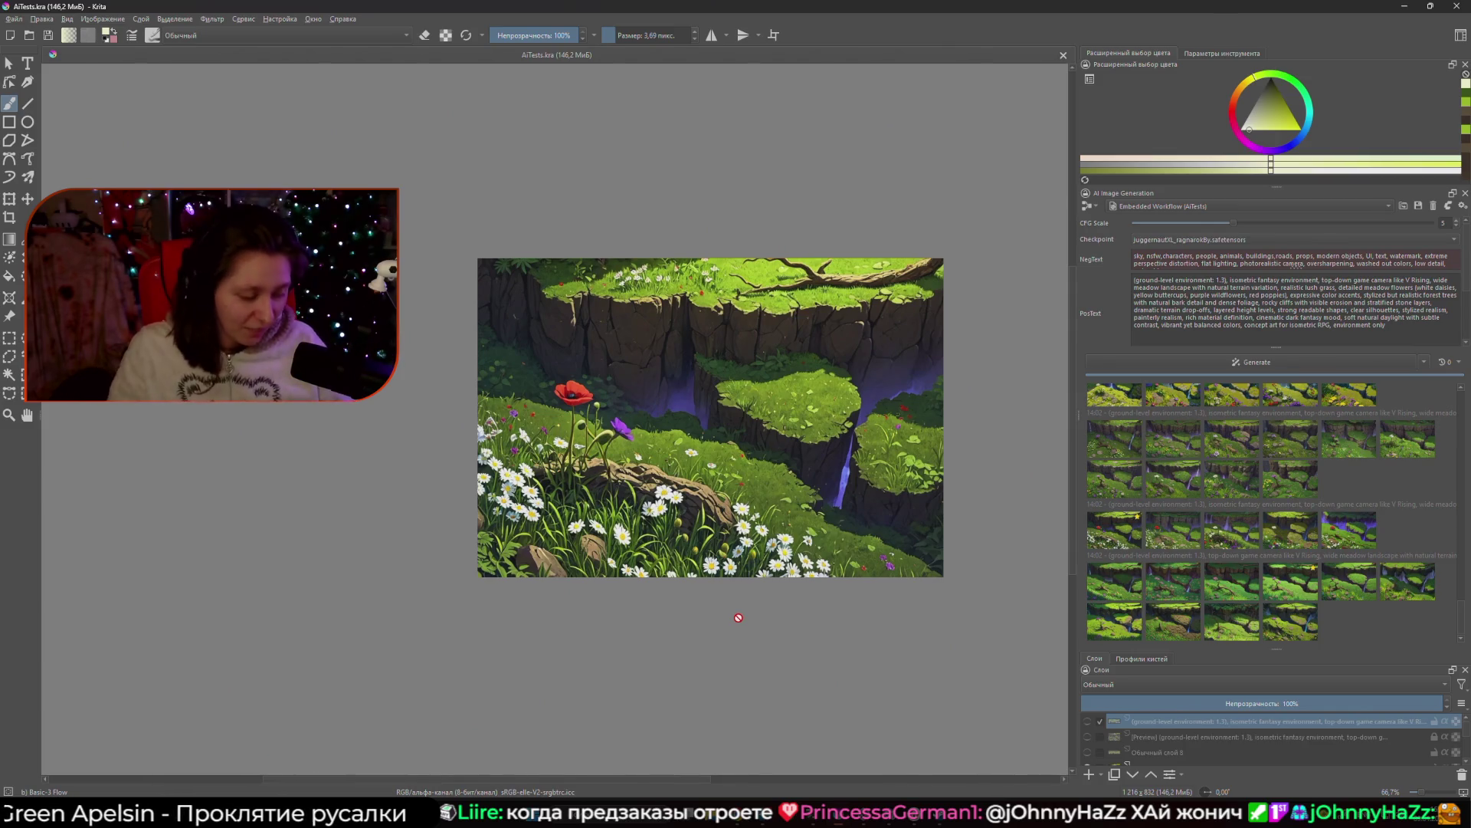
Zoom the AITests.kra canvas out to 66.7% so the whole grassy cliff meadow is visible.
{"action": "scroll", "coordinate": [738, 617], "scroll_direction": "up", "scroll_amount": 6}
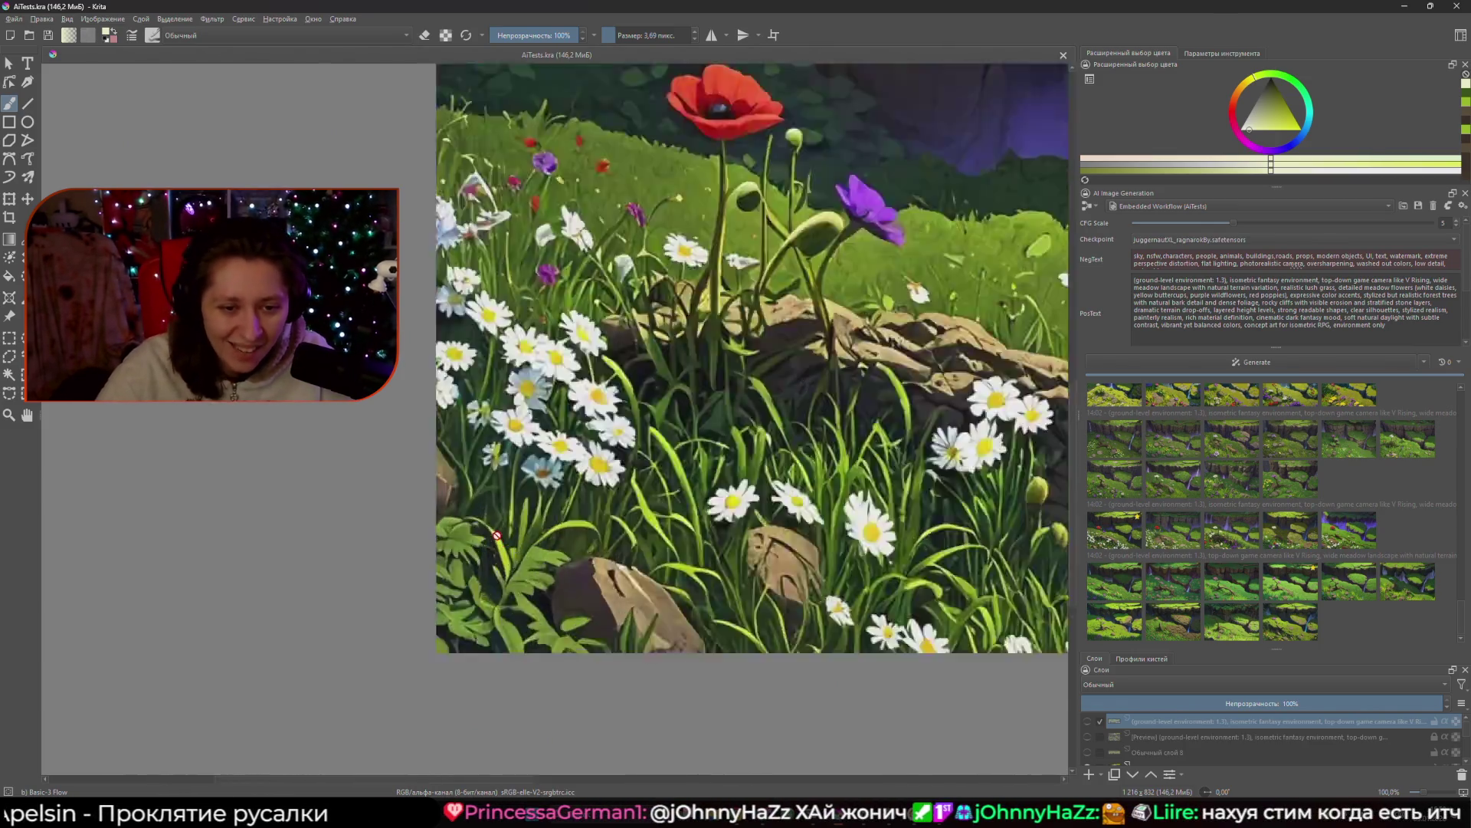
{"action": "scroll", "coordinate": [500, 534], "scroll_direction": "down", "scroll_amount": 5}
{"action": "scroll", "coordinate": [643, 601], "scroll_direction": "up", "scroll_amount": 2}
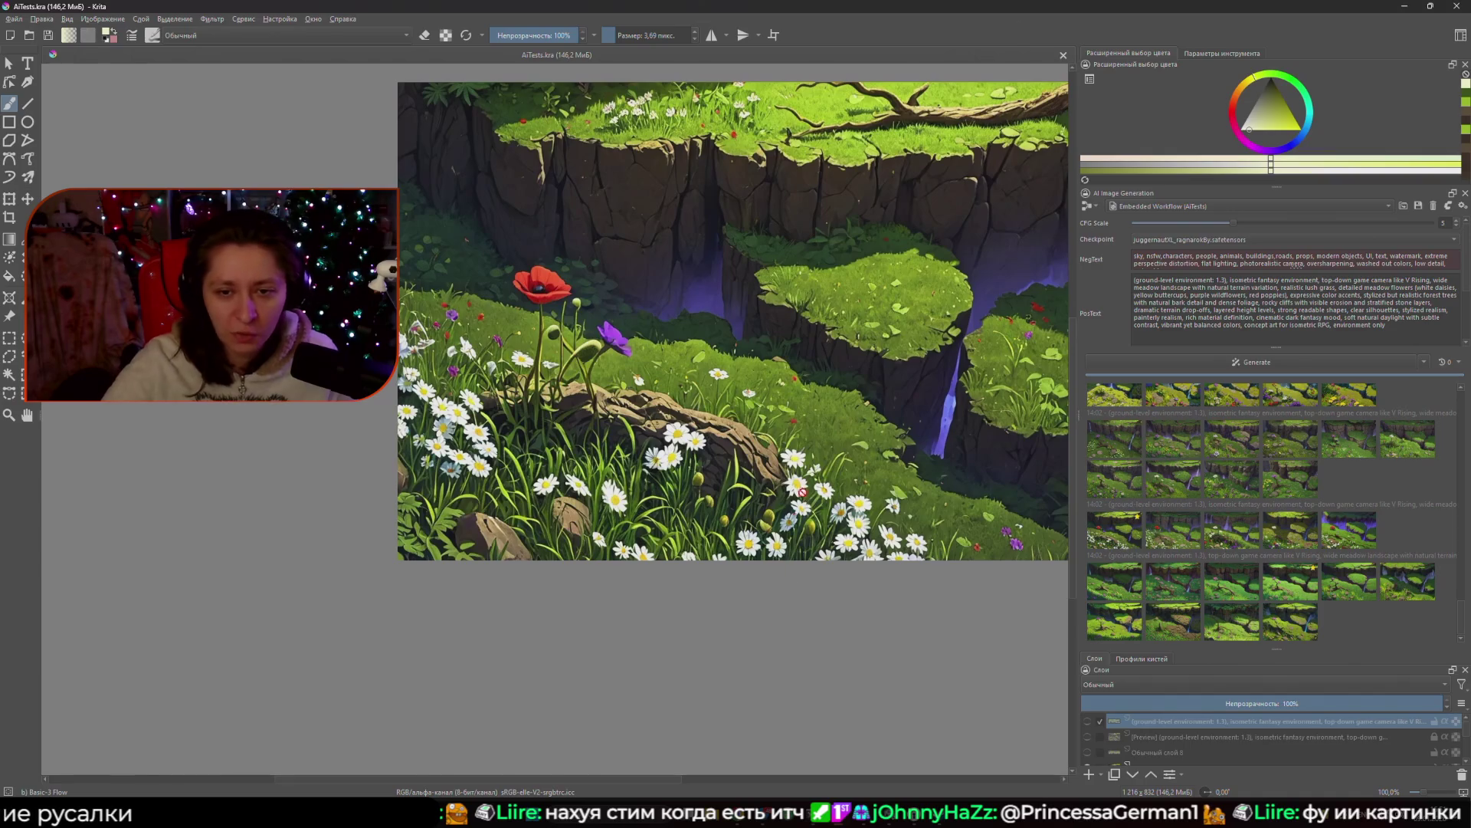
{"action": "scroll", "coordinate": [481, 440], "scroll_direction": "down", "scroll_amount": 4}
{"action": "scroll", "coordinate": [481, 440], "scroll_direction": "up", "scroll_amount": 3}
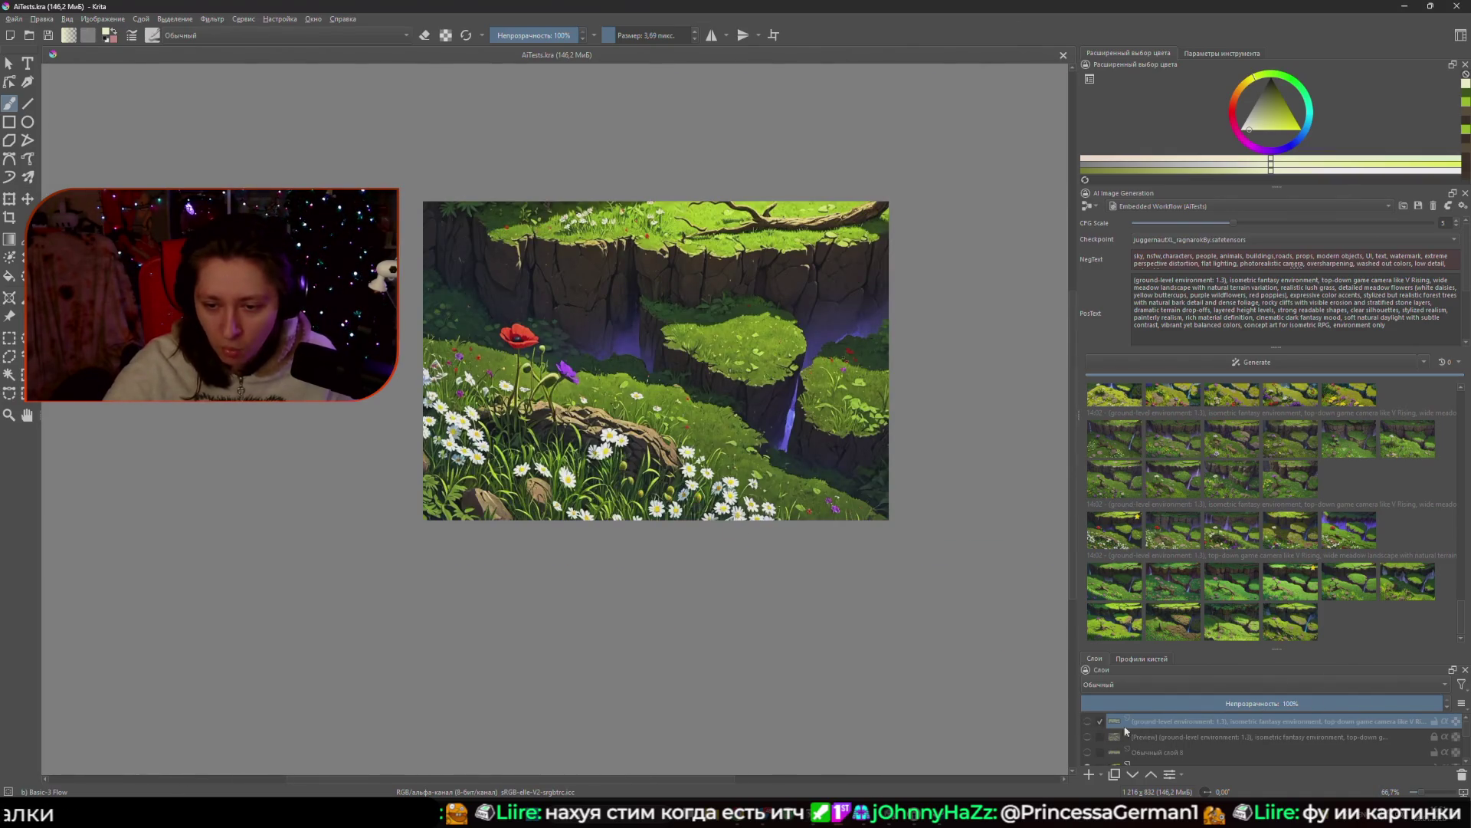
Enlarge the layer list and compare the 0.8-strength generated layer against the grey render.
{"action": "left_click_drag", "start_coordinate": [1268, 649], "coordinate": [1268, 490]}
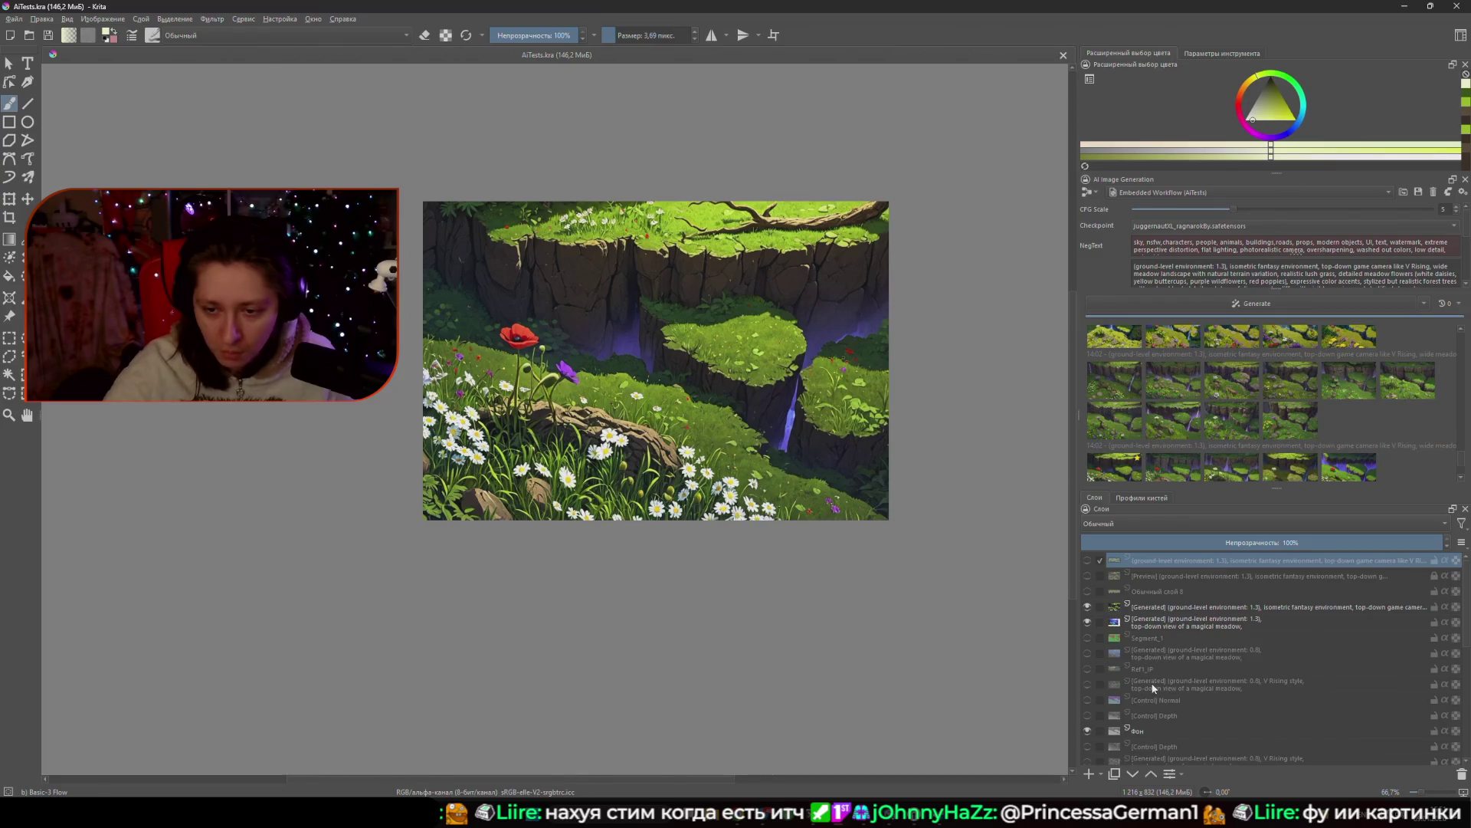
{"action": "left_click", "coordinate": [1087, 606]}
{"action": "left_click", "coordinate": [1088, 621]}
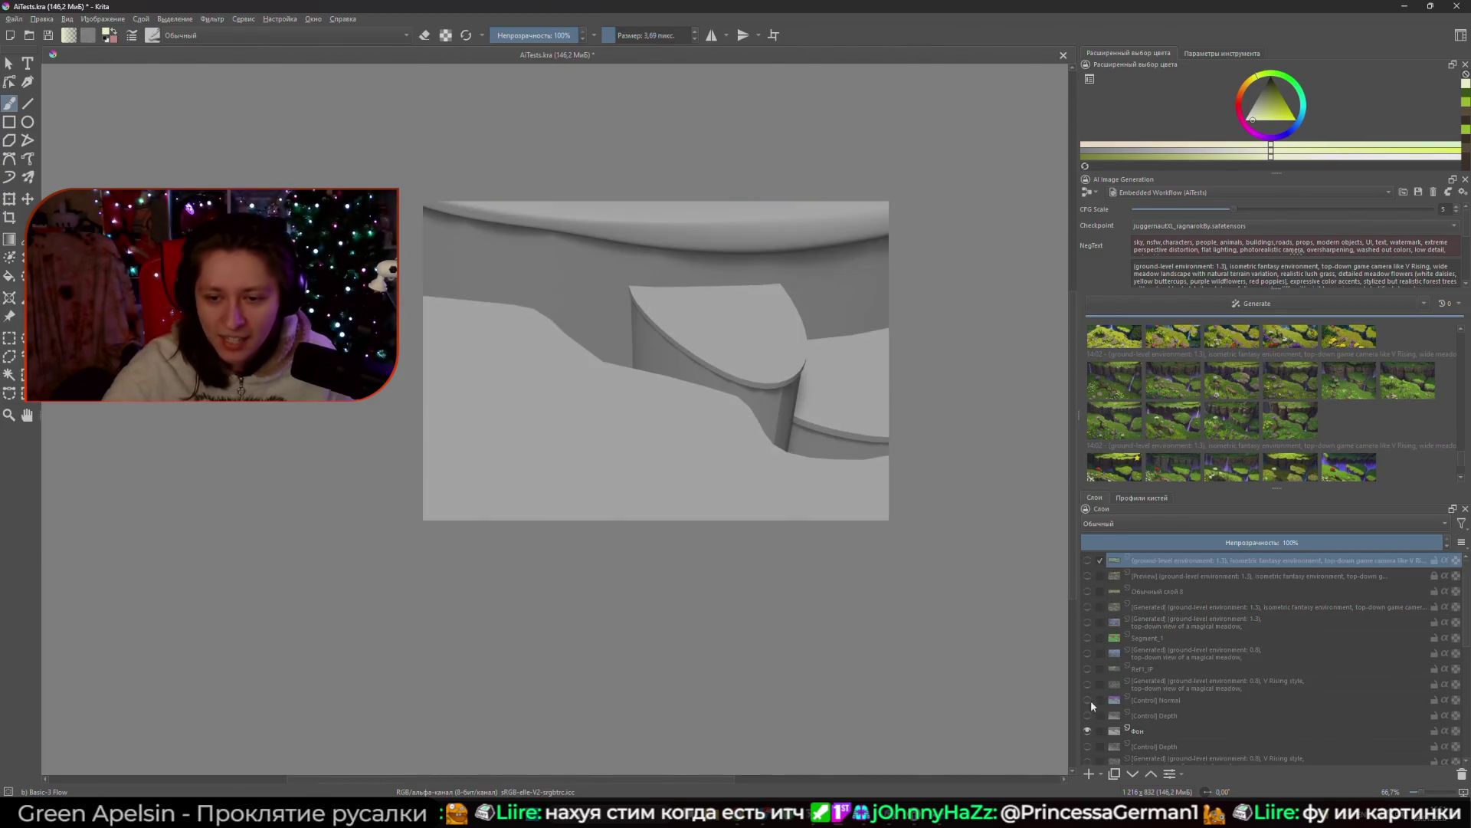
{"action": "left_click", "coordinate": [1088, 653]}
{"action": "left_click", "coordinate": [1088, 638]}
{"action": "left_click", "coordinate": [1088, 637]}
{"action": "left_click", "coordinate": [1087, 653]}
Compare the 1.3-strength and top generated layers, leaving the Preview meadow version showing.
{"action": "left_click", "coordinate": [1087, 621]}
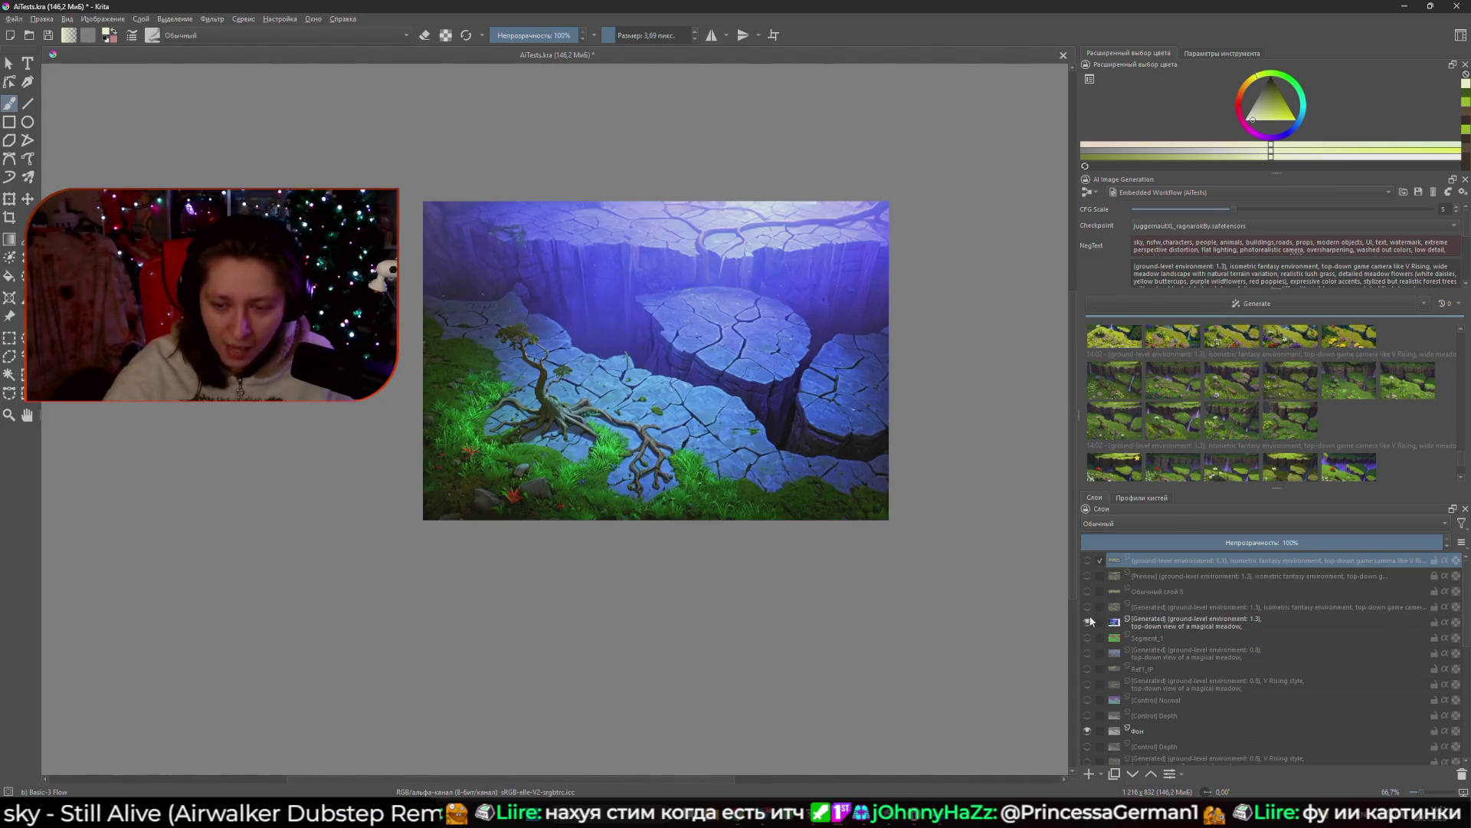
{"action": "left_click", "coordinate": [1087, 621]}
{"action": "left_click", "coordinate": [1089, 561]}
{"action": "left_click", "coordinate": [1089, 561]}
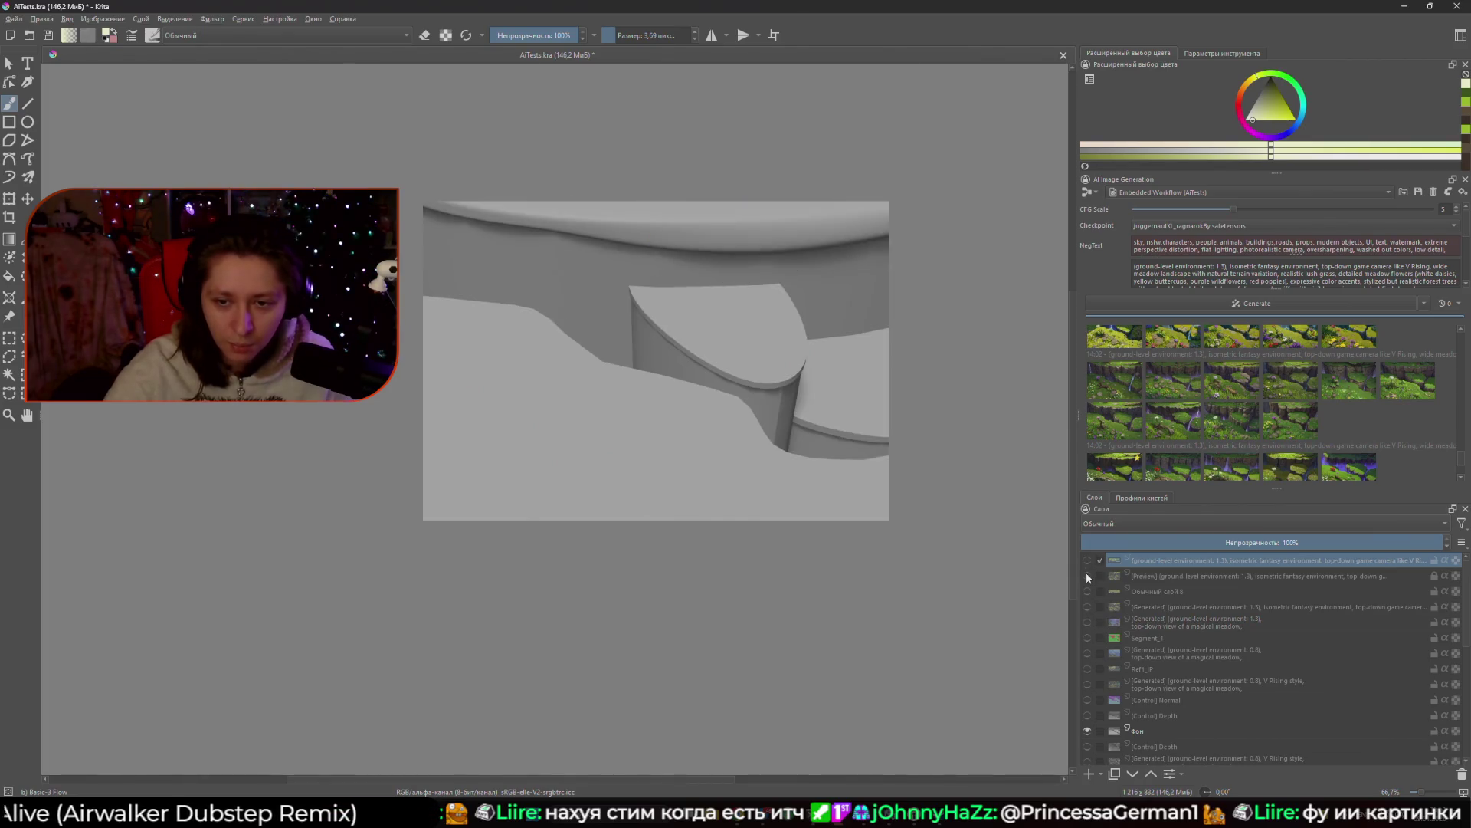
{"action": "left_click", "coordinate": [1088, 561]}
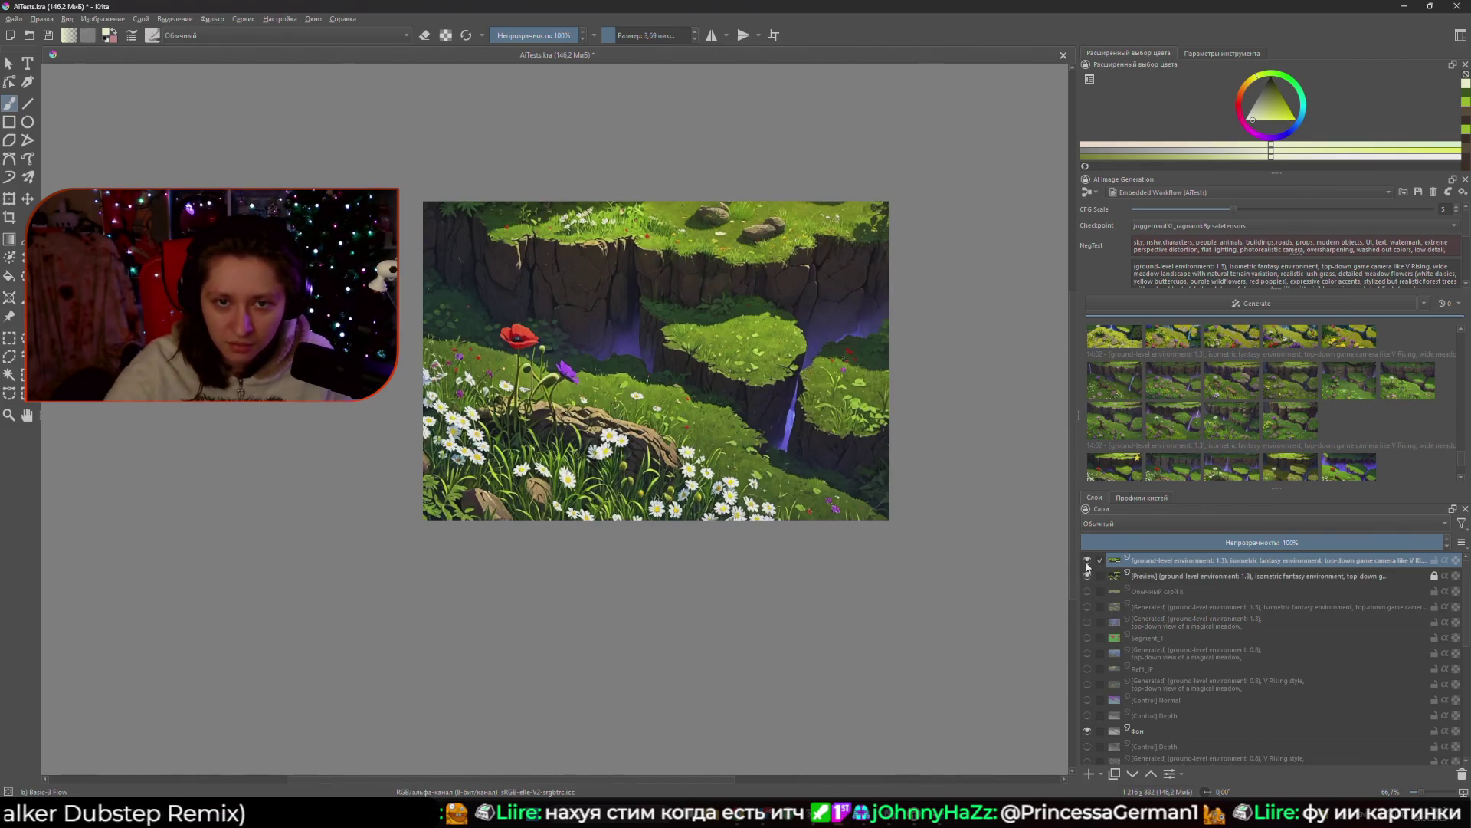
{"action": "left_click", "coordinate": [1087, 562]}
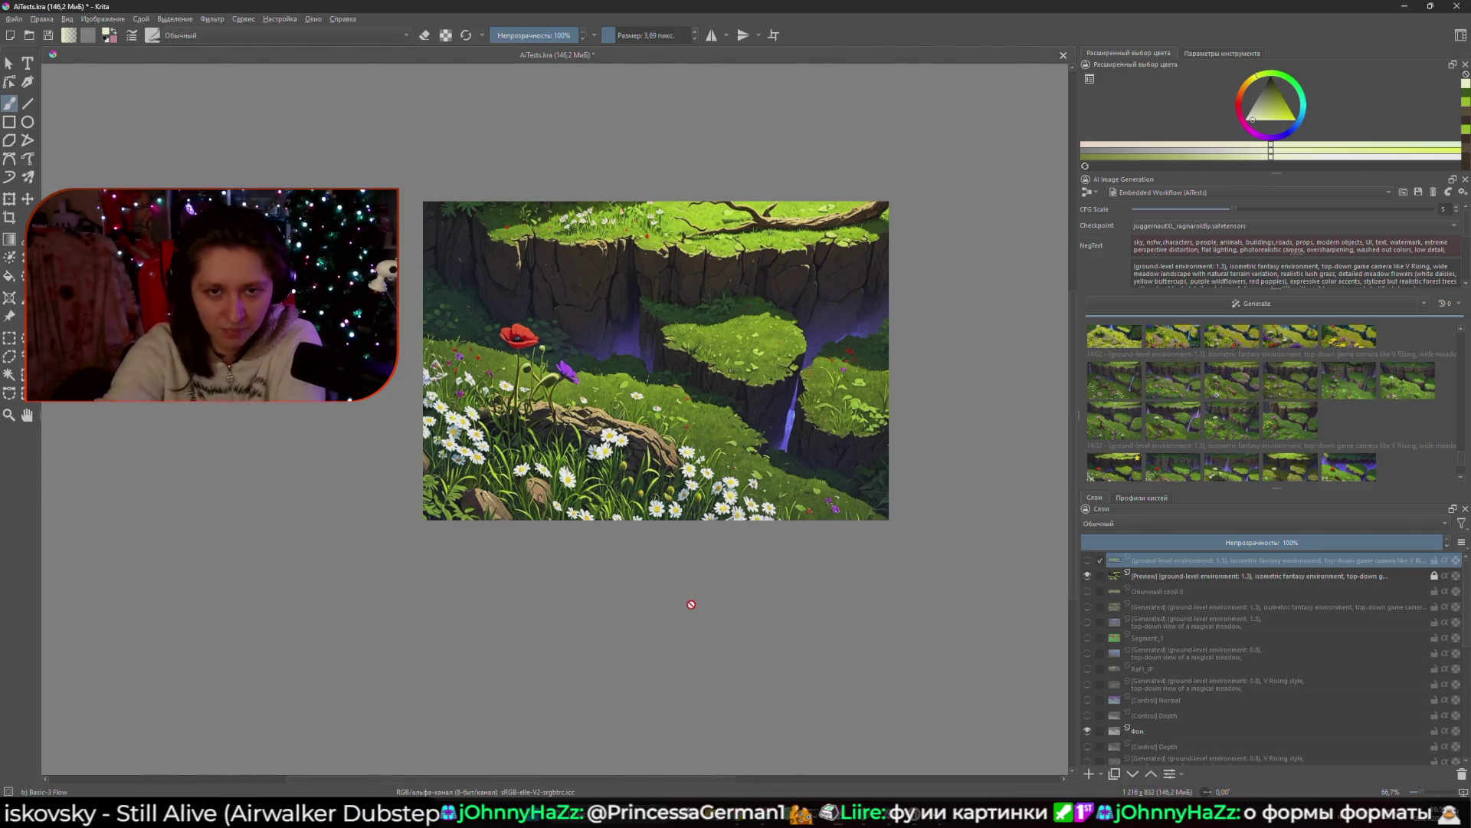
{"action": "mouse_move", "coordinate": [882, 820]}
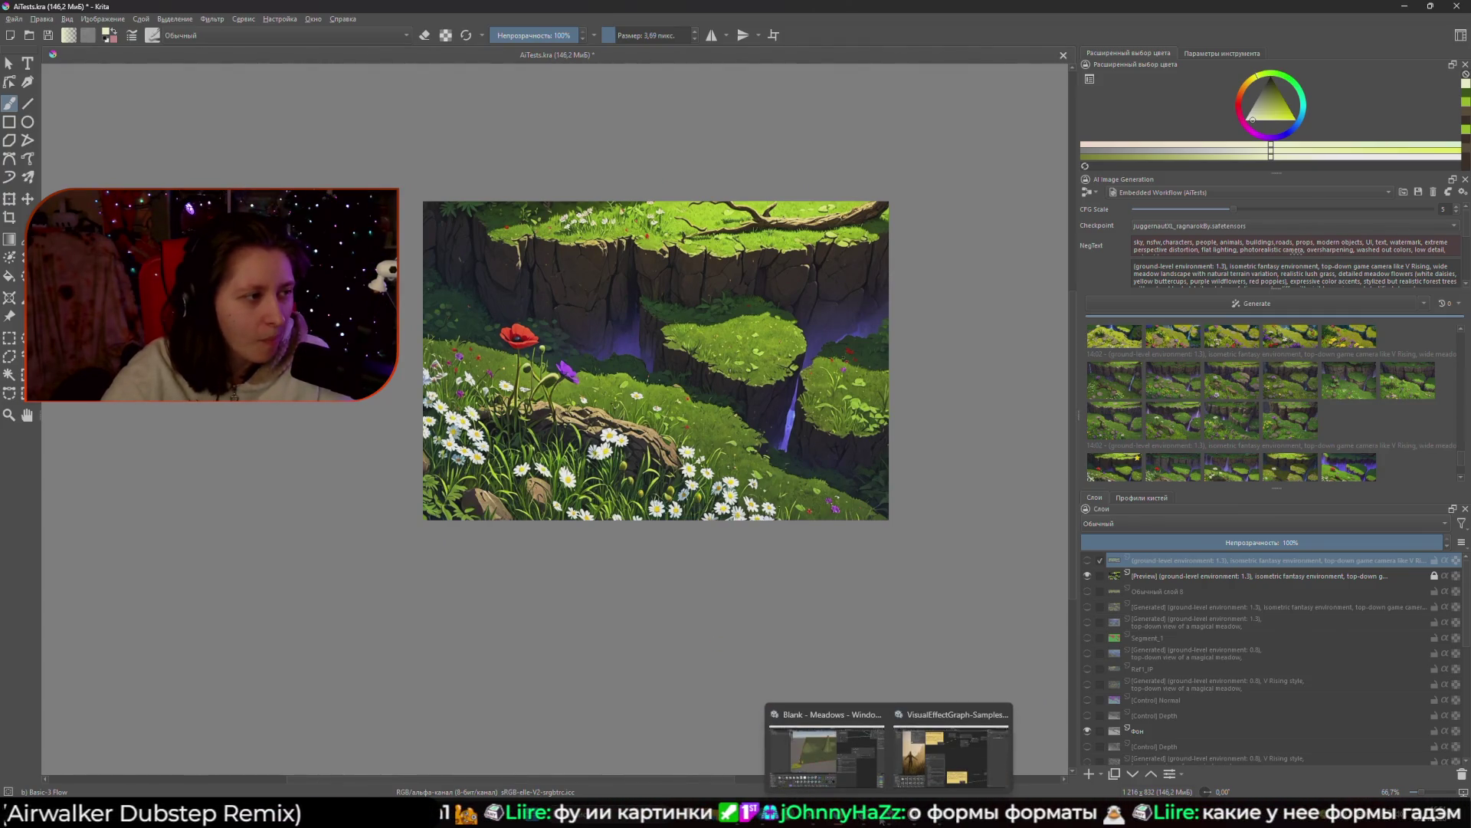
{"action": "left_click", "coordinate": [968, 762]}
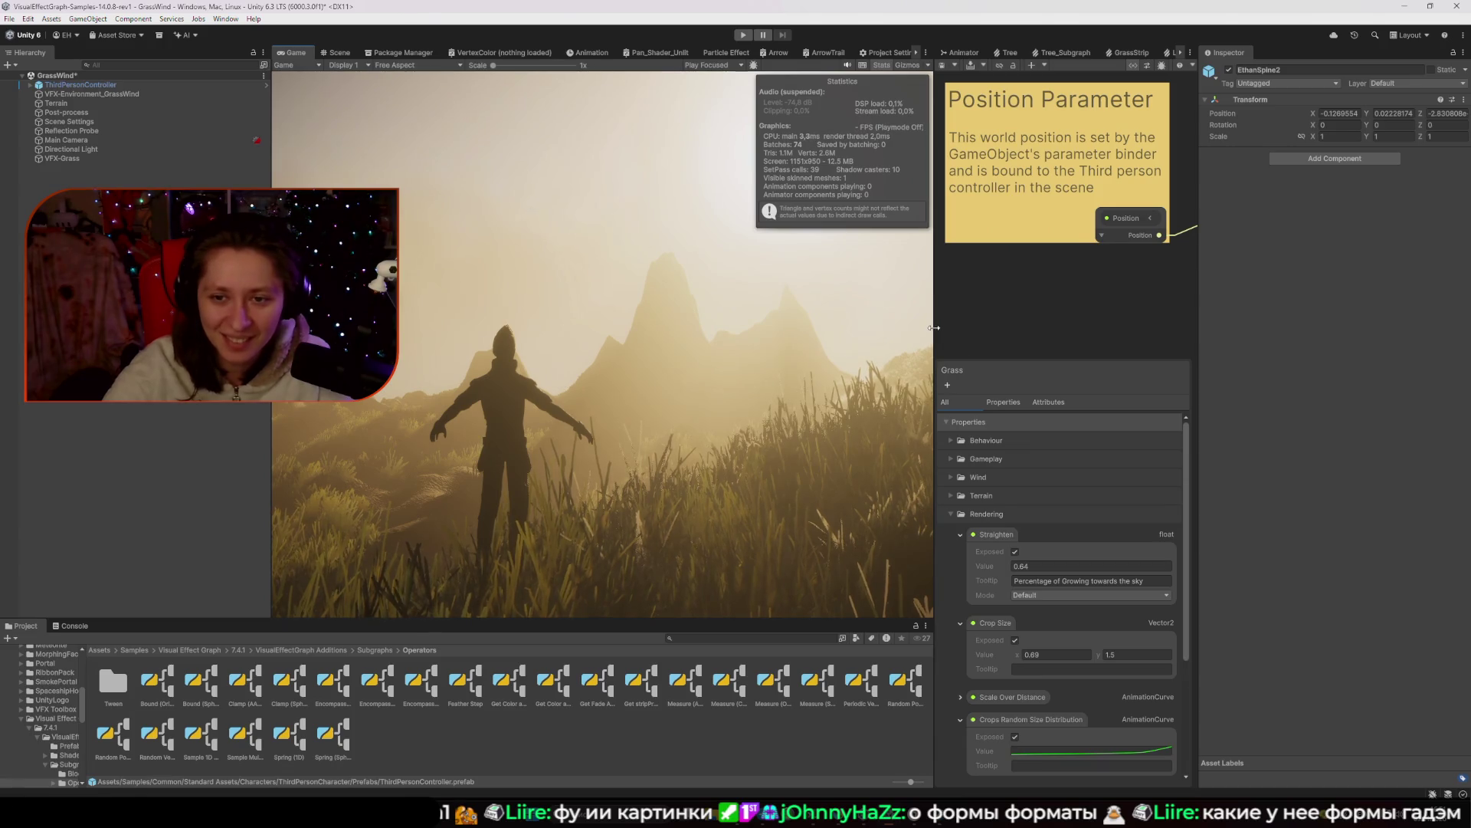
{"action": "left_click_drag", "start_coordinate": [934, 328], "coordinate": [601, 328]}
{"action": "scroll", "coordinate": [1056, 431], "scroll_direction": "down", "scroll_amount": 3}
{"action": "scroll", "coordinate": [1103, 373], "scroll_direction": "up", "scroll_amount": 3}
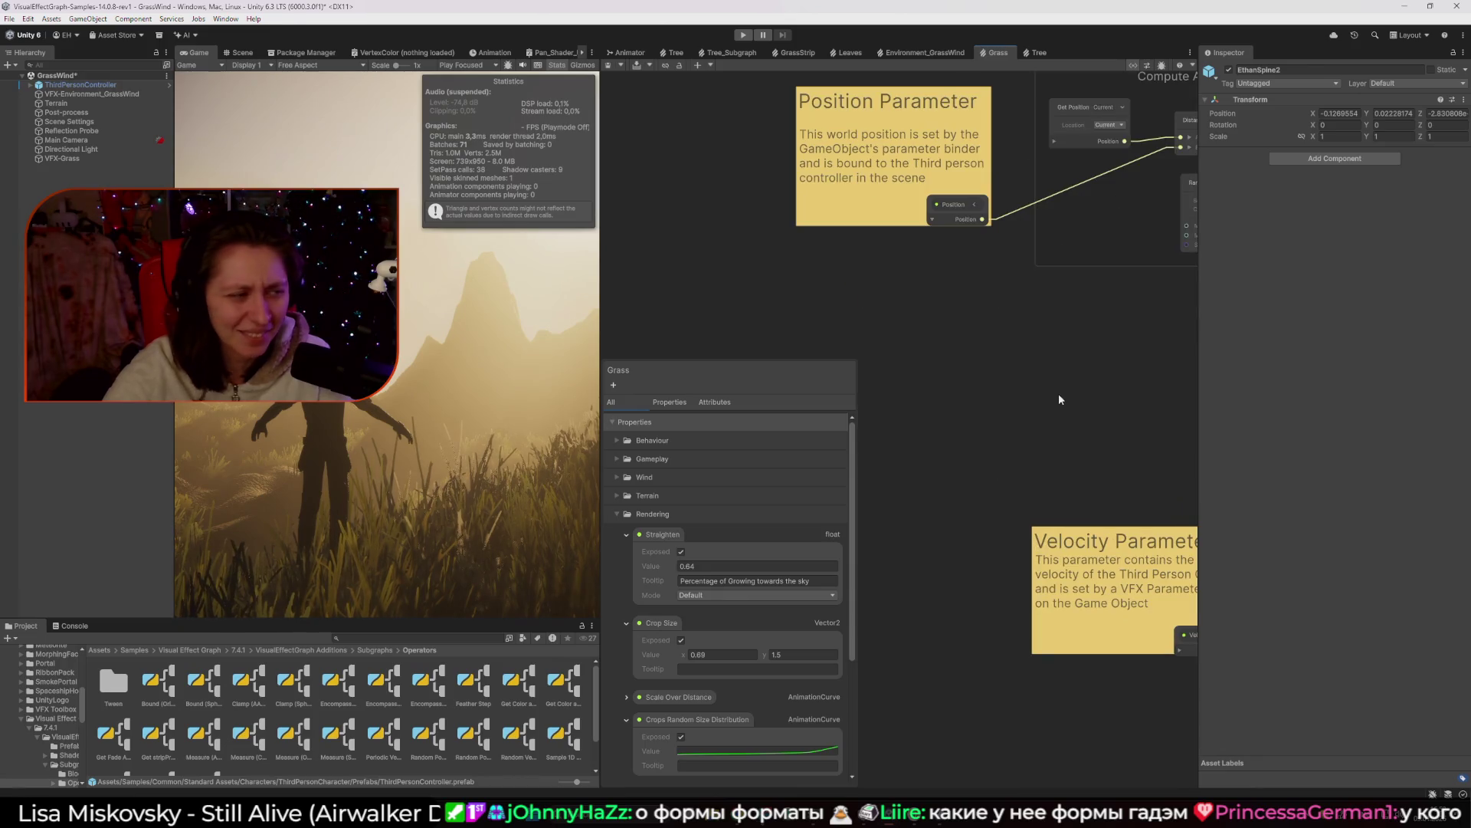
{"action": "left_click_drag", "start_coordinate": [1060, 395], "coordinate": [998, 476]}
{"action": "left_click_drag", "start_coordinate": [1042, 408], "coordinate": [941, 419]}
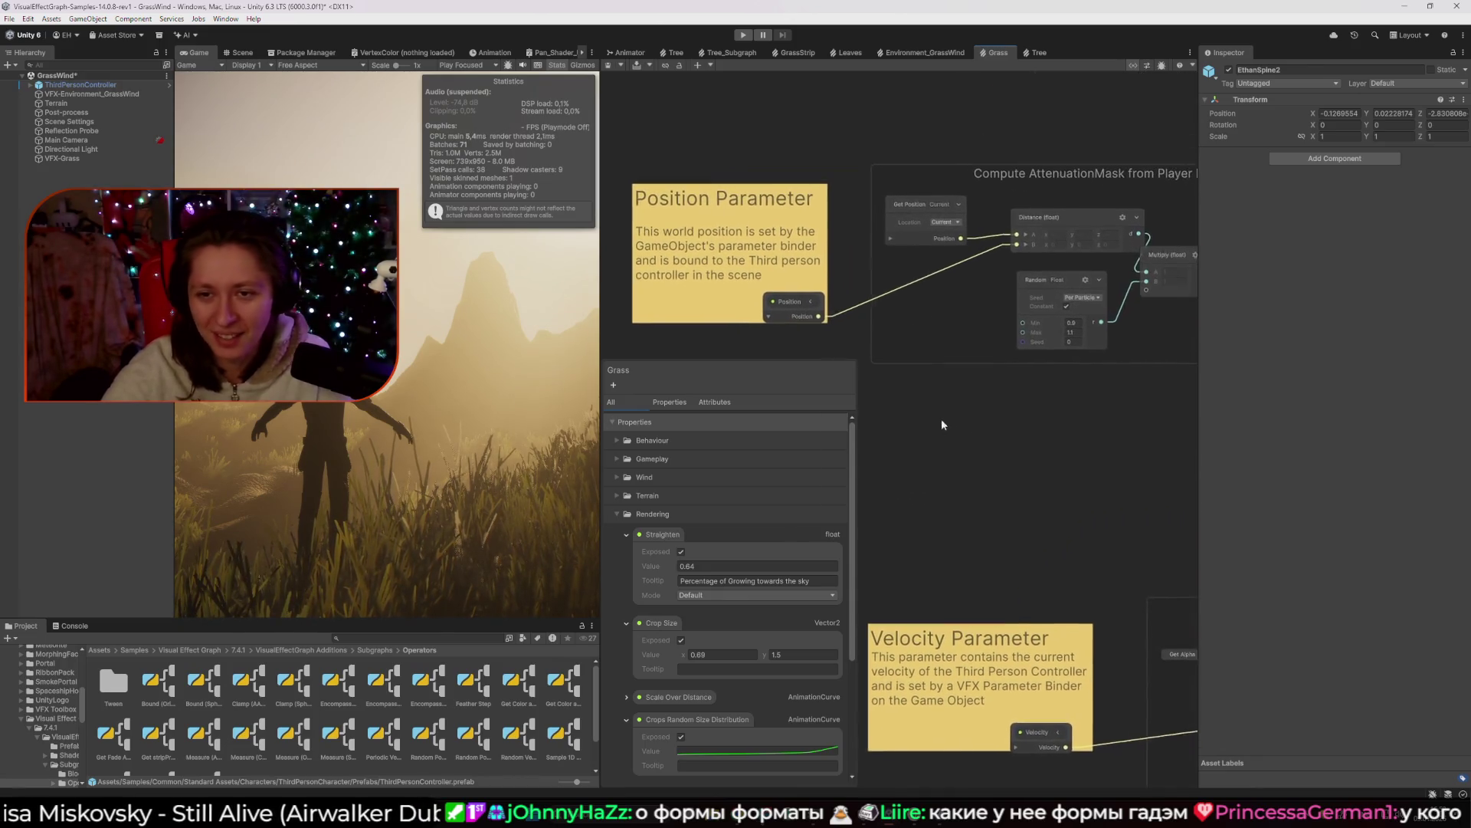
{"action": "scroll", "coordinate": [1119, 366], "scroll_direction": "down", "scroll_amount": 3}
{"action": "mouse_move", "coordinate": [908, 328]}
{"action": "left_mouse_down"}
{"action": "mouse_move", "coordinate": [679, 342]}
{"action": "mouse_move", "coordinate": [932, 273]}
{"action": "mouse_move", "coordinate": [797, 403]}
{"action": "left_mouse_up"}
{"action": "left_click_drag", "start_coordinate": [990, 281], "coordinate": [791, 411]}
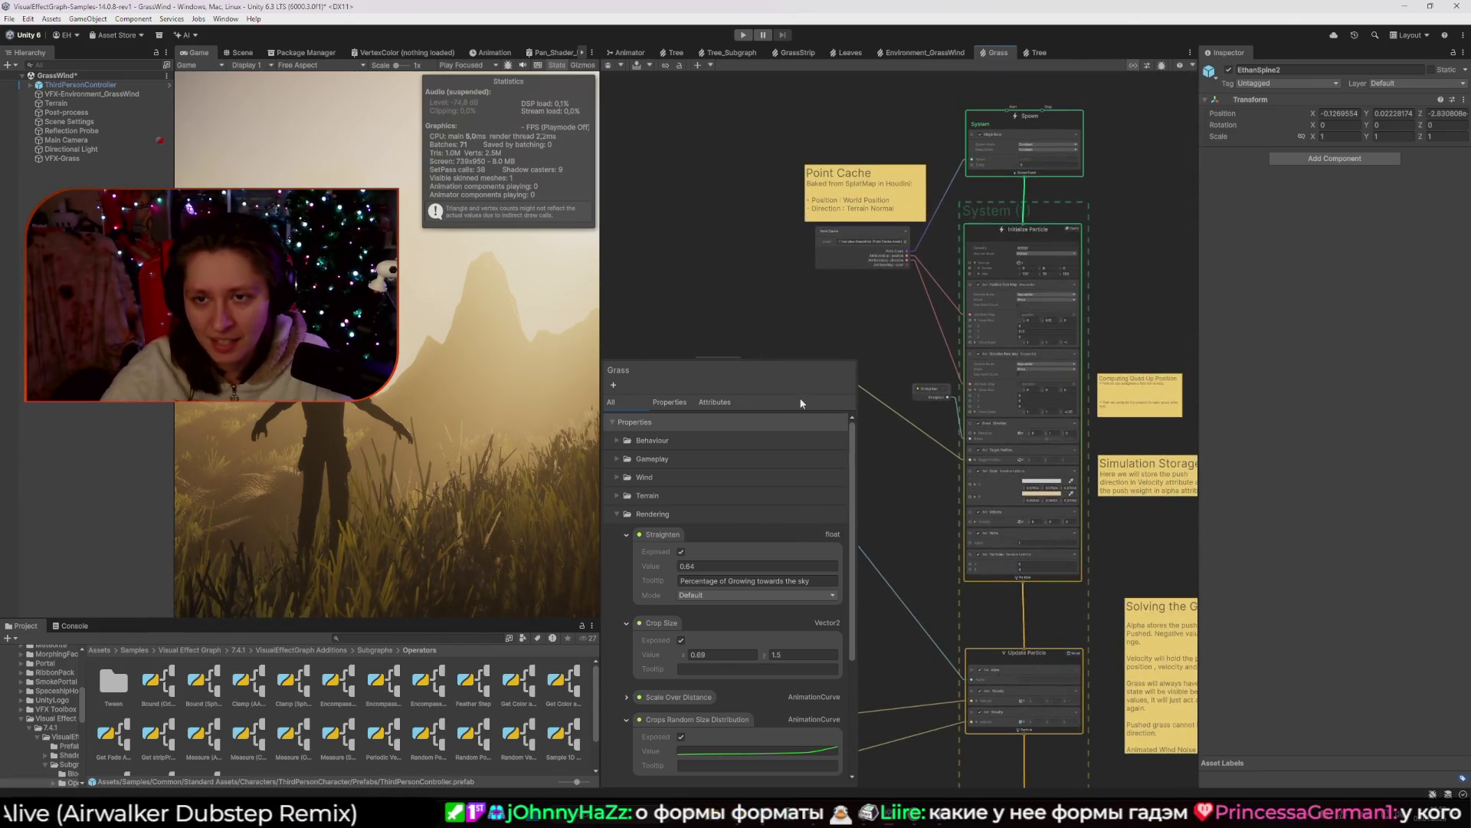
{"action": "scroll", "coordinate": [881, 270], "scroll_direction": "up", "scroll_amount": 3}
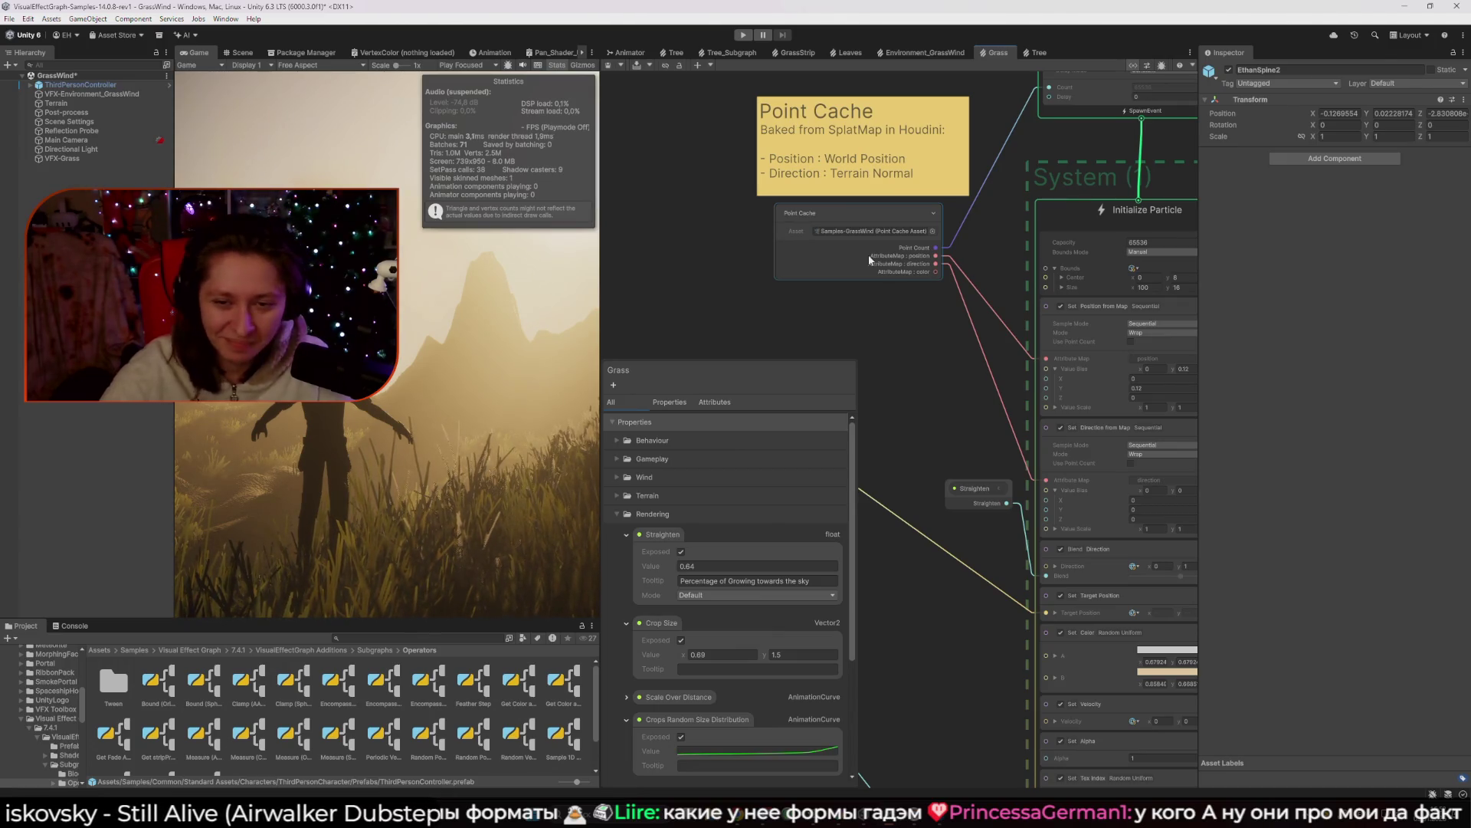
{"action": "scroll", "coordinate": [957, 231], "scroll_direction": "down", "scroll_amount": 5}
{"action": "scroll", "coordinate": [997, 410], "scroll_direction": "up", "scroll_amount": 2}
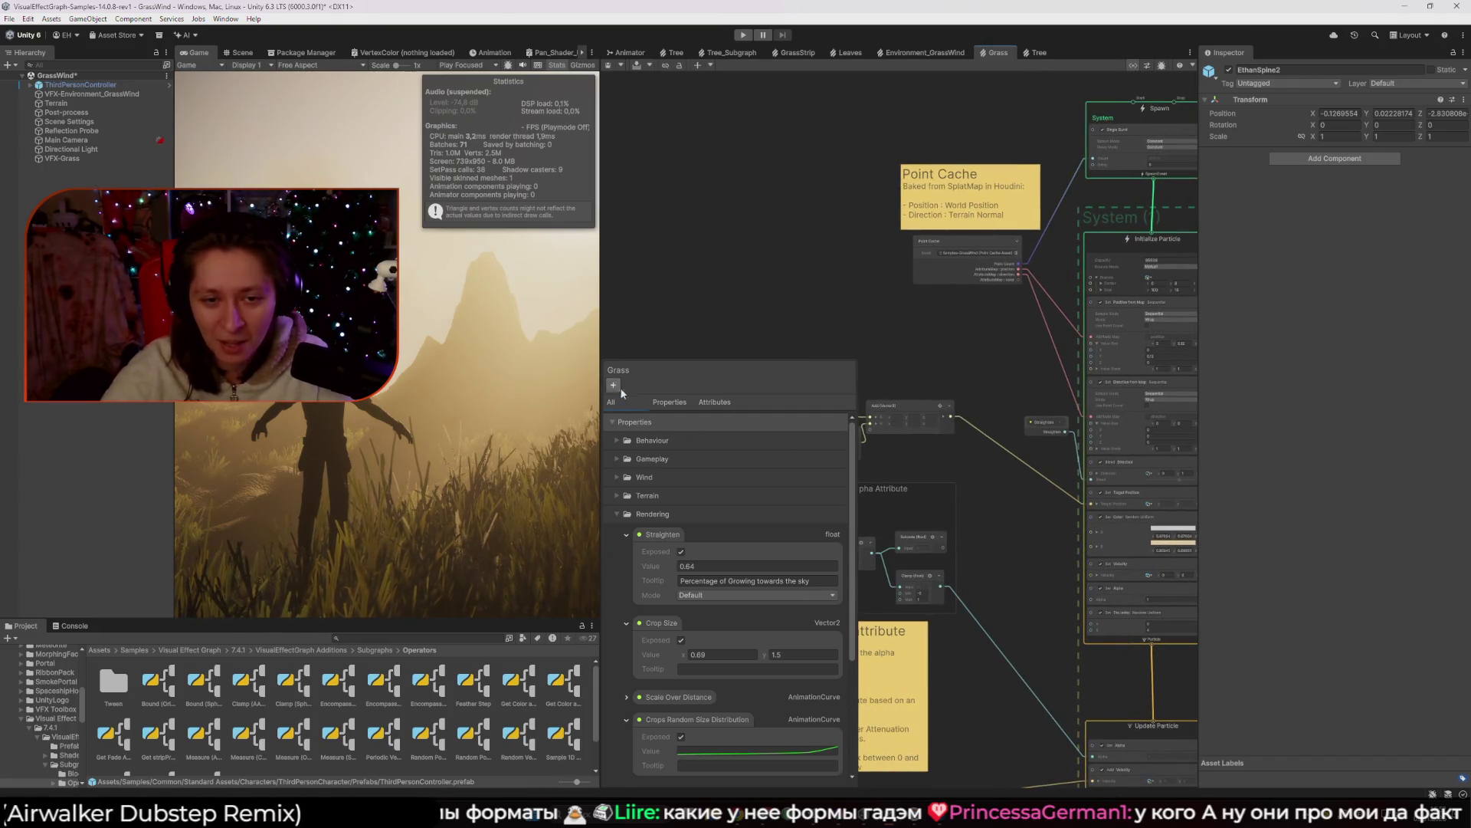
Expand the blackboard's Terrain group to show Terrain Bounds center and size values.
{"action": "left_click", "coordinate": [617, 477]}
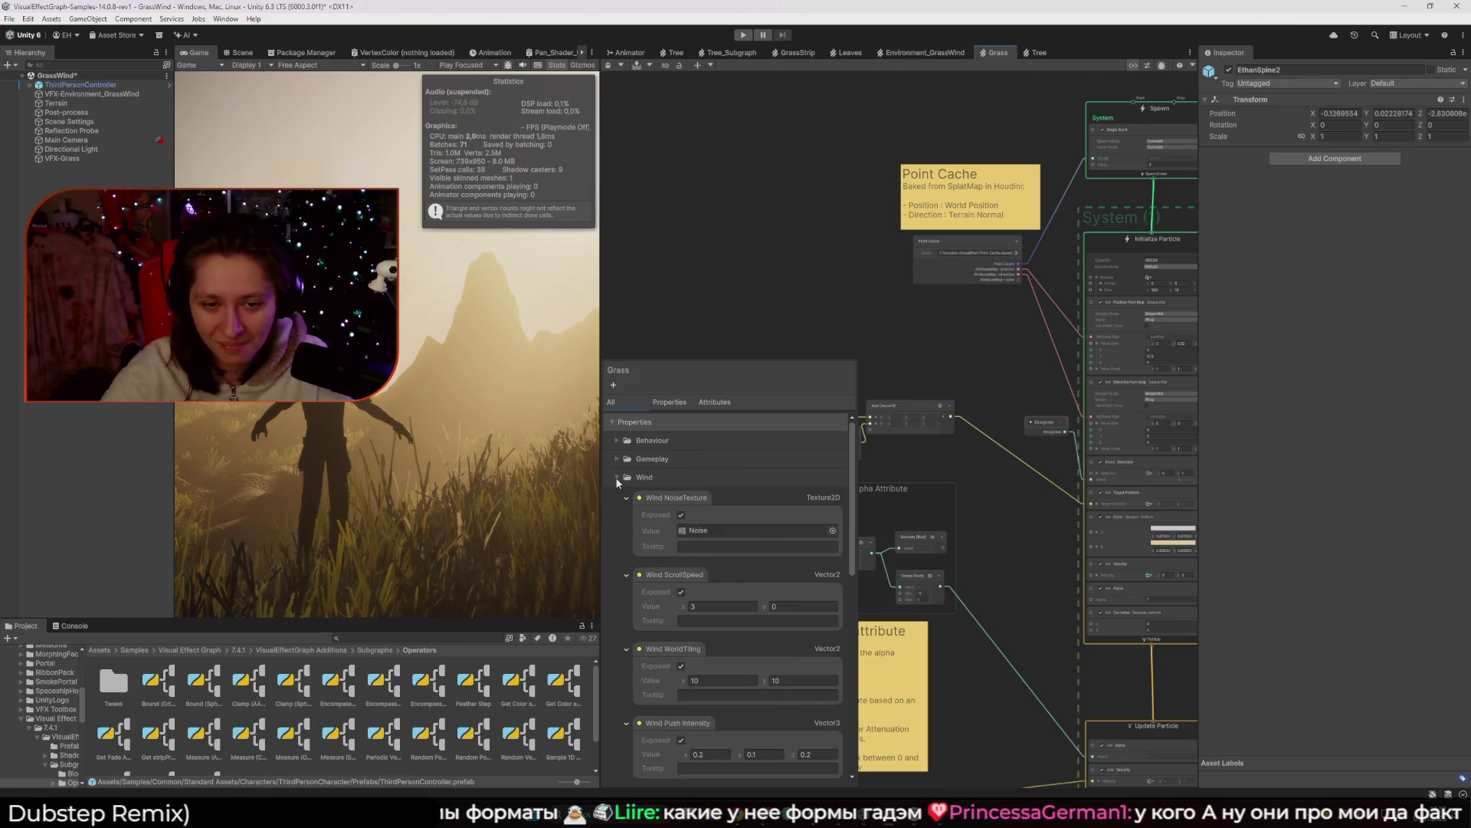
{"action": "left_click", "coordinate": [615, 476]}
{"action": "left_click", "coordinate": [613, 494]}
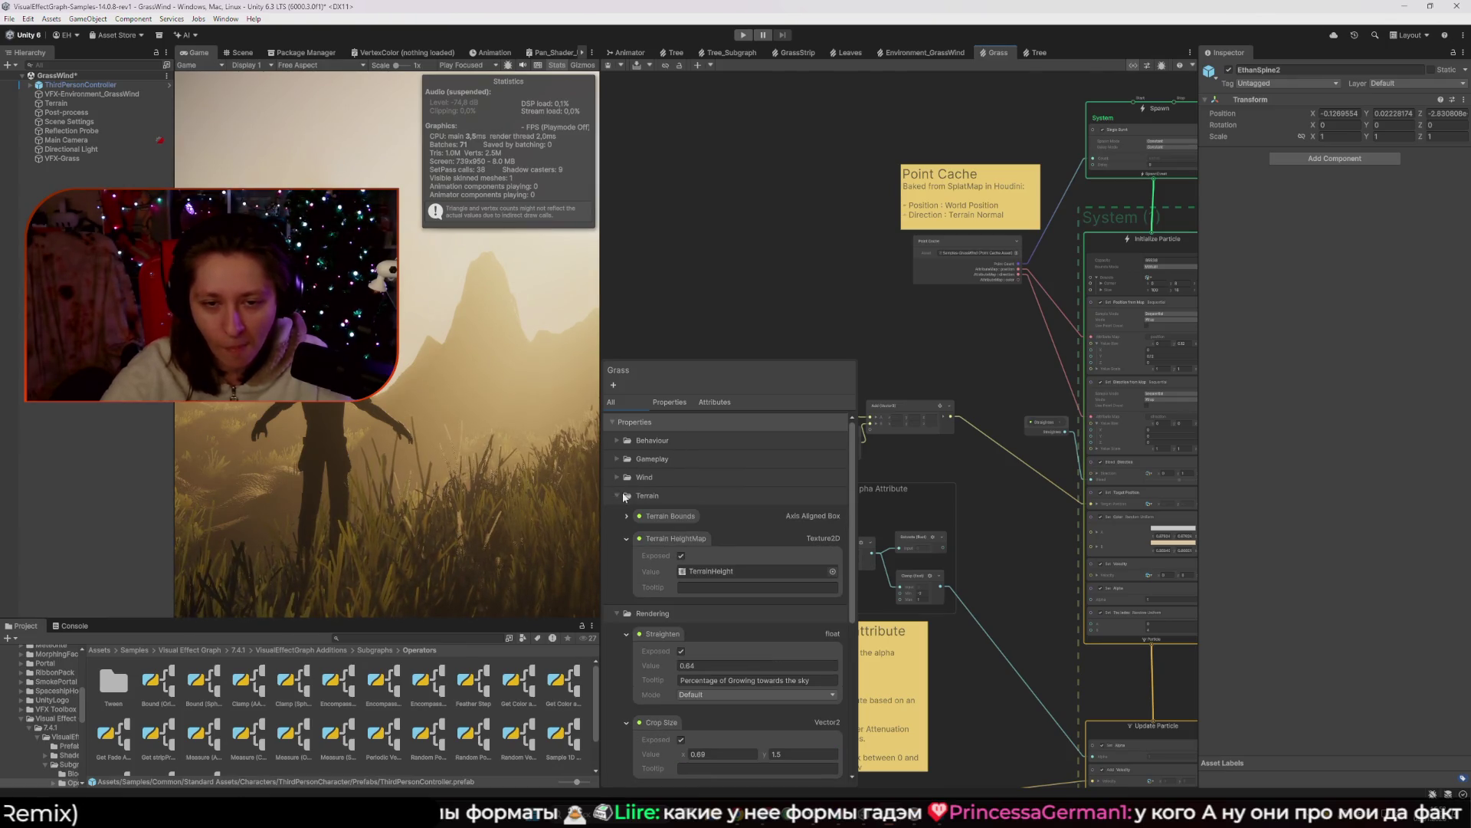
{"action": "left_click", "coordinate": [625, 516]}
{"action": "left_click", "coordinate": [624, 516]}
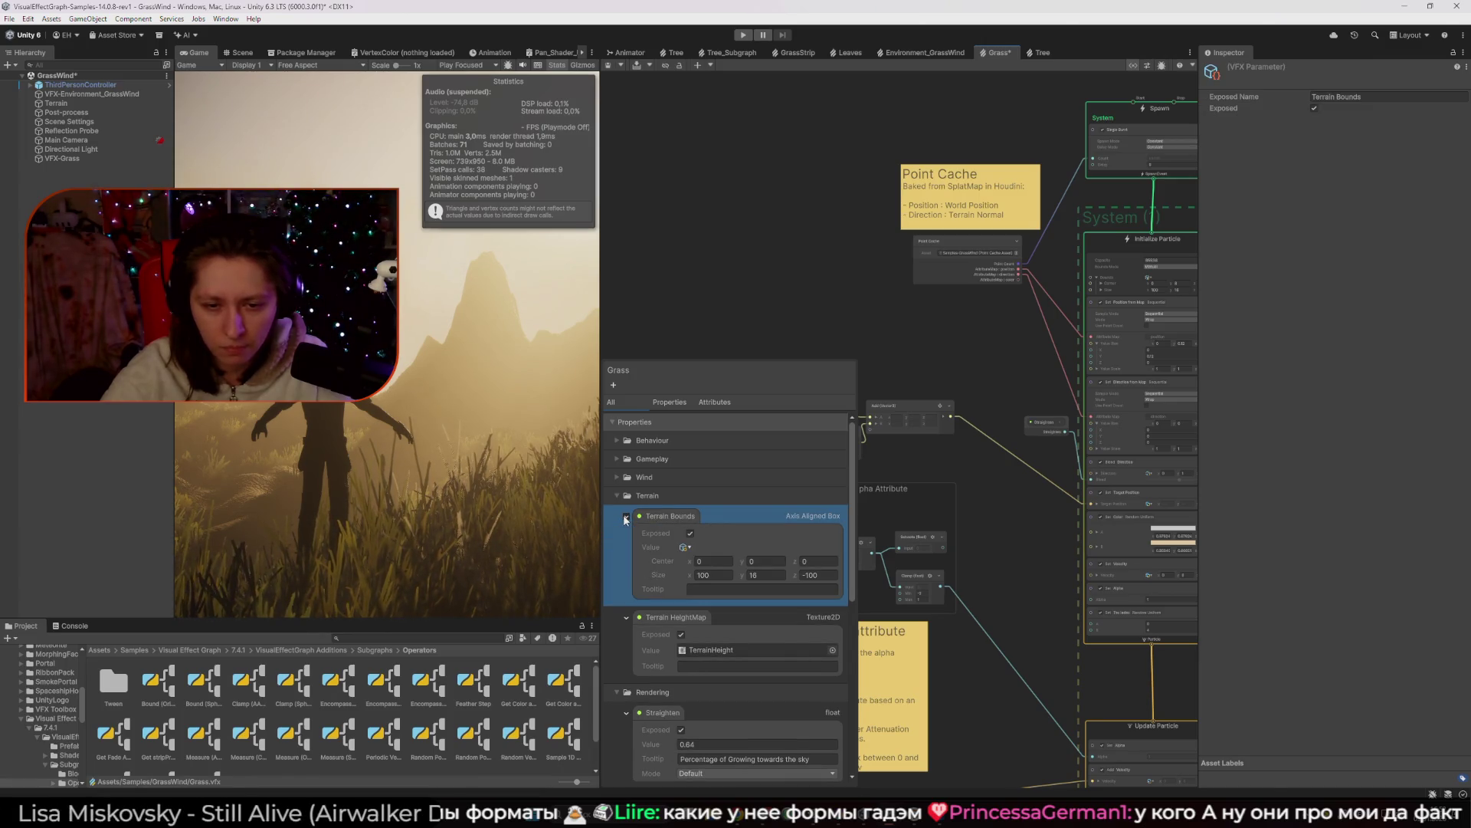
Locate the TerrainHeight texture asset used as the Terrain HeightMap.
{"action": "left_click", "coordinate": [714, 649]}
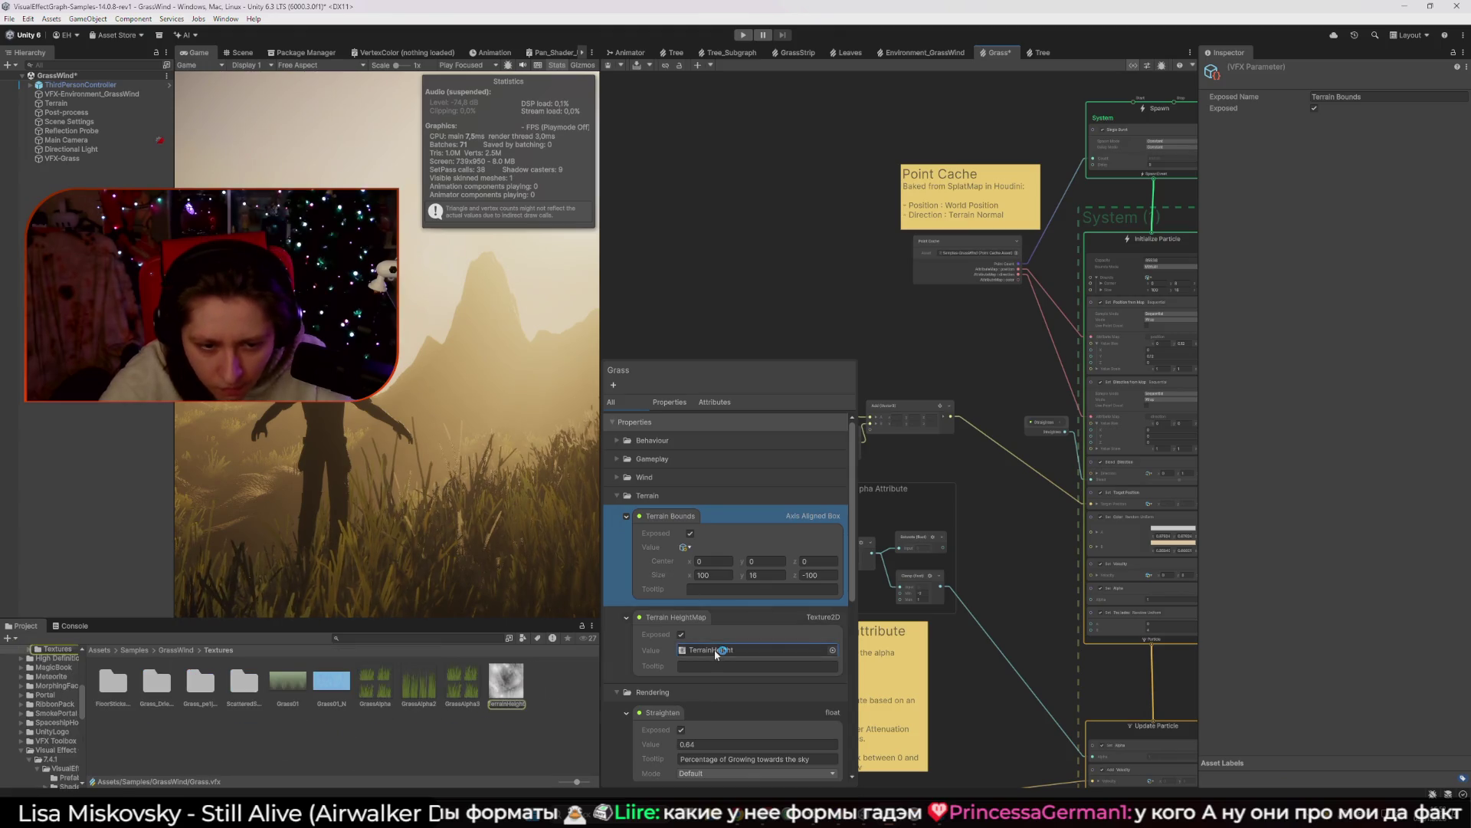
{"action": "left_click", "coordinate": [518, 692]}
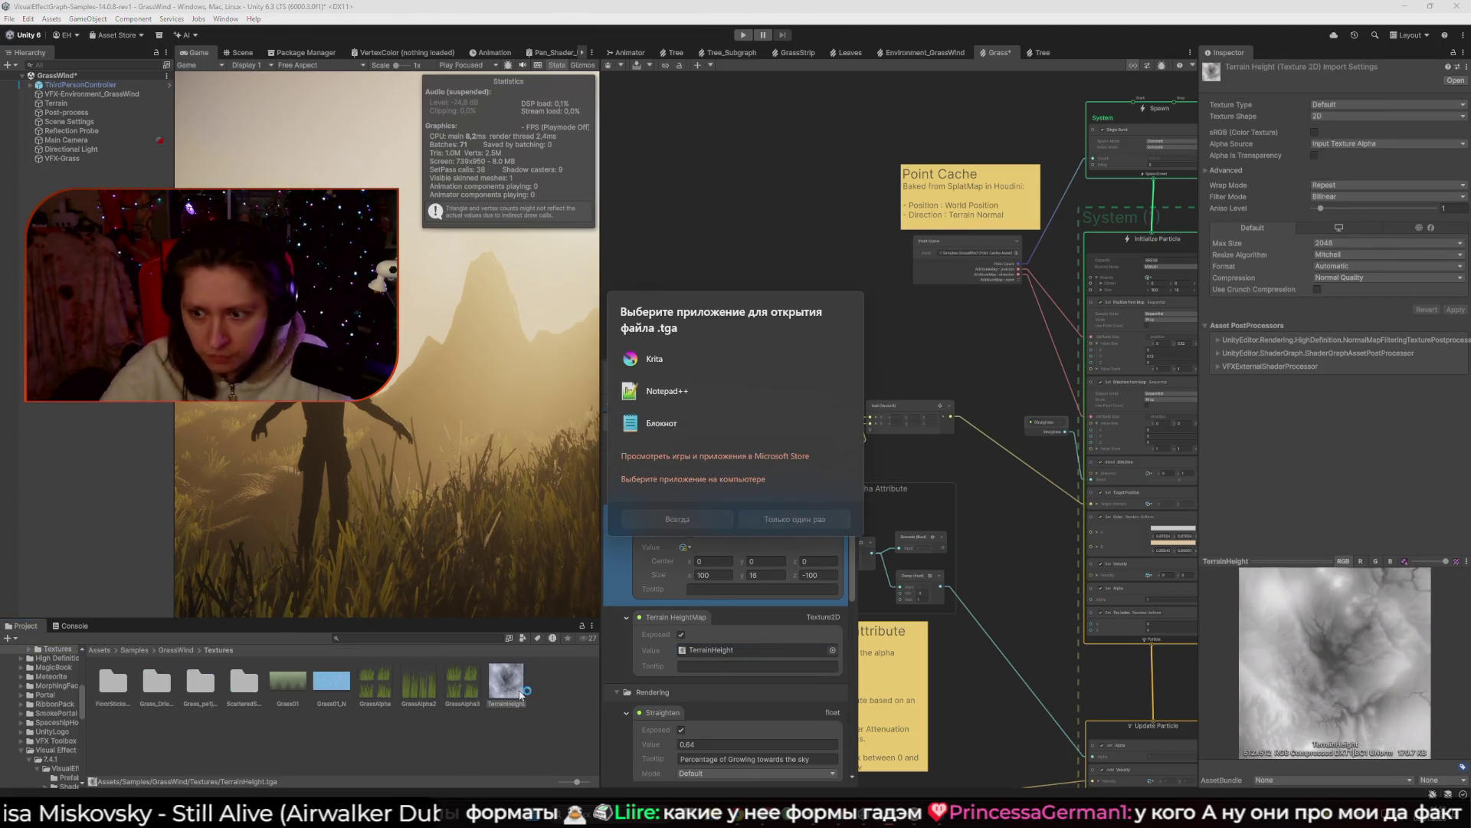
{"action": "key", "text": "Escape"}
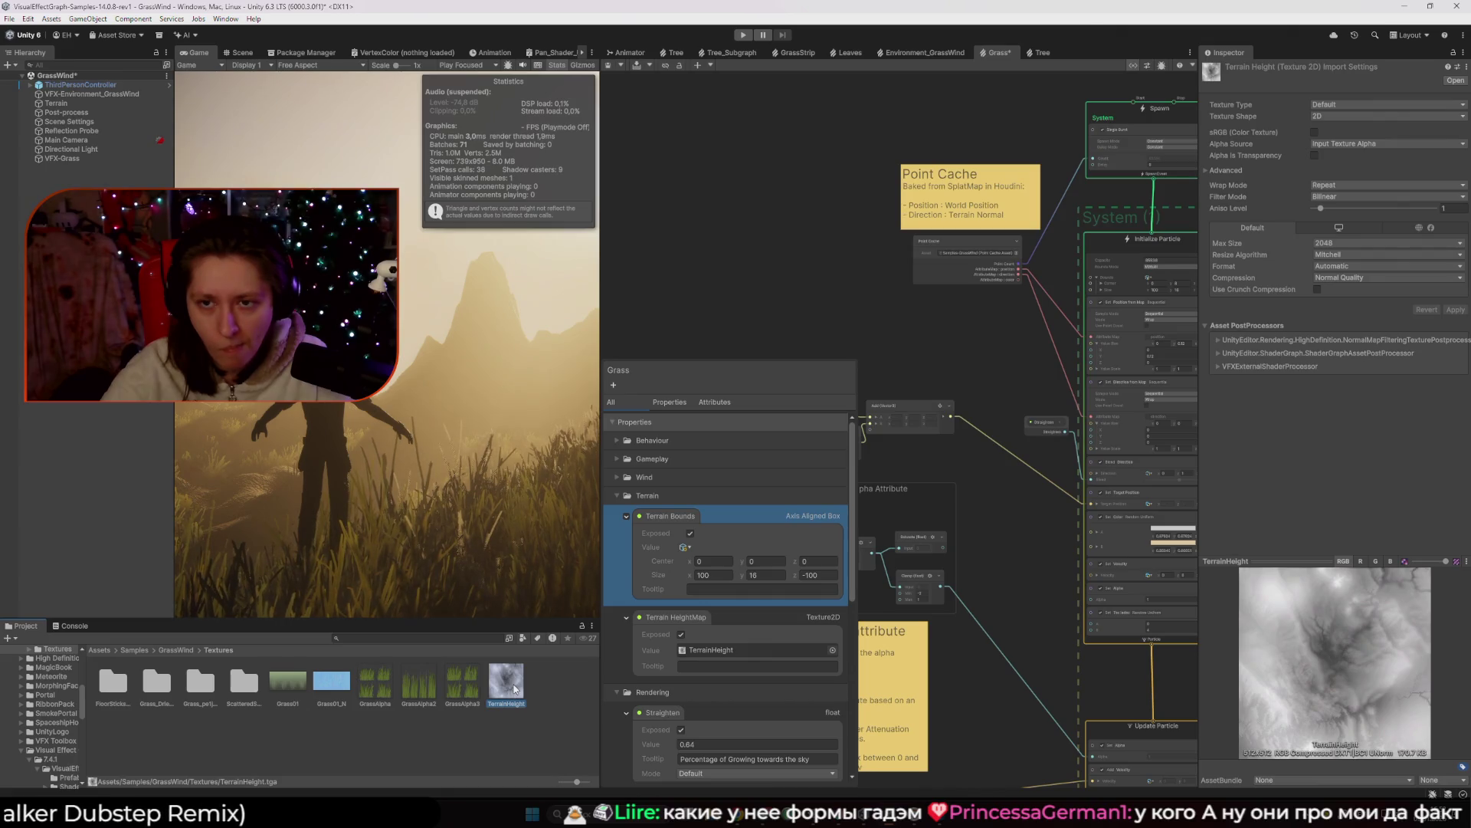
{"action": "left_click", "coordinate": [785, 315]}
Switch to the Blank - Meadows Unity project showing the Gemini_GrassTest graph.
{"action": "mouse_move", "coordinate": [762, 816]}
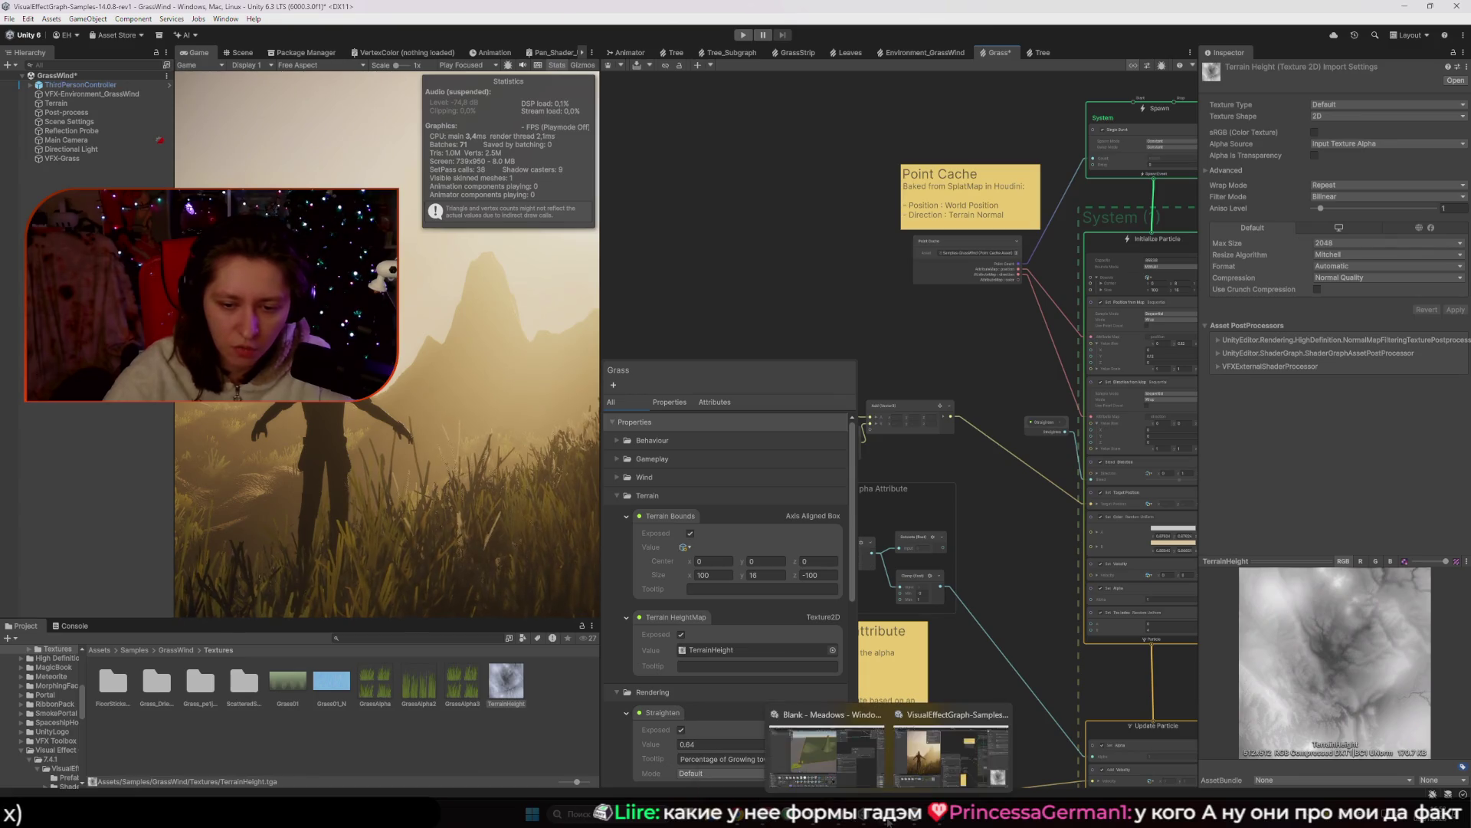
{"action": "left_click", "coordinate": [835, 757]}
{"action": "scroll", "coordinate": [1149, 521], "scroll_direction": "down", "scroll_amount": 1}
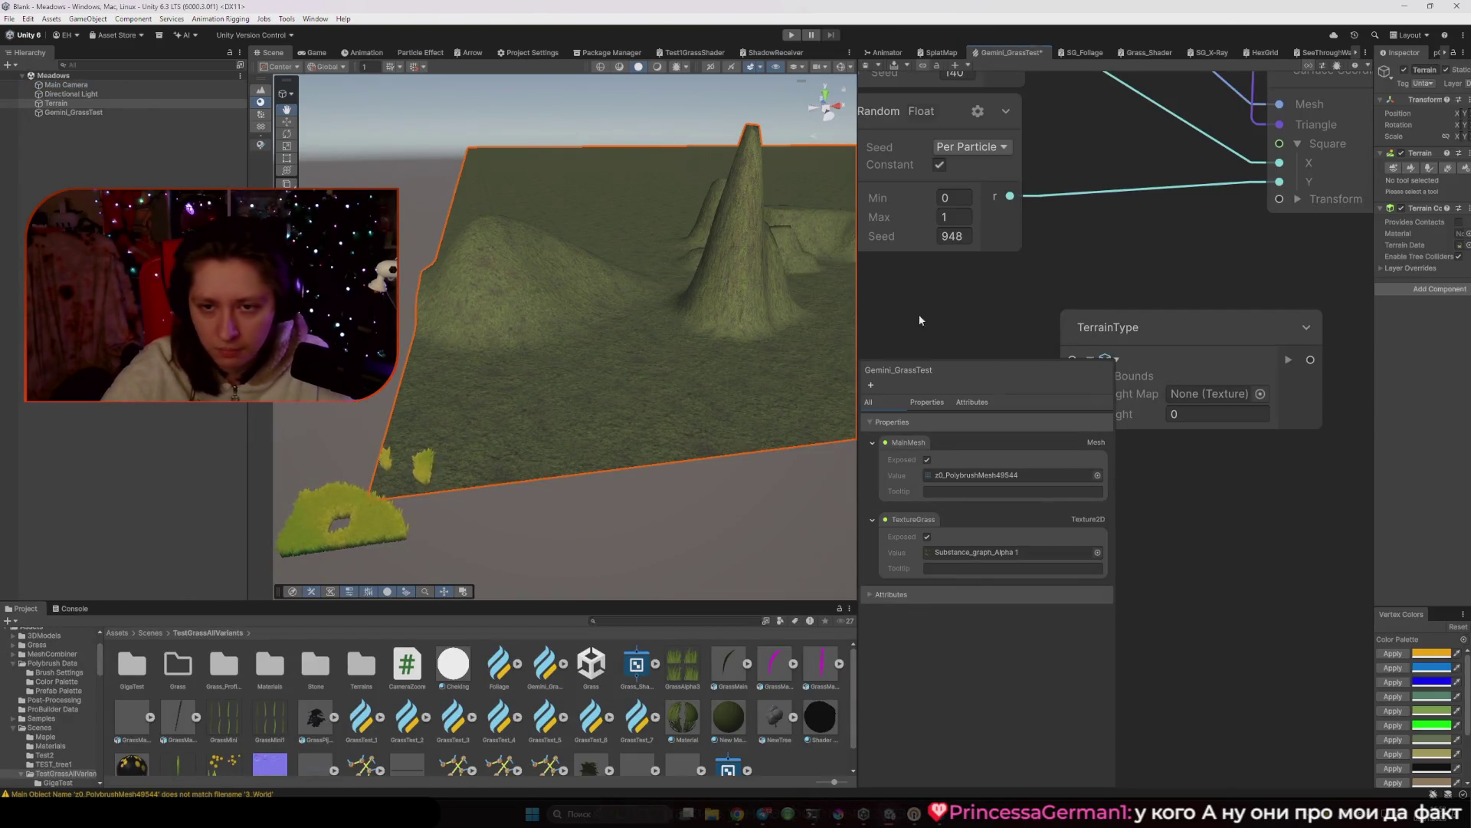
Enlarge the Gemini_GrassTest graph and frame the Sample Mesh and TerrainType nodes.
{"action": "left_click_drag", "start_coordinate": [855, 301], "coordinate": [520, 300]}
{"action": "scroll", "coordinate": [954, 415], "scroll_direction": "down", "scroll_amount": 4}
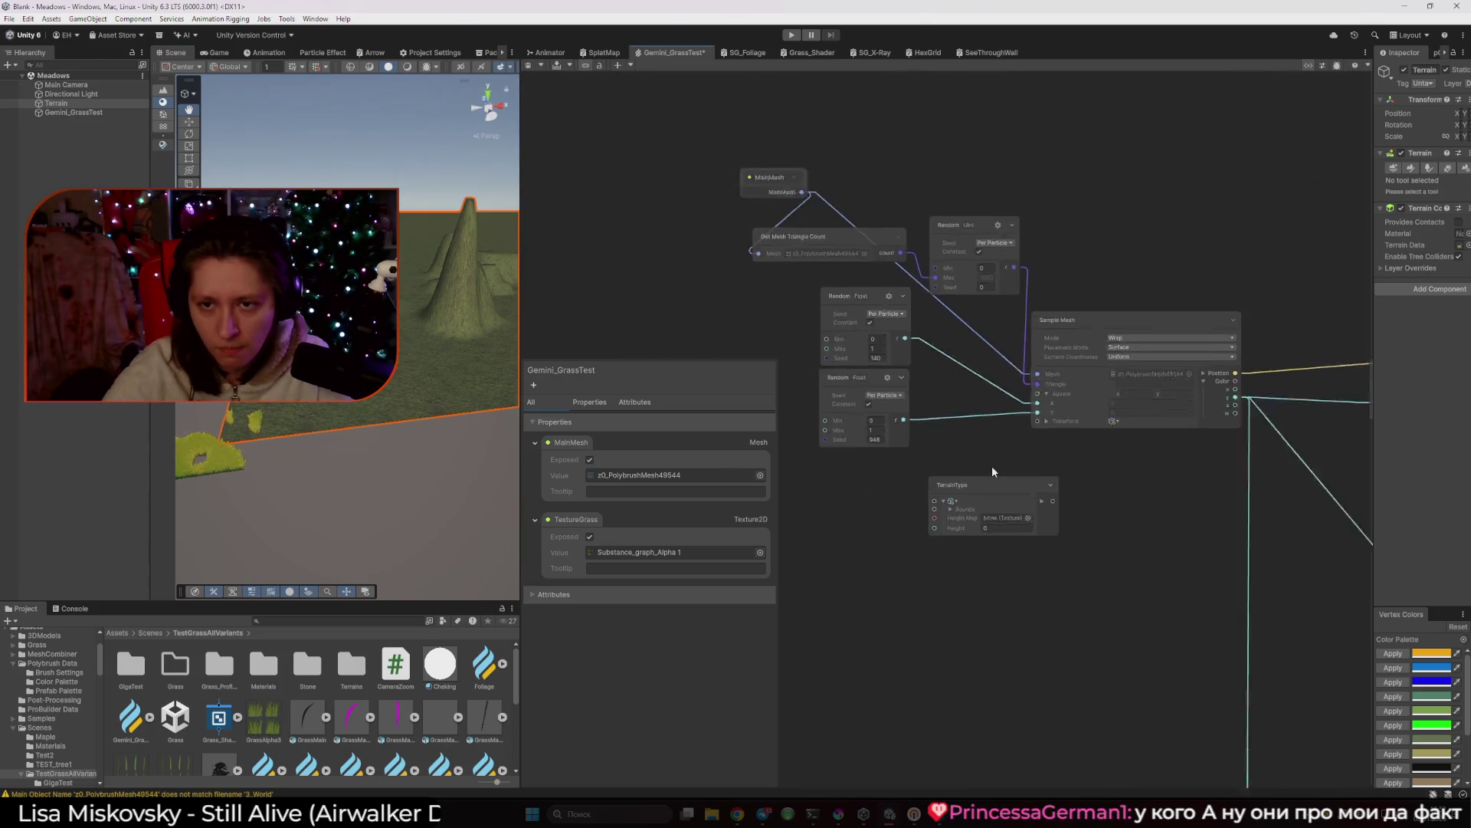
{"action": "scroll", "coordinate": [806, 351], "scroll_direction": "up", "scroll_amount": 5}
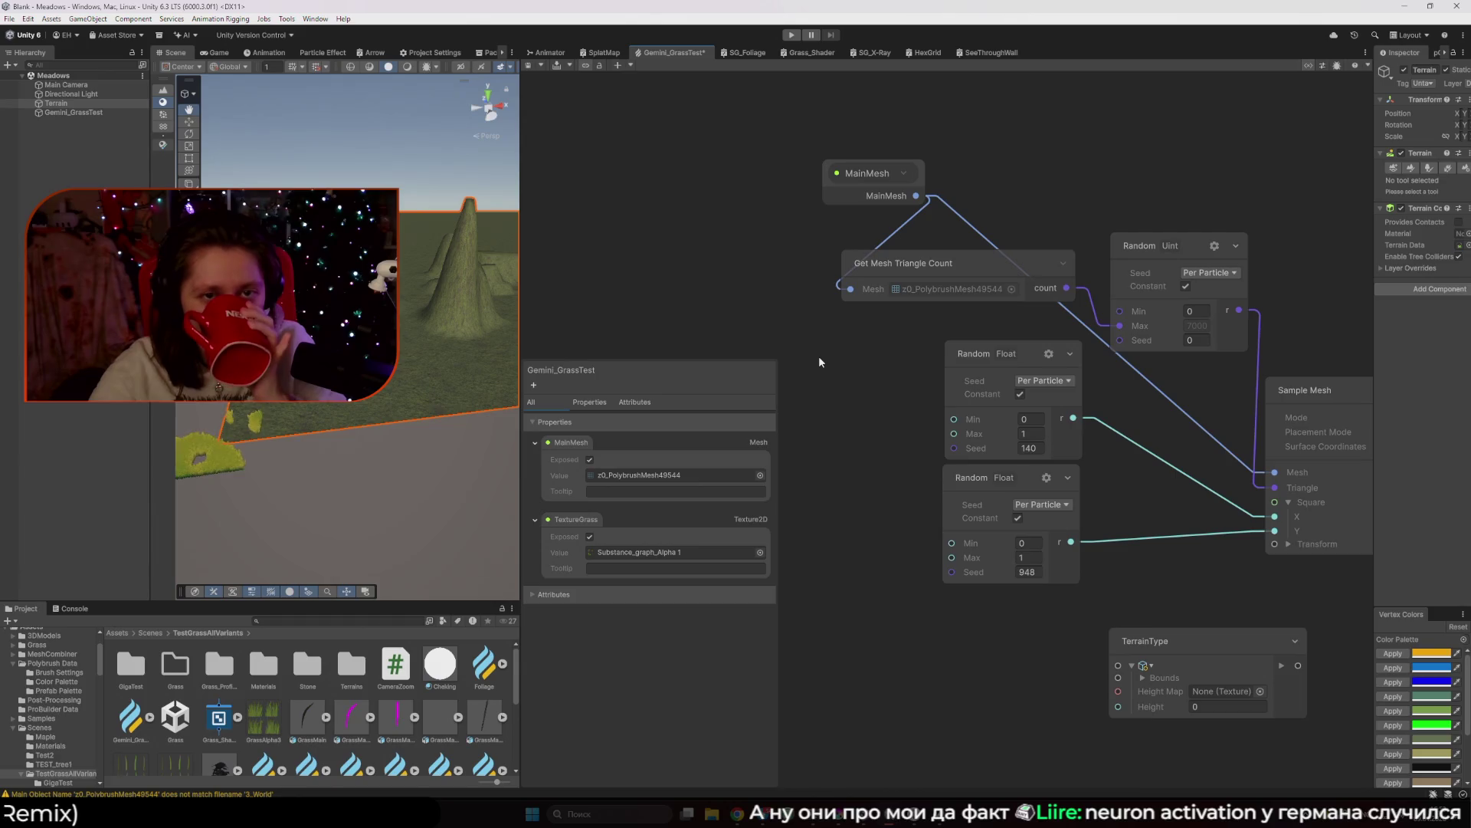
{"action": "scroll", "coordinate": [819, 355], "scroll_direction": "down", "scroll_amount": 1}
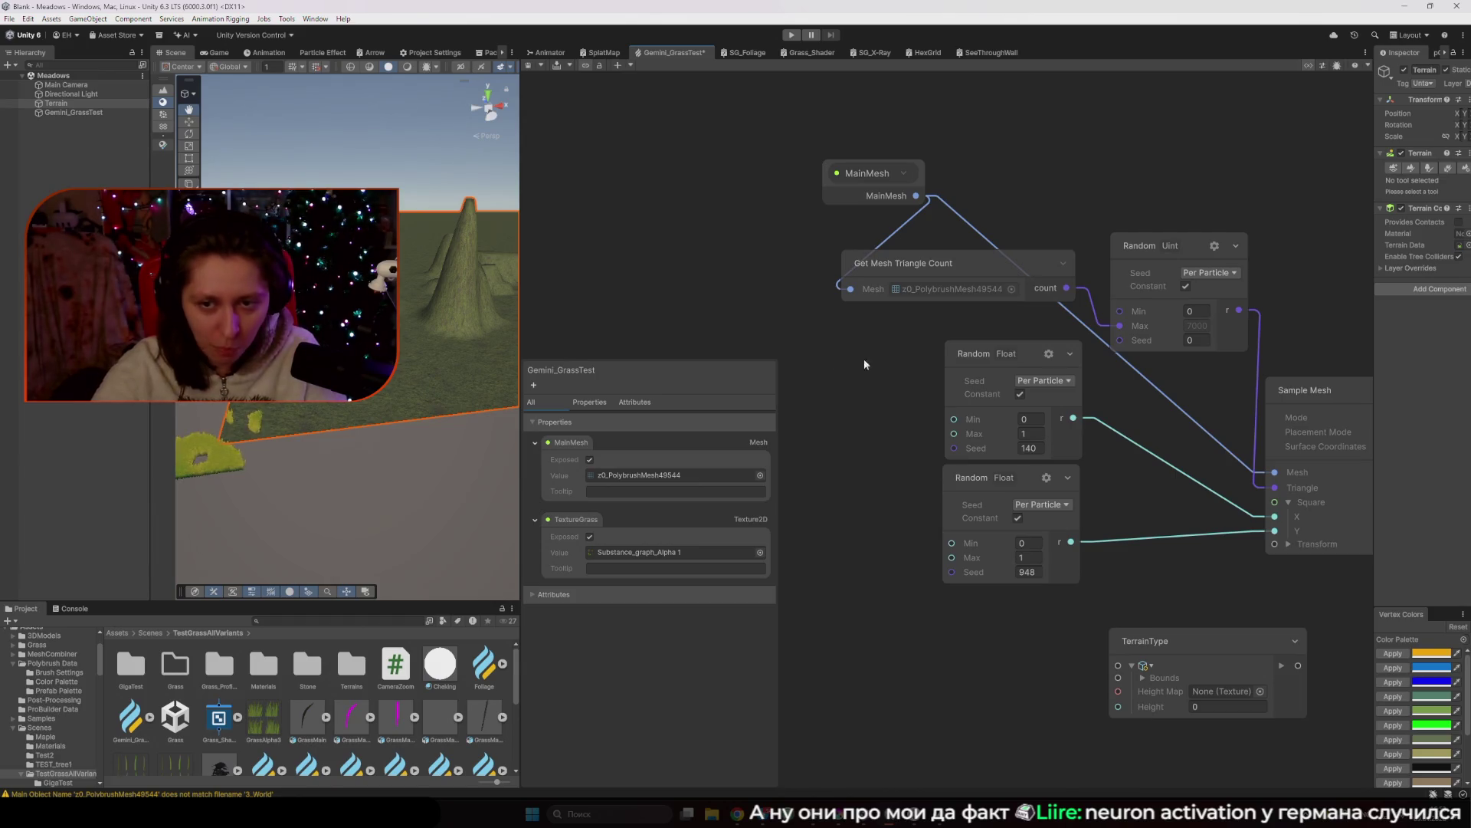
{"action": "left_click_drag", "start_coordinate": [863, 358], "coordinate": [720, 306]}
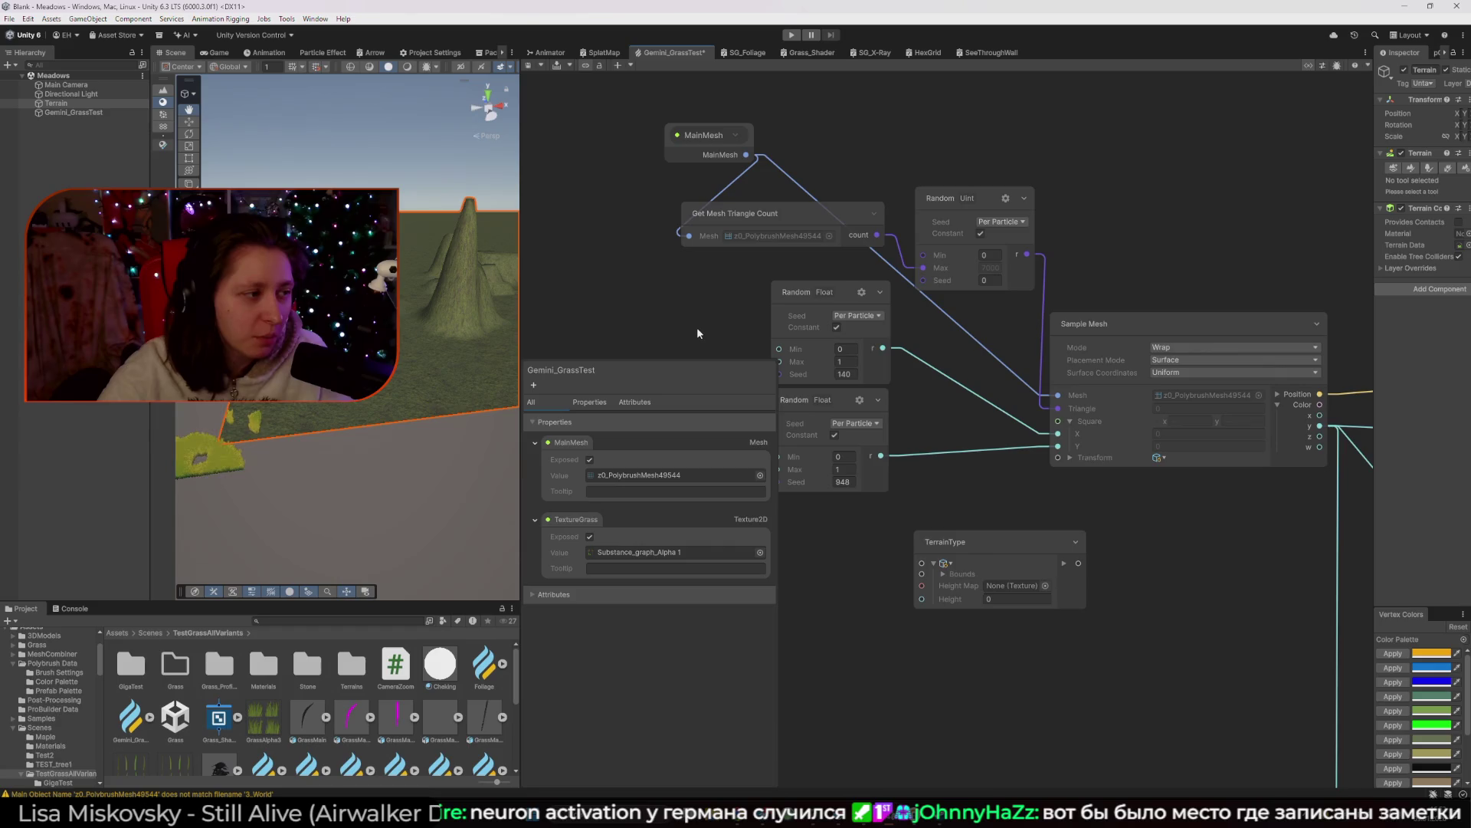
{"action": "scroll", "coordinate": [689, 335], "scroll_direction": "left", "scroll_amount": 5}
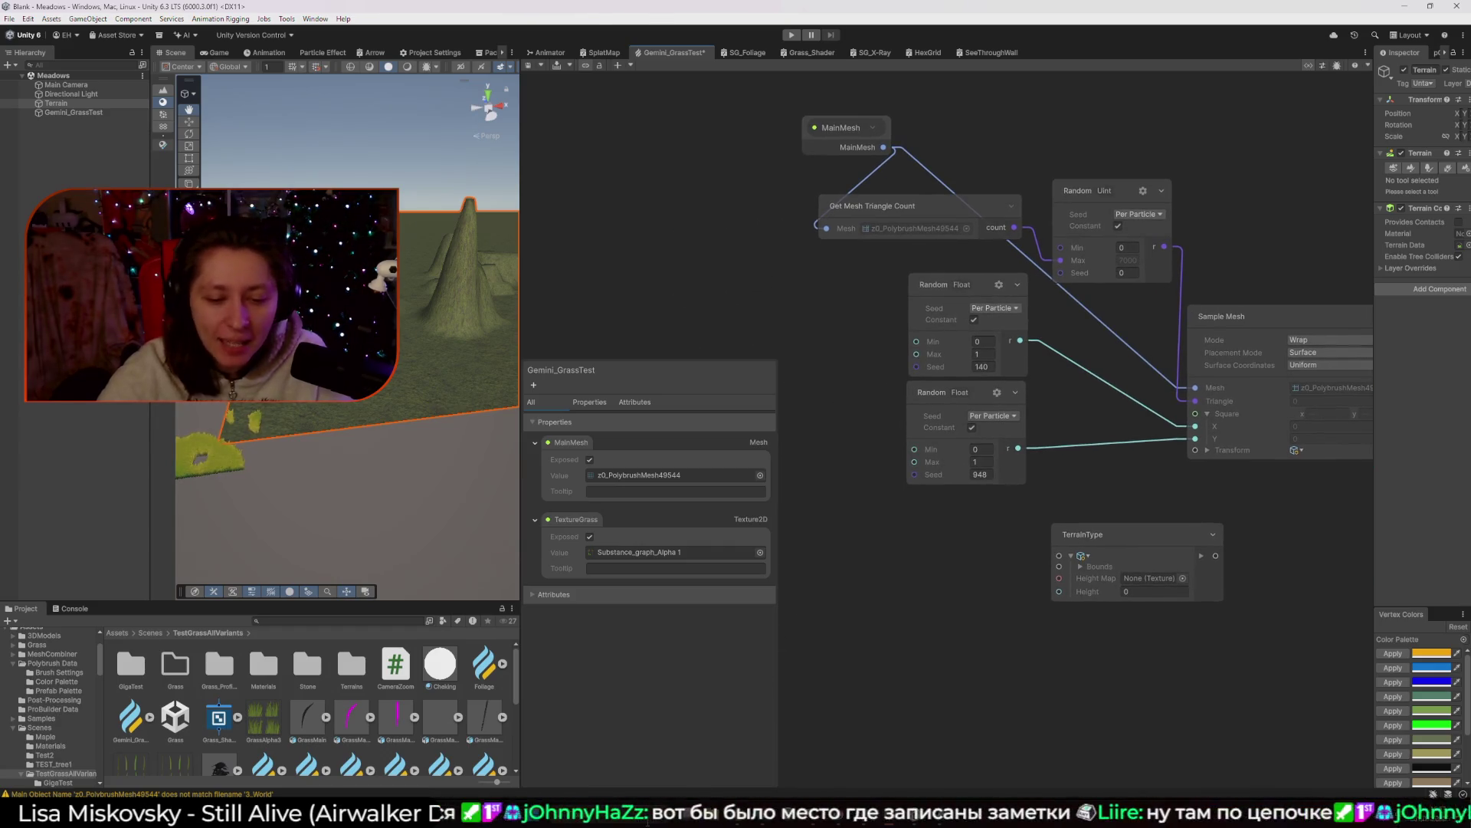
{"action": "key", "text": "super+s"}
Launch Obsidian from Windows search and maximize its window.
{"action": "type", "text": "obsidian"}
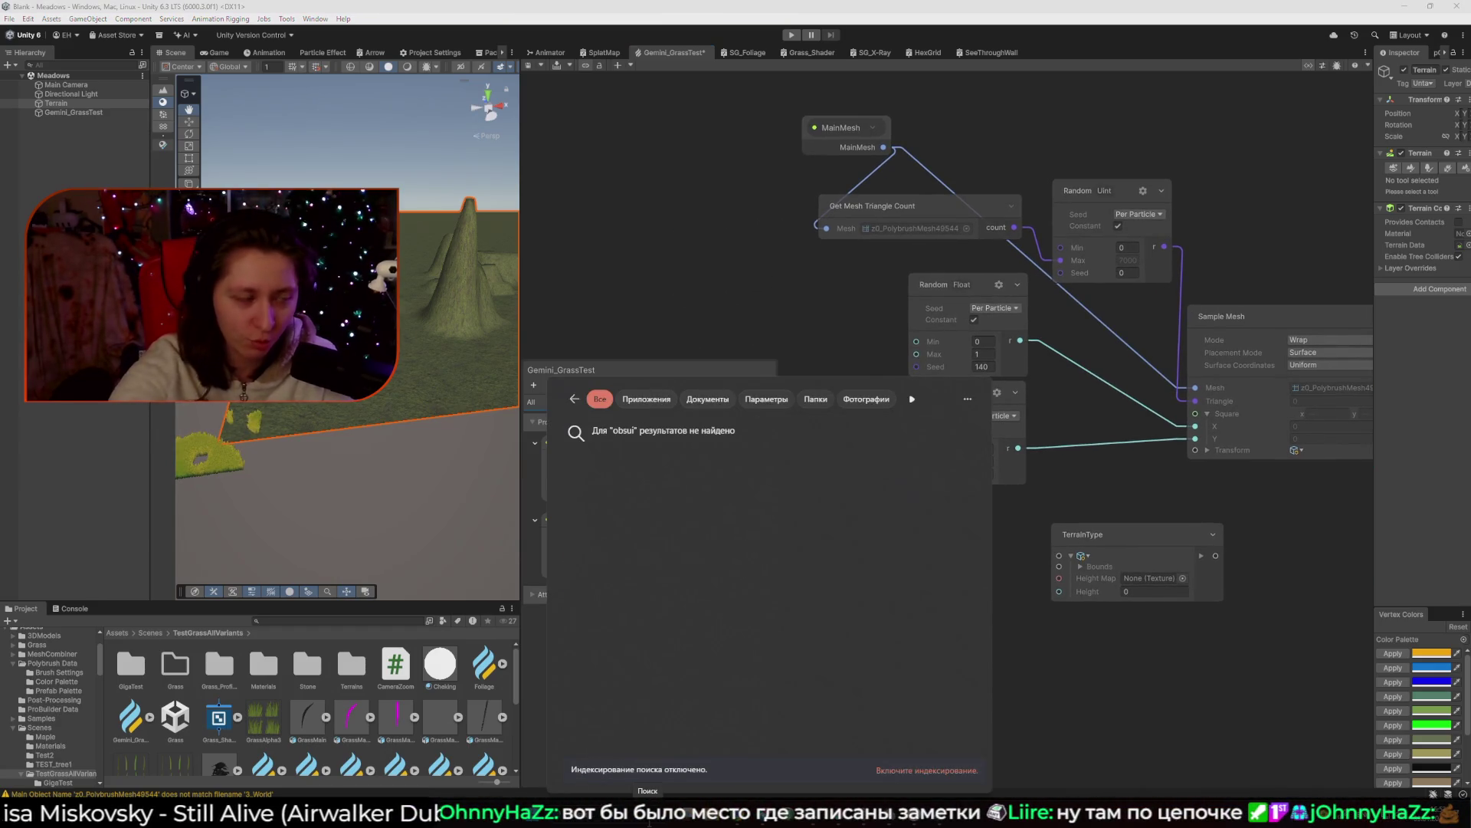
{"action": "key", "text": "Return"}
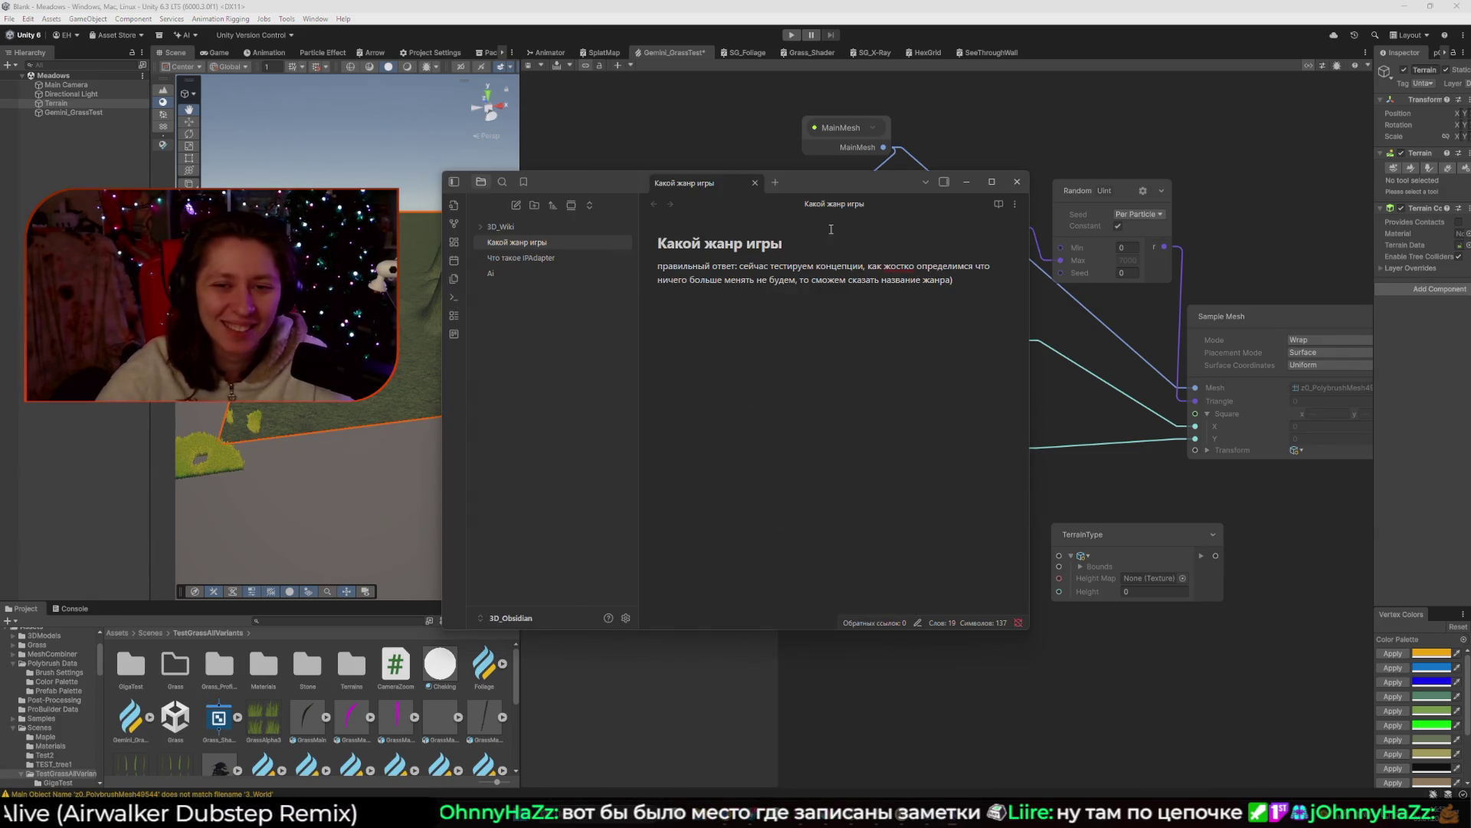
{"action": "left_click", "coordinate": [993, 181]}
Expand the 3D_Wiki folder and open the VFX Graph note from the graph view.
{"action": "left_click", "coordinate": [110, 56]}
{"action": "left_click", "coordinate": [37, 59]}
{"action": "left_click", "coordinate": [61, 59]}
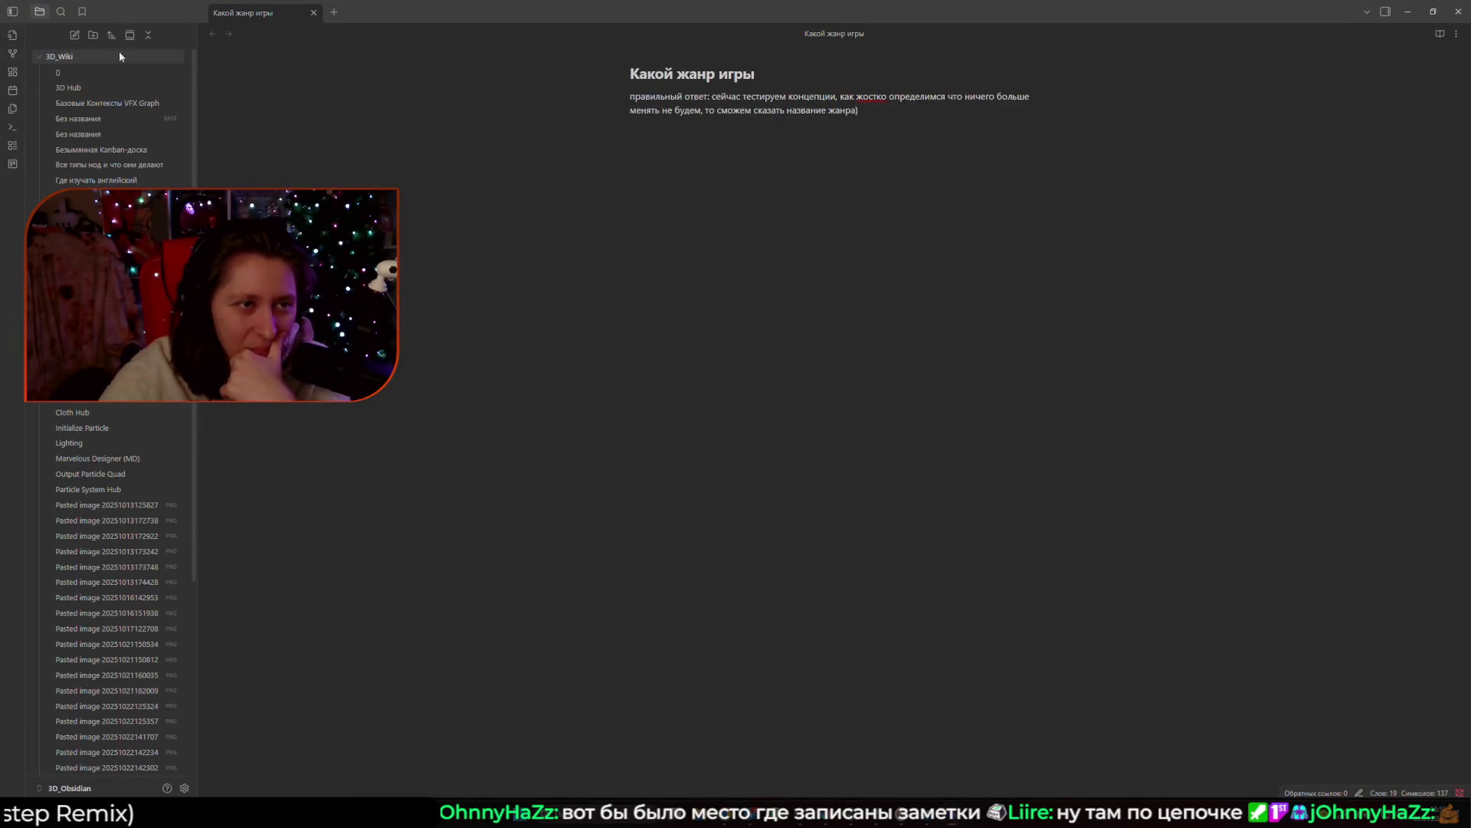
{"action": "left_click", "coordinate": [19, 58]}
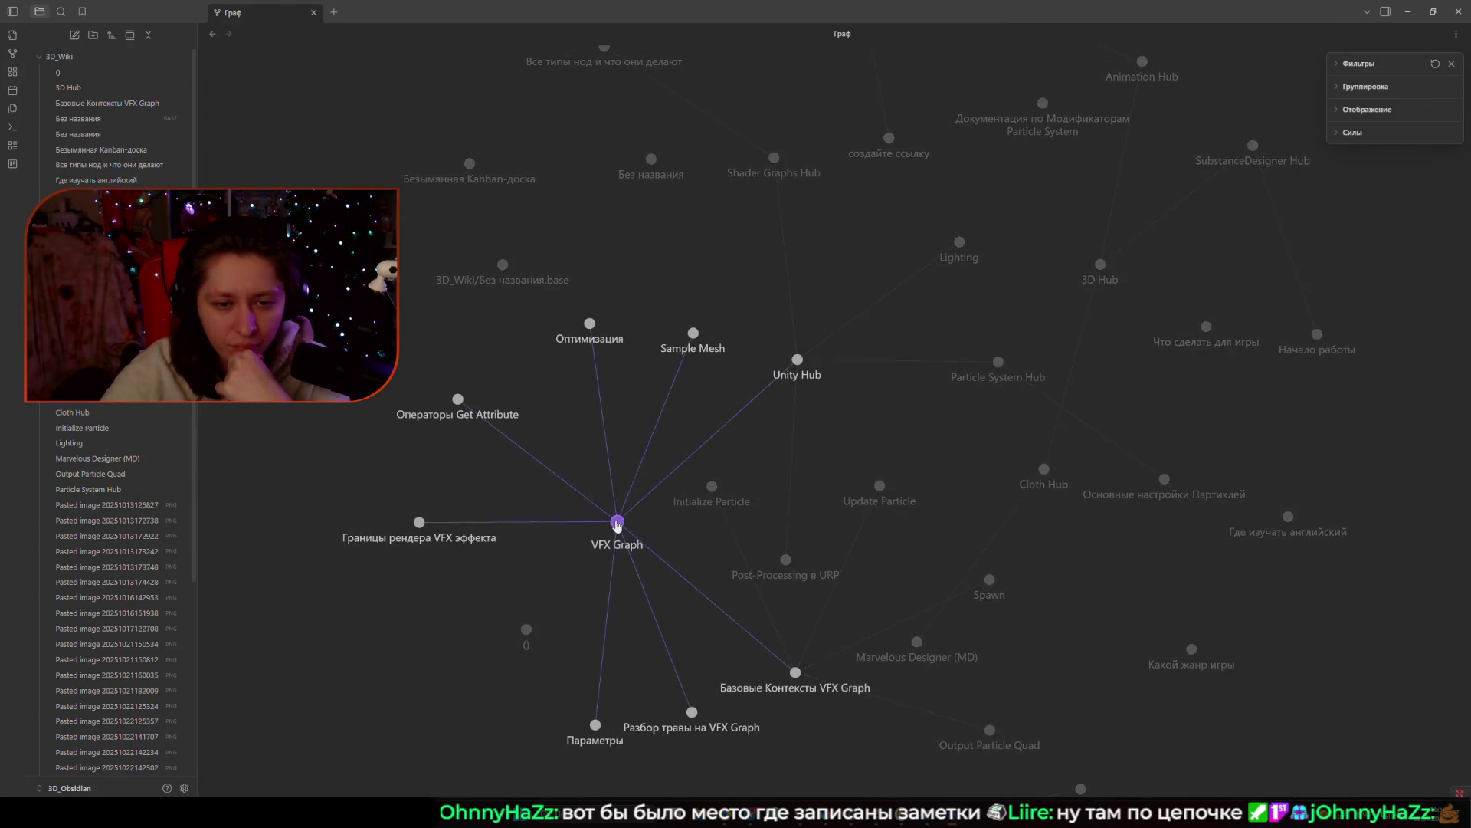
{"action": "left_click", "coordinate": [616, 527]}
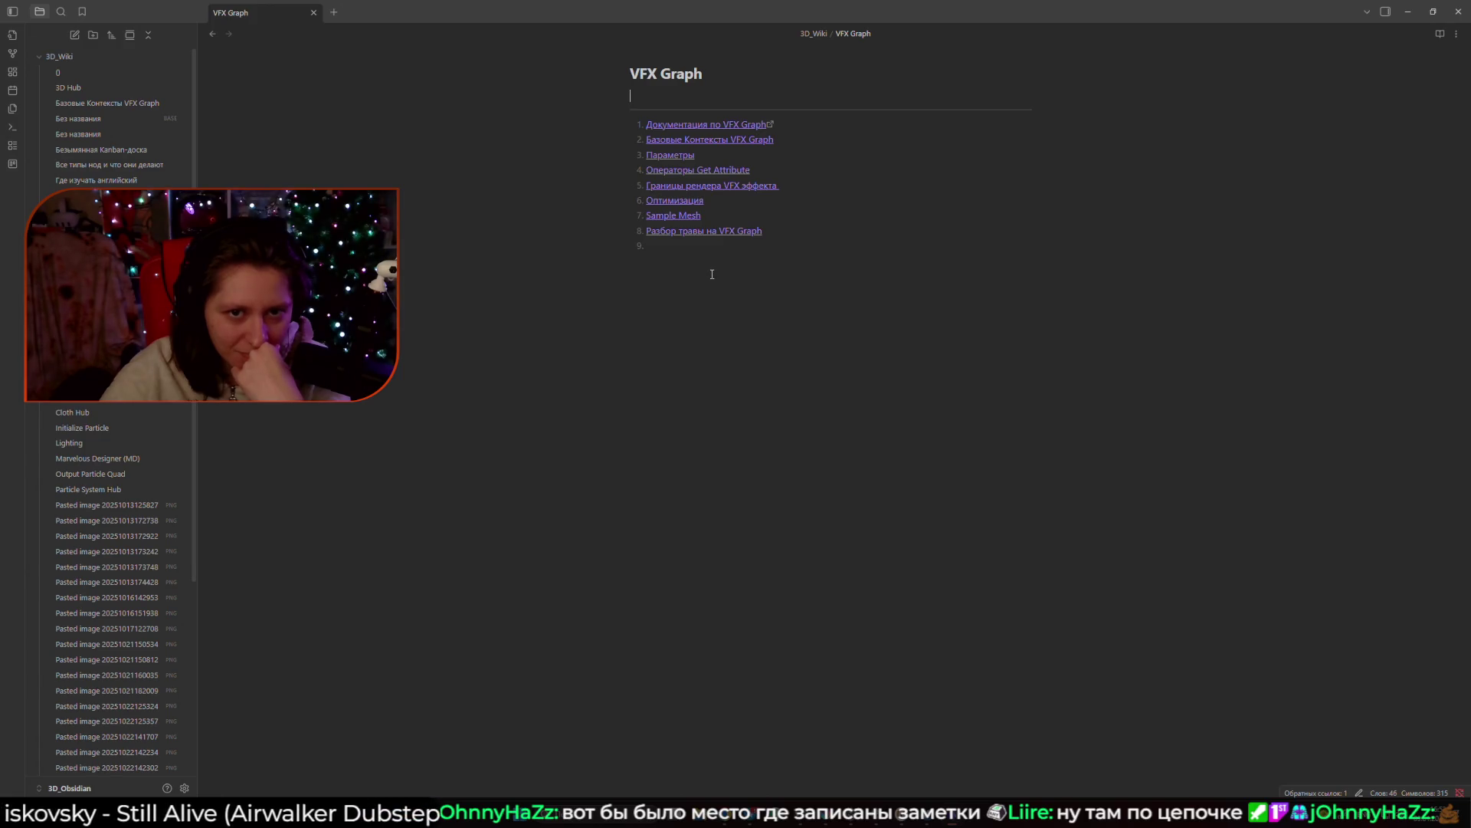
{"action": "left_click", "coordinate": [725, 232]}
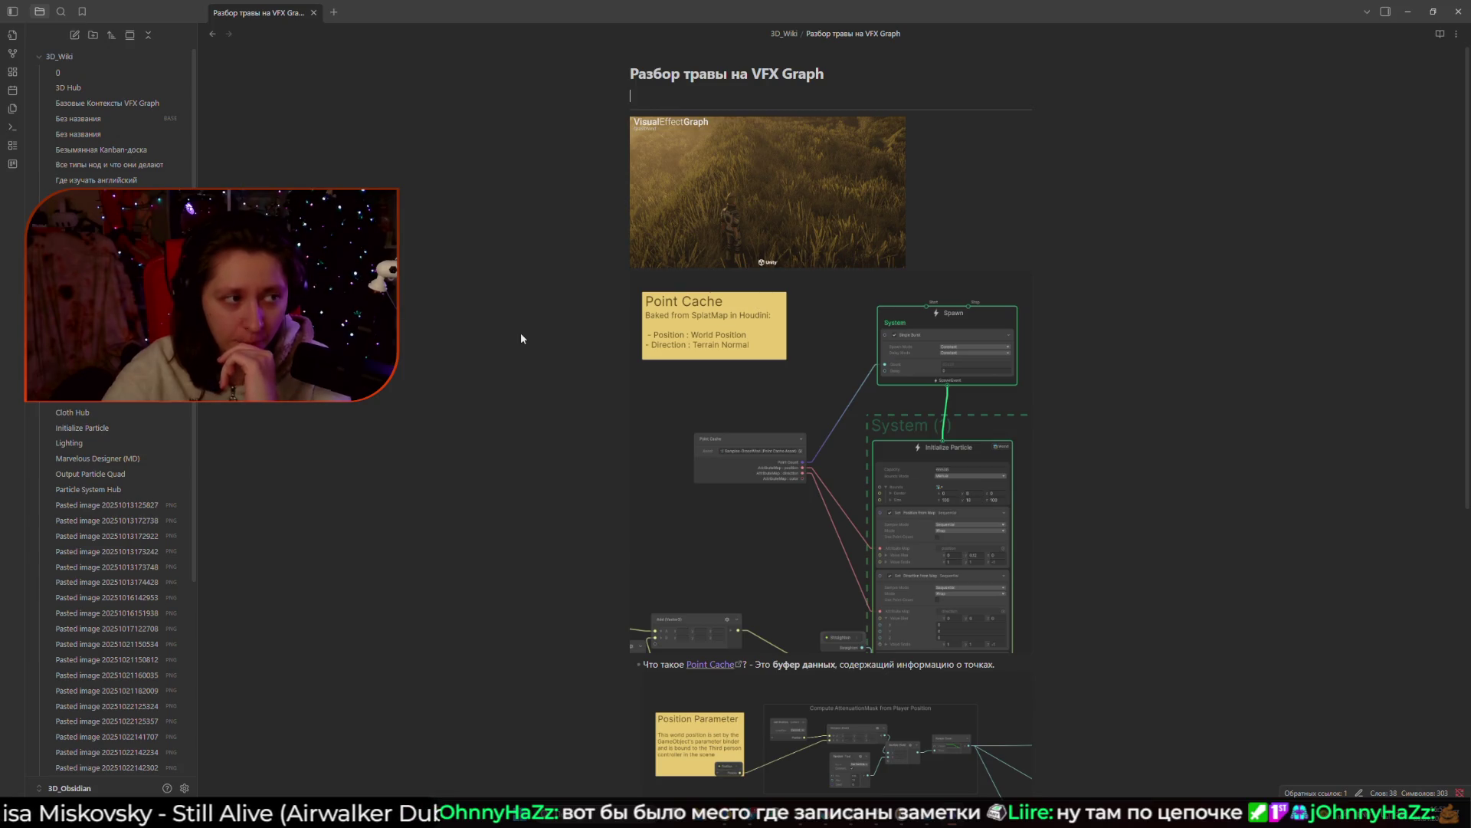
{"action": "scroll", "coordinate": [519, 337], "scroll_direction": "down", "scroll_amount": 4}
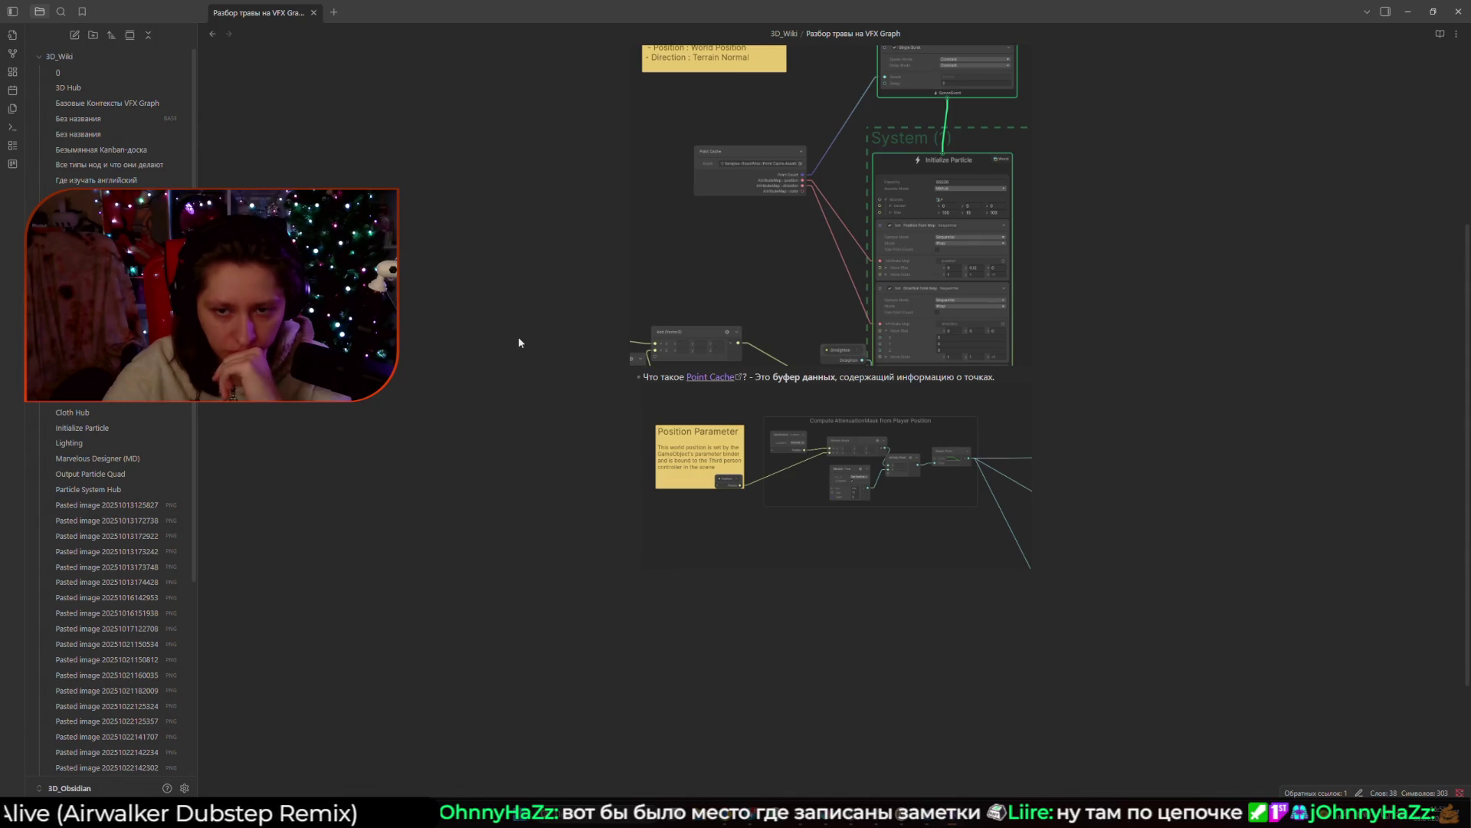
{"action": "scroll", "coordinate": [518, 341], "scroll_direction": "up", "scroll_amount": 4}
{"action": "scroll", "coordinate": [519, 342], "scroll_direction": "down", "scroll_amount": 4}
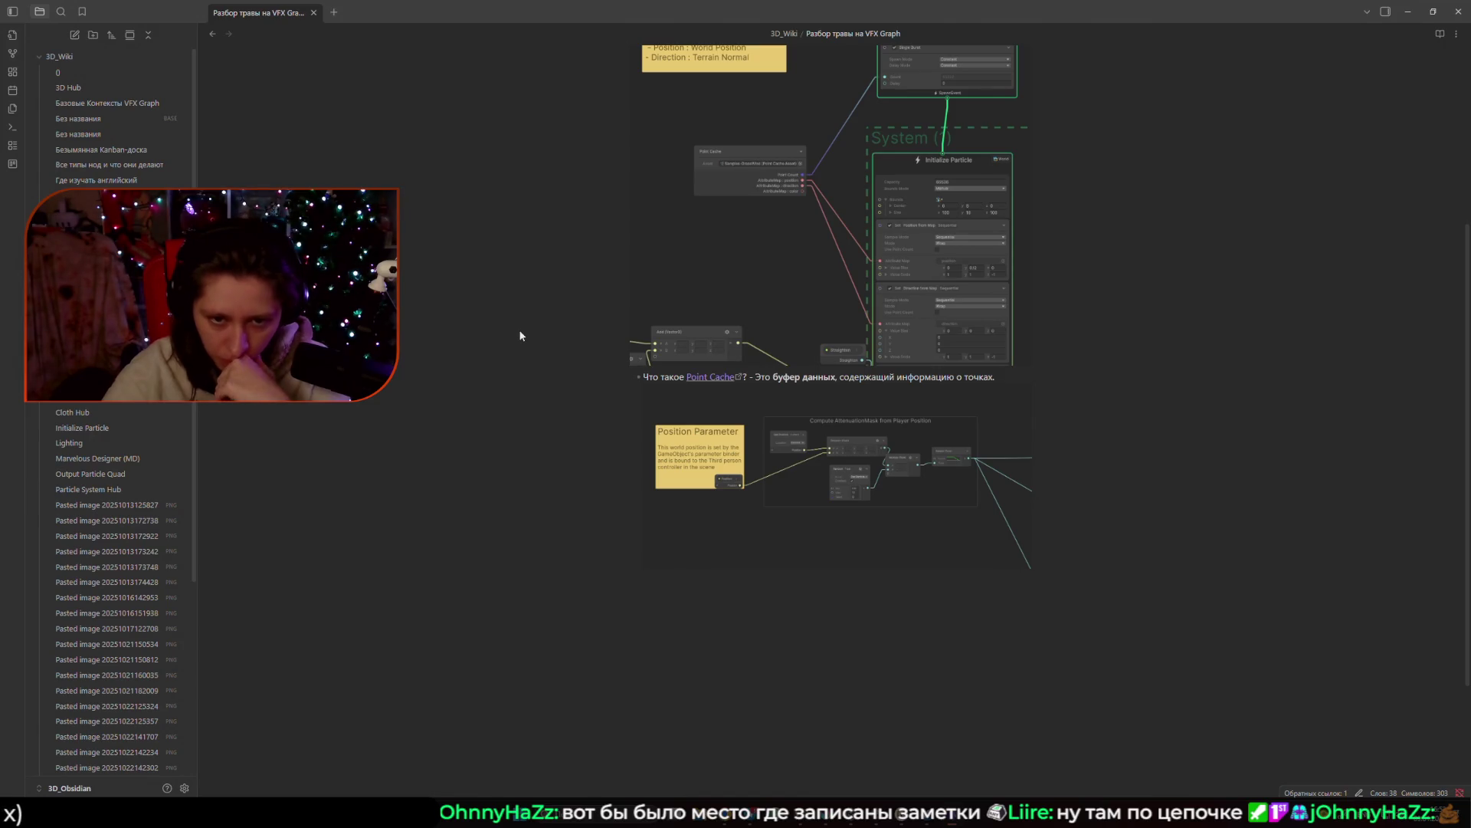
{"action": "mouse_move", "coordinate": [876, 798]}
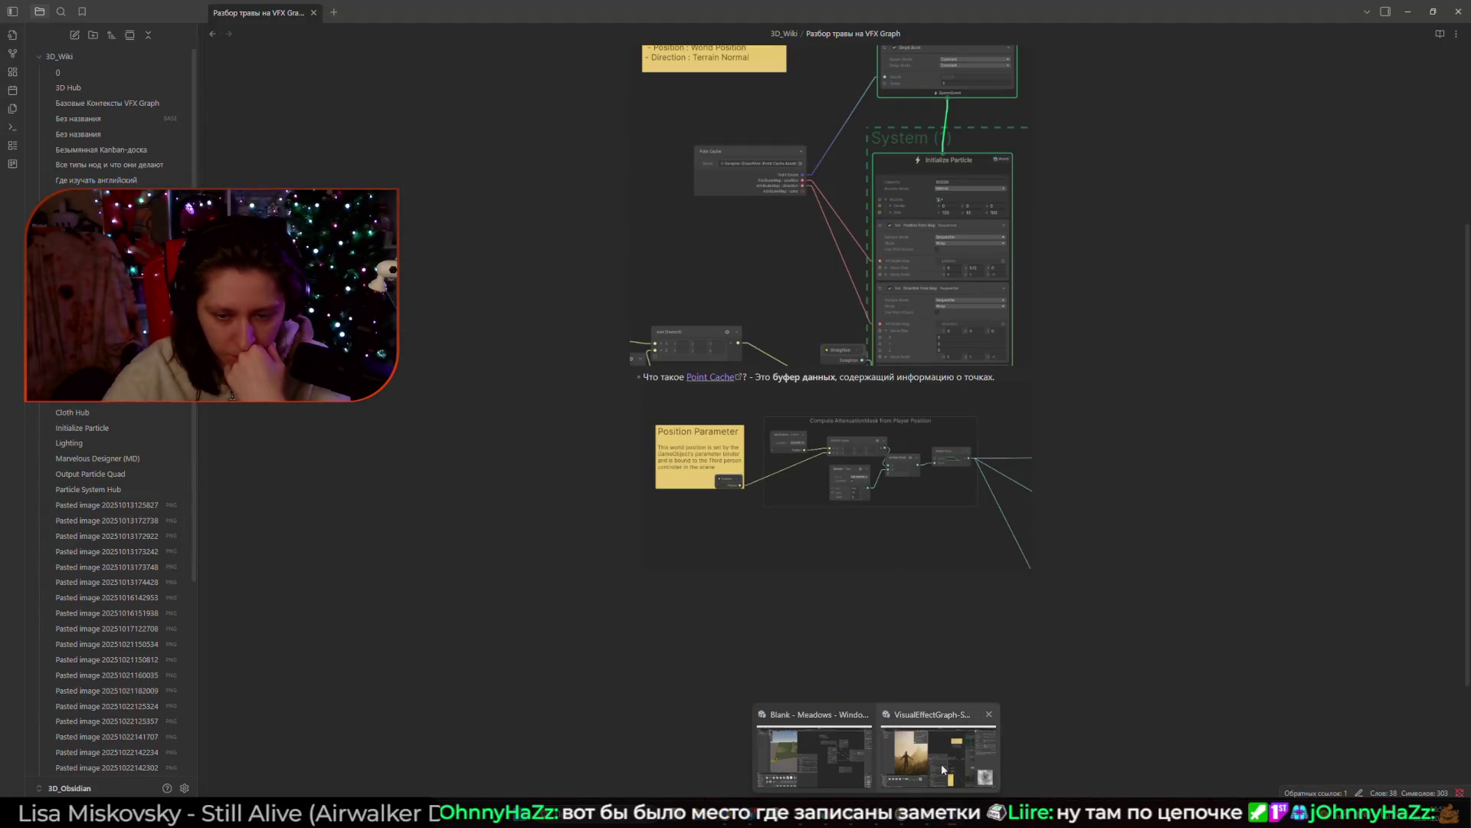
Glance at the VFX Graph samples grass graph, then return to the Meadows project's Gemini_GrassTest graph.
{"action": "left_click", "coordinate": [943, 769]}
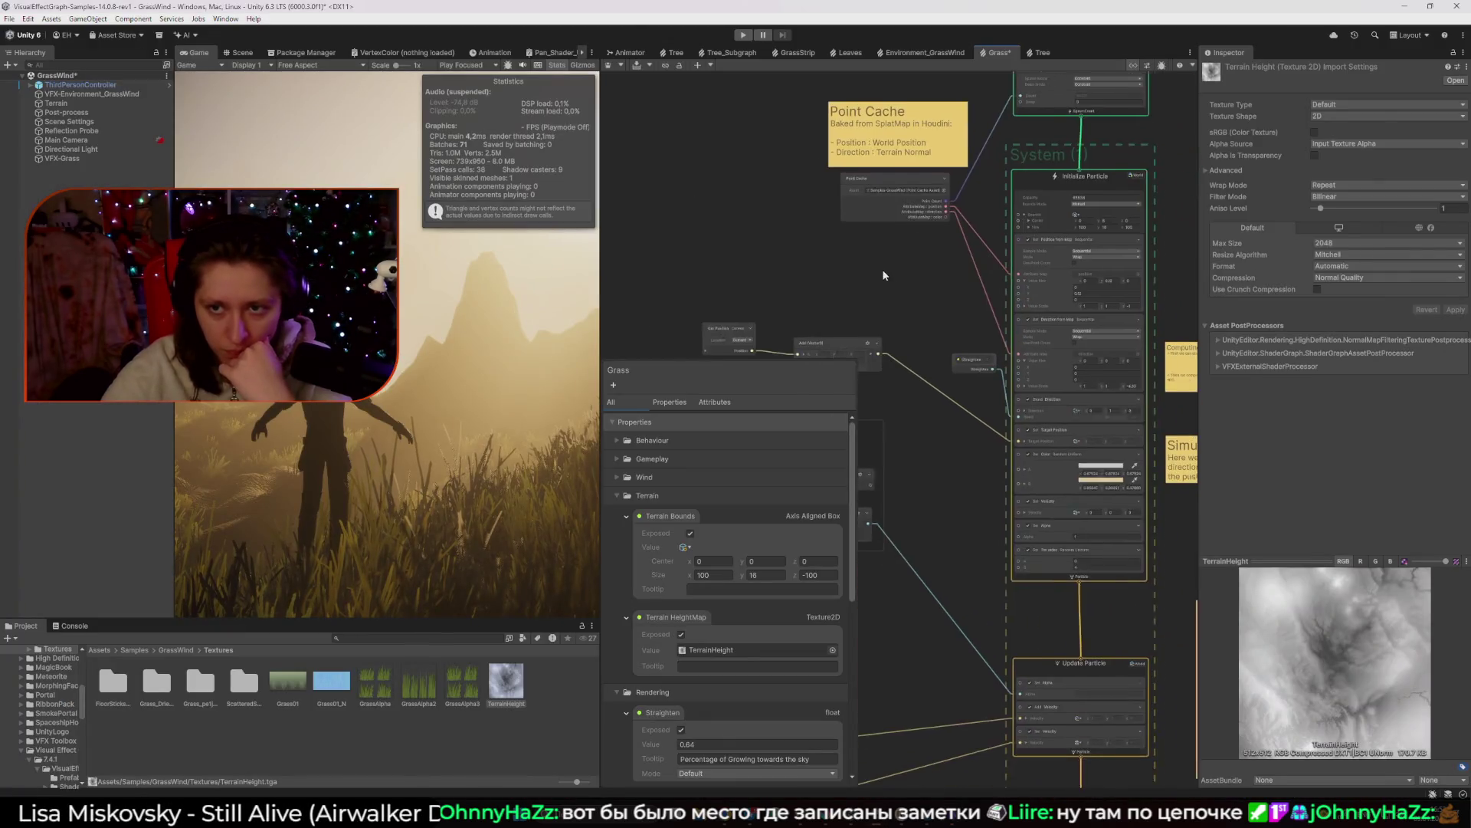
{"action": "left_click_drag", "start_coordinate": [867, 265], "coordinate": [977, 301]}
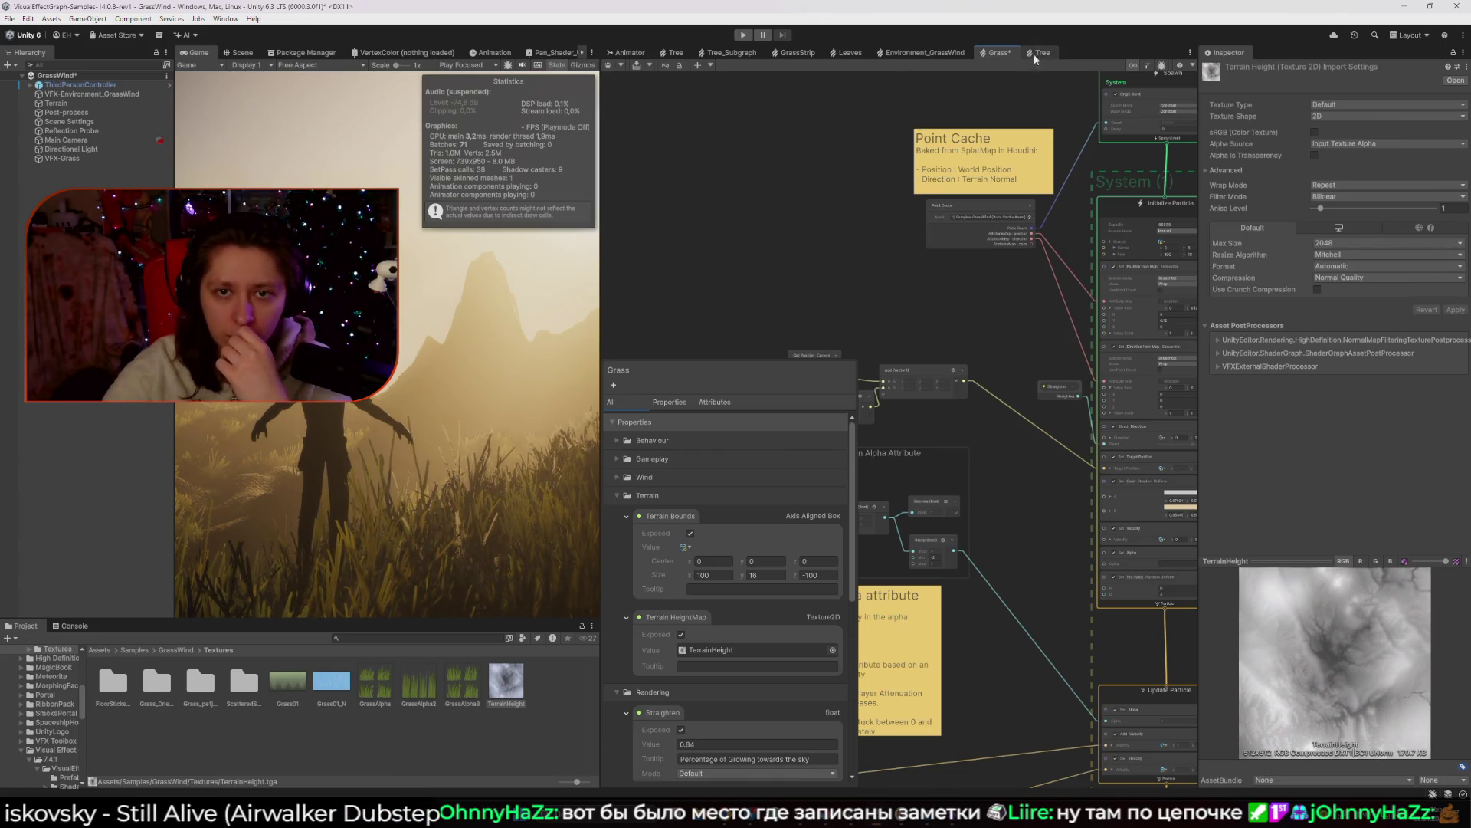
{"action": "mouse_move", "coordinate": [850, 812]}
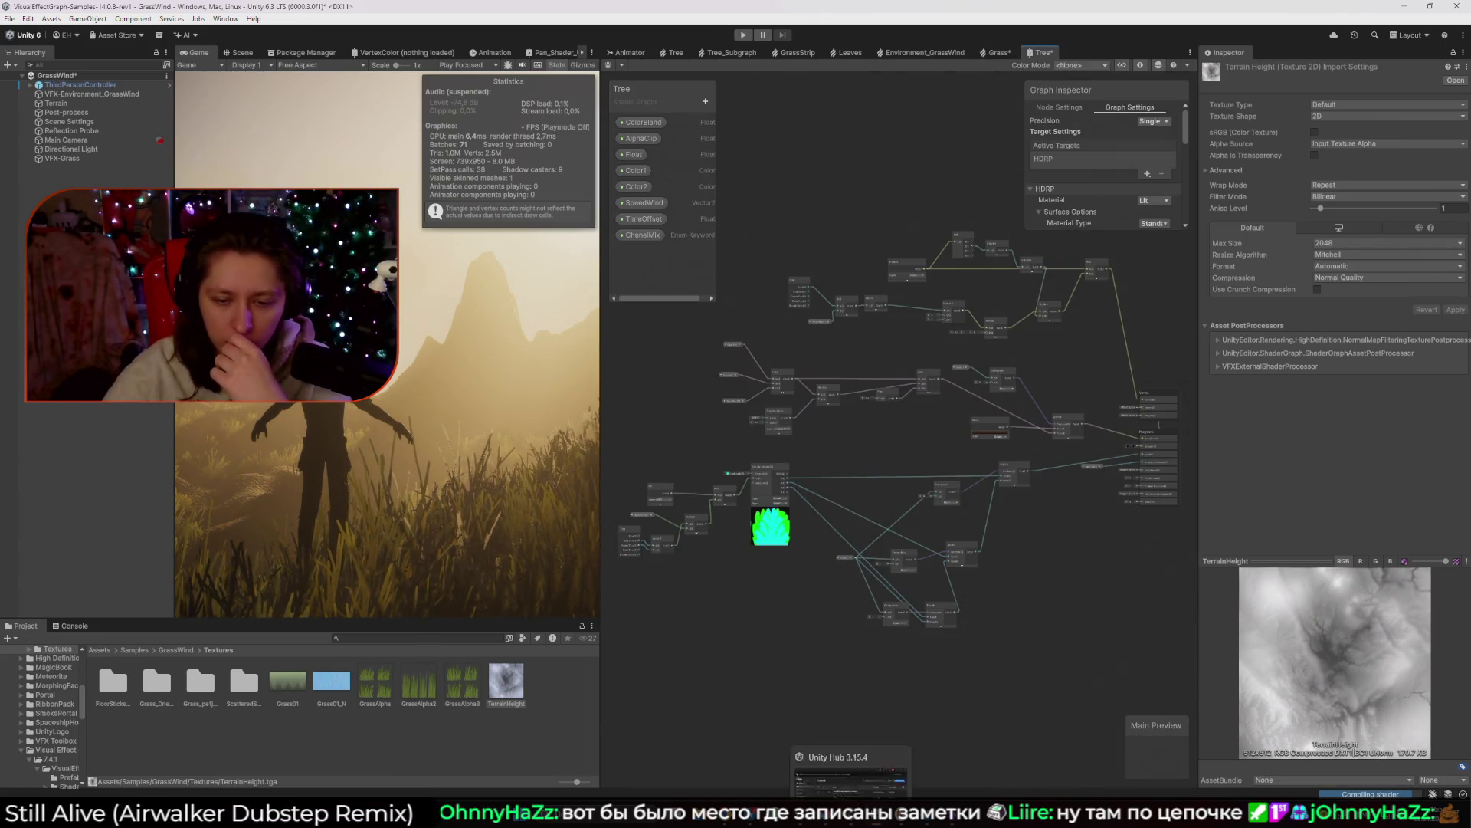
{"action": "left_click", "coordinate": [834, 765]}
{"action": "left_click_drag", "start_coordinate": [929, 254], "coordinate": [884, 245]}
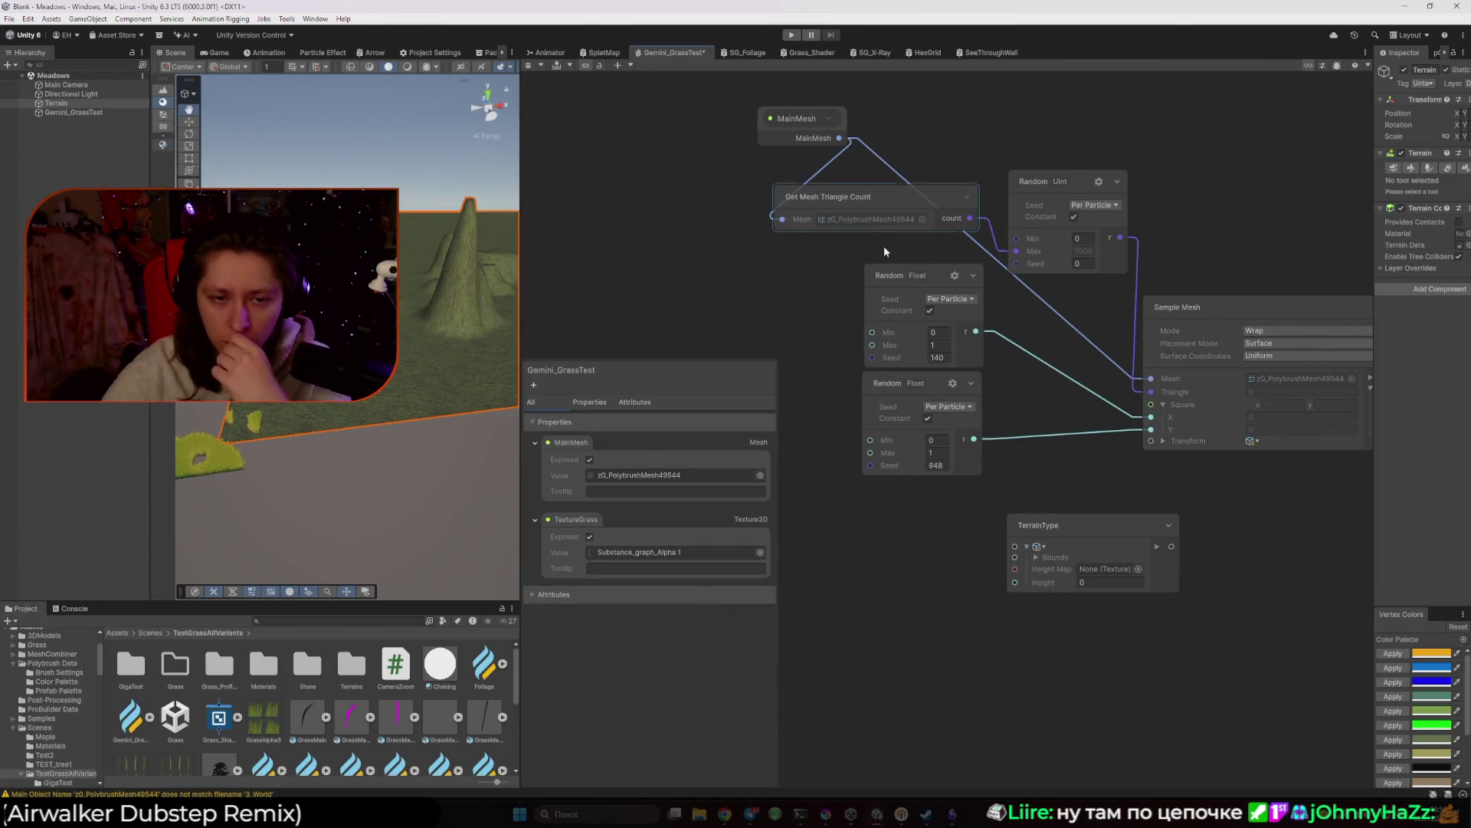
Add a TerrainType operator via node search 'Ter', then delete the duplicate.
{"action": "right_click", "coordinate": [746, 282]}
{"action": "left_click", "coordinate": [767, 284]}
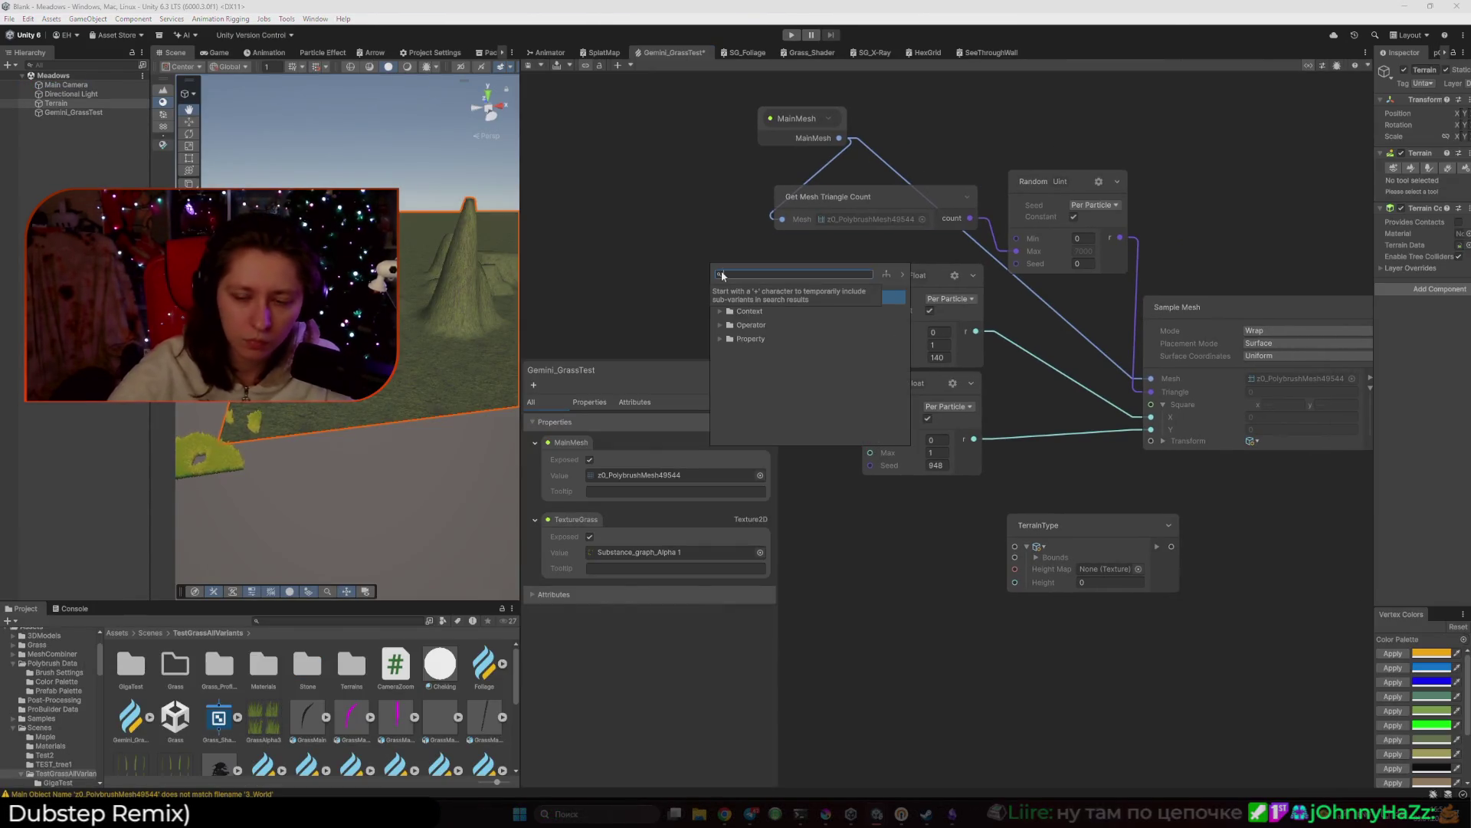
{"action": "type", "text": "Ter"}
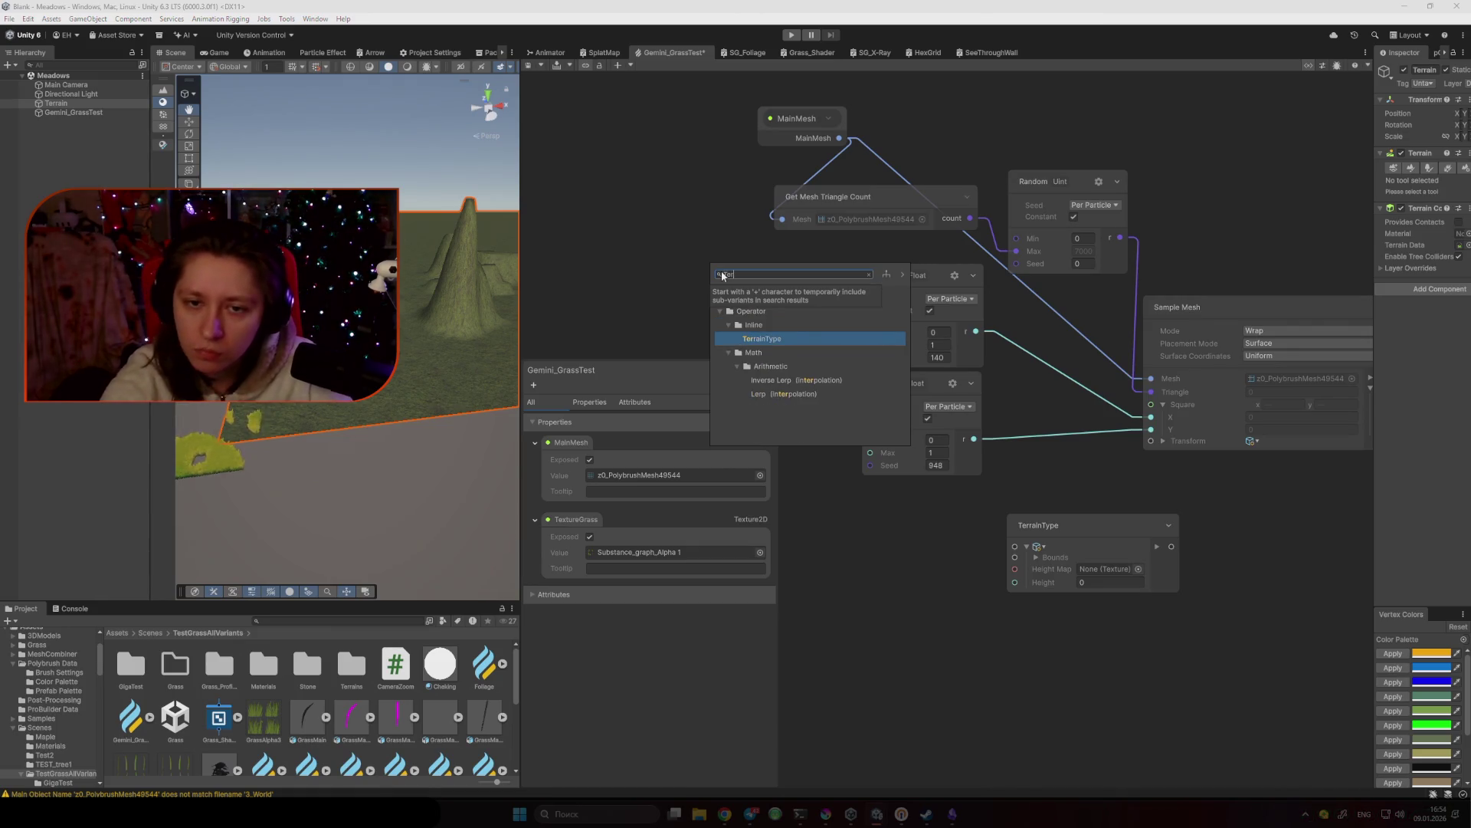
{"action": "key", "text": "Return"}
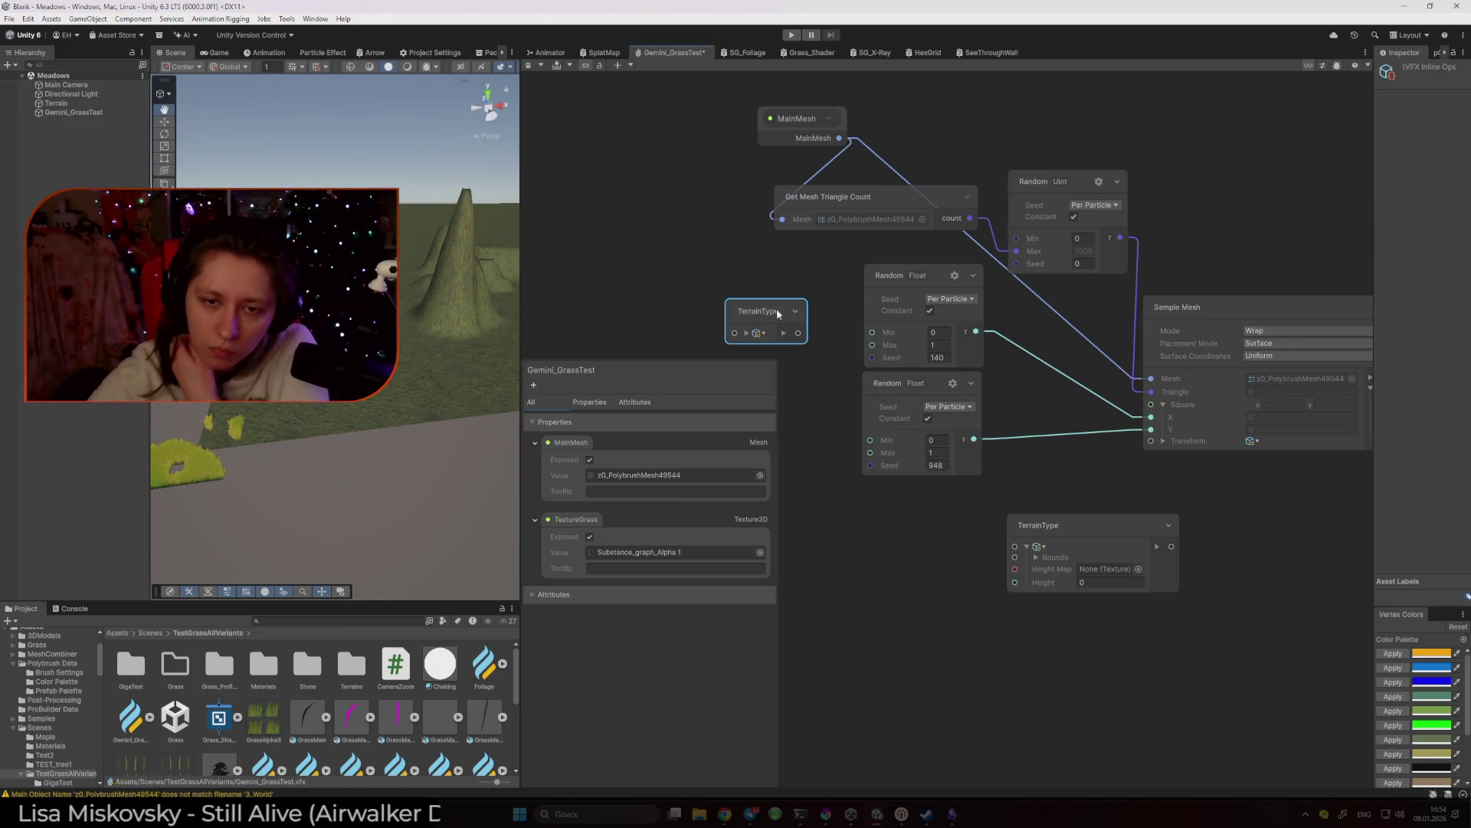
{"action": "key", "text": "Delete"}
Move the original TerrainType node left and inspect its inline-operator settings in a wider Inspector.
{"action": "left_click_drag", "start_coordinate": [1064, 525], "coordinate": [1067, 528]}
{"action": "left_click_drag", "start_coordinate": [1366, 179], "coordinate": [1258, 158]}
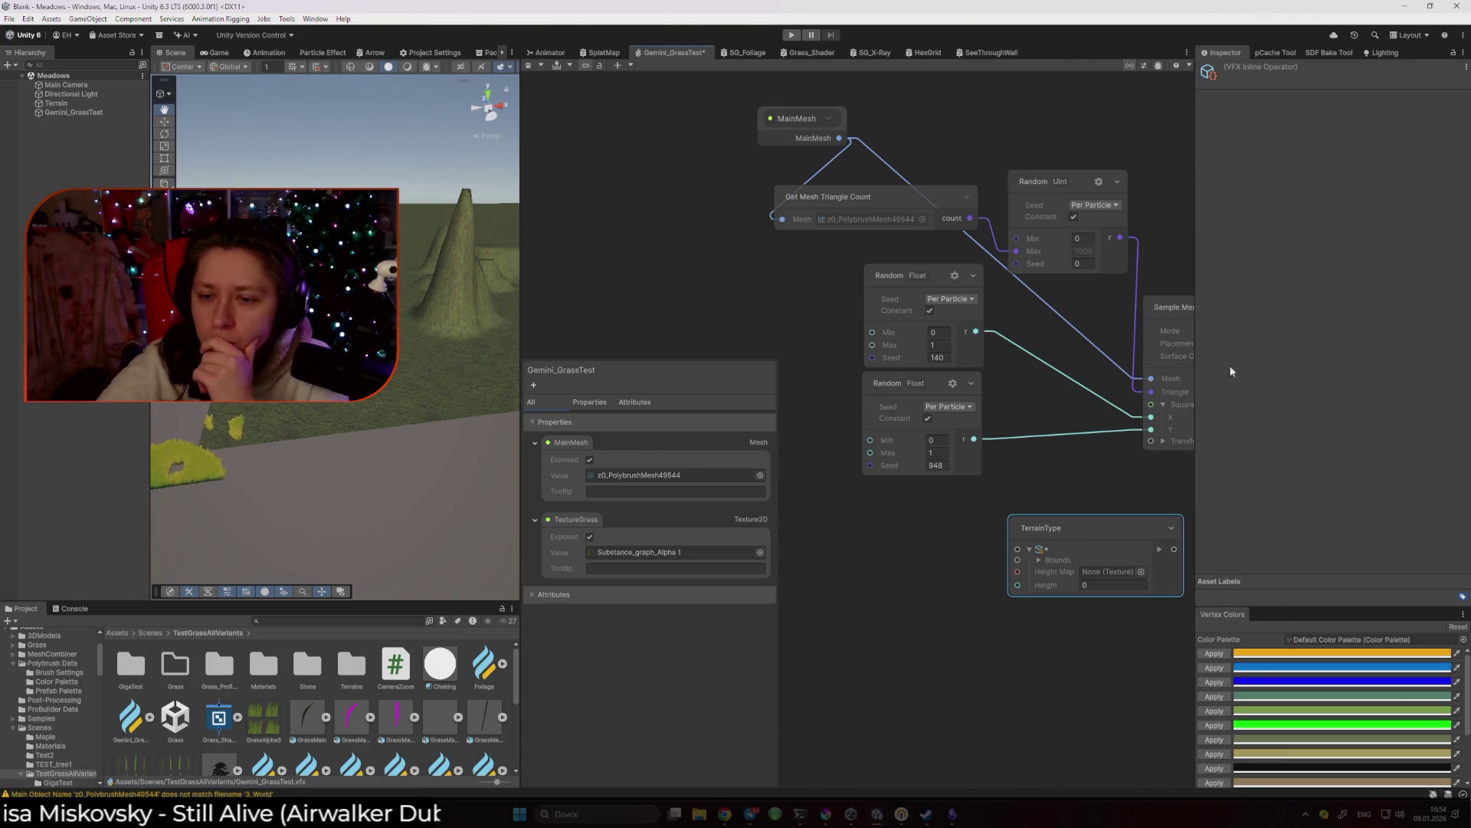
{"action": "left_click_drag", "start_coordinate": [1073, 525], "coordinate": [967, 522]}
{"action": "left_click", "coordinate": [928, 288]}
{"action": "left_click", "coordinate": [1019, 523]}
{"action": "left_click", "coordinate": [1466, 67]}
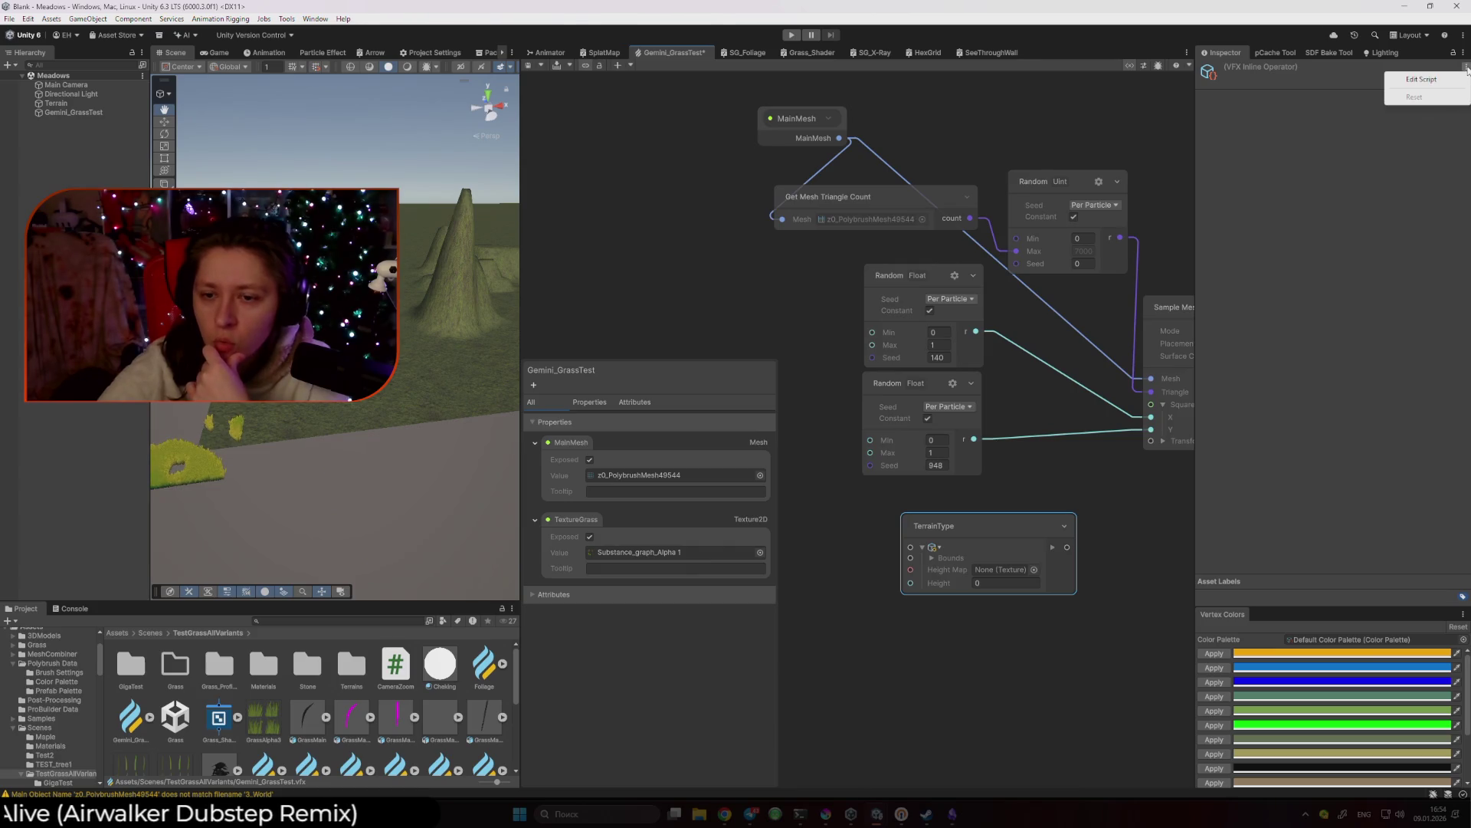
Google 'TerrainType VFX Graph' in a new Chrome tab.
{"action": "mouse_move", "coordinate": [724, 814]}
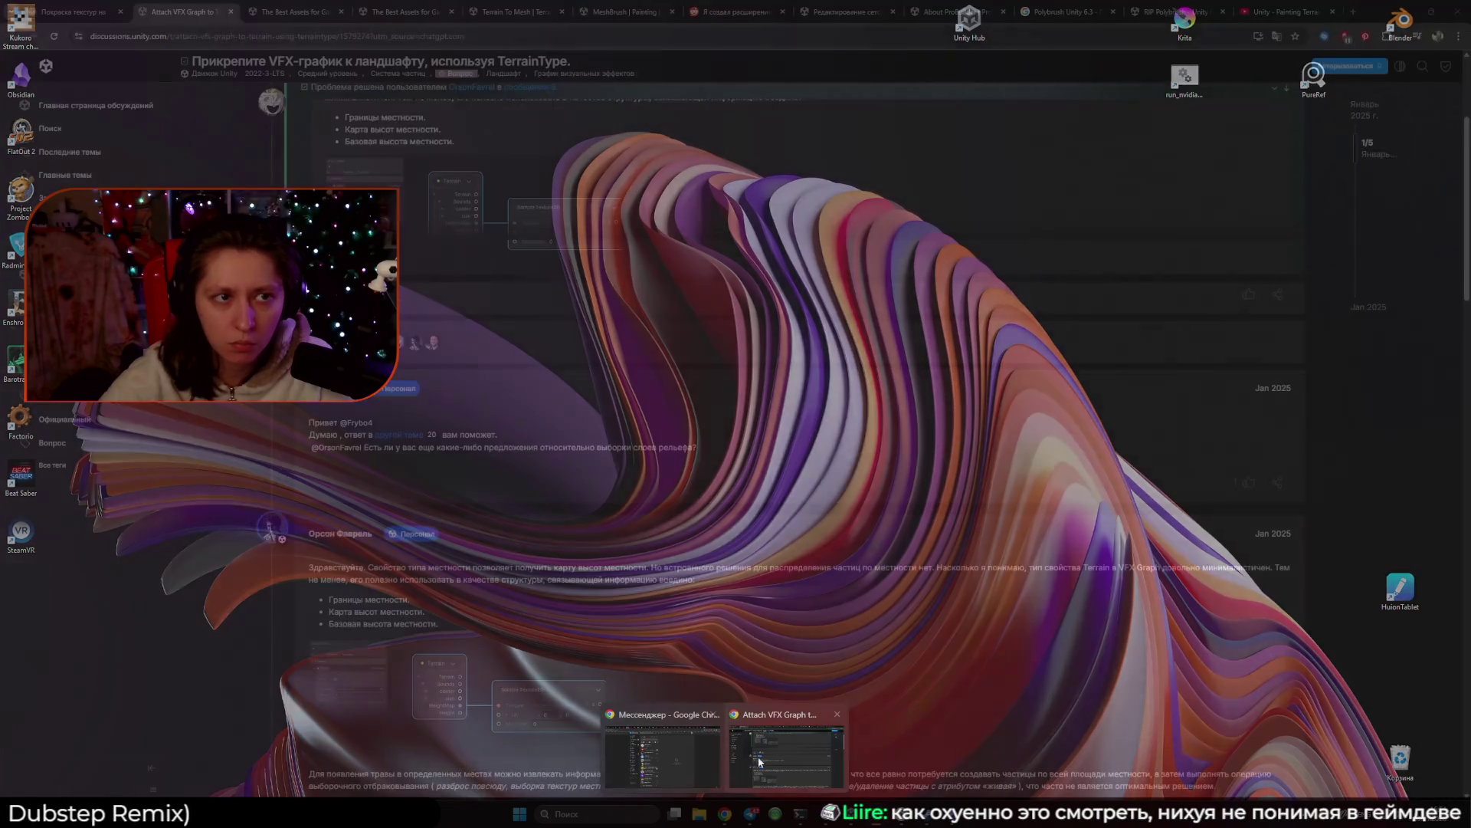
{"action": "left_click", "coordinate": [767, 761]}
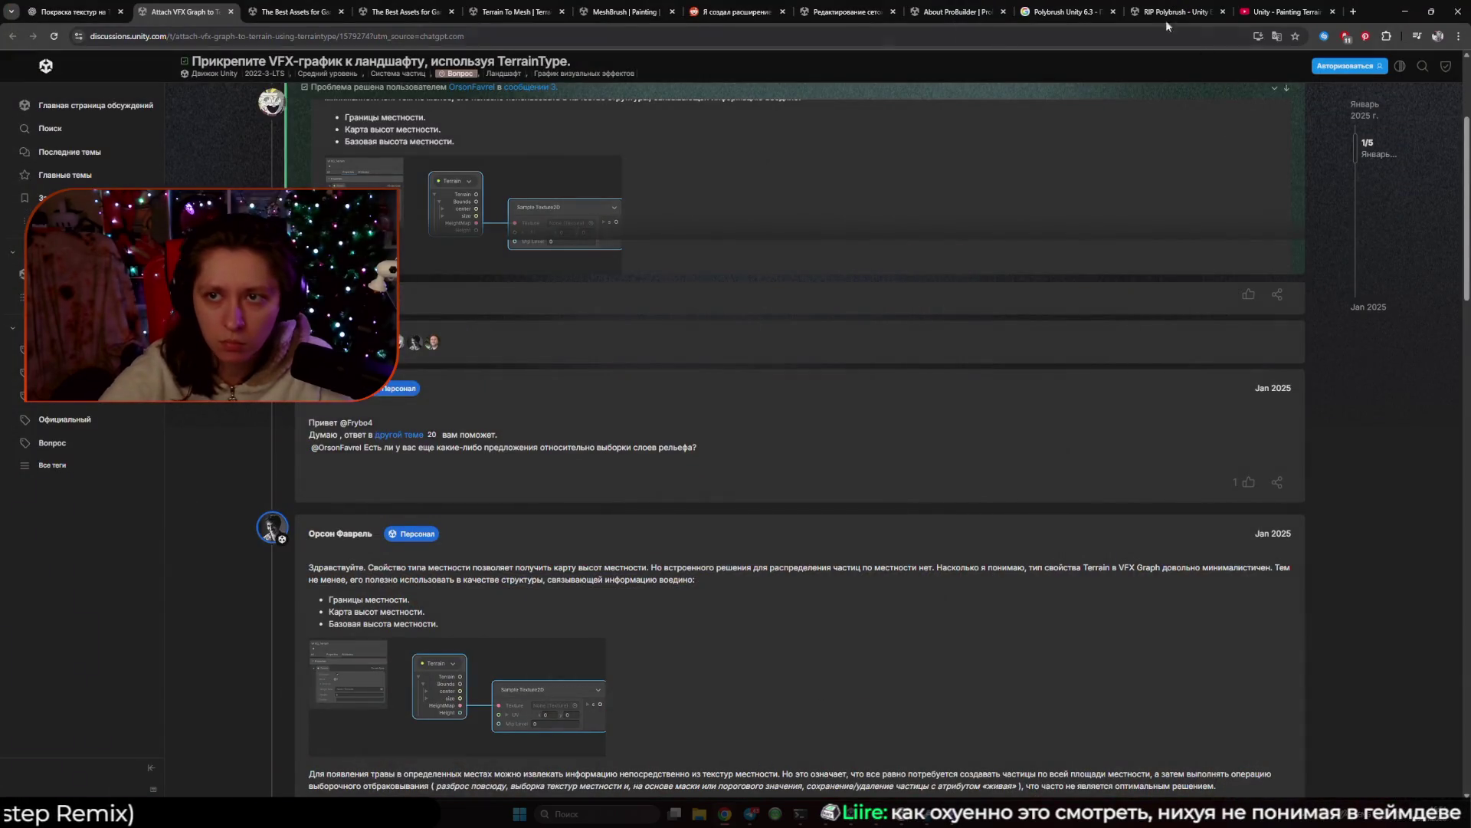
{"action": "left_click", "coordinate": [1173, 12]}
{"action": "left_click", "coordinate": [1296, 11]}
{"action": "left_click", "coordinate": [1353, 12]}
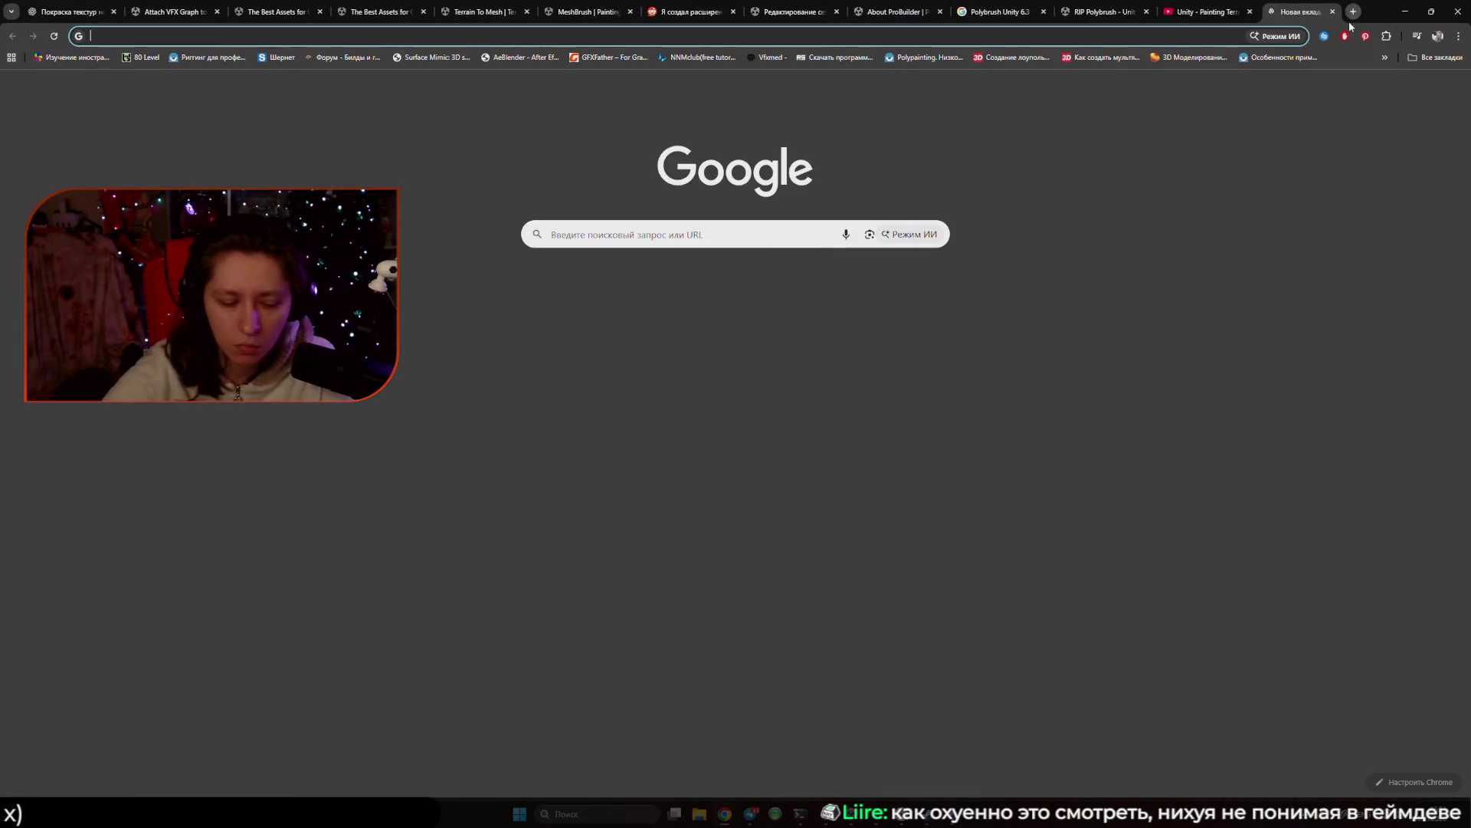
{"action": "type", "text": "Terra"}
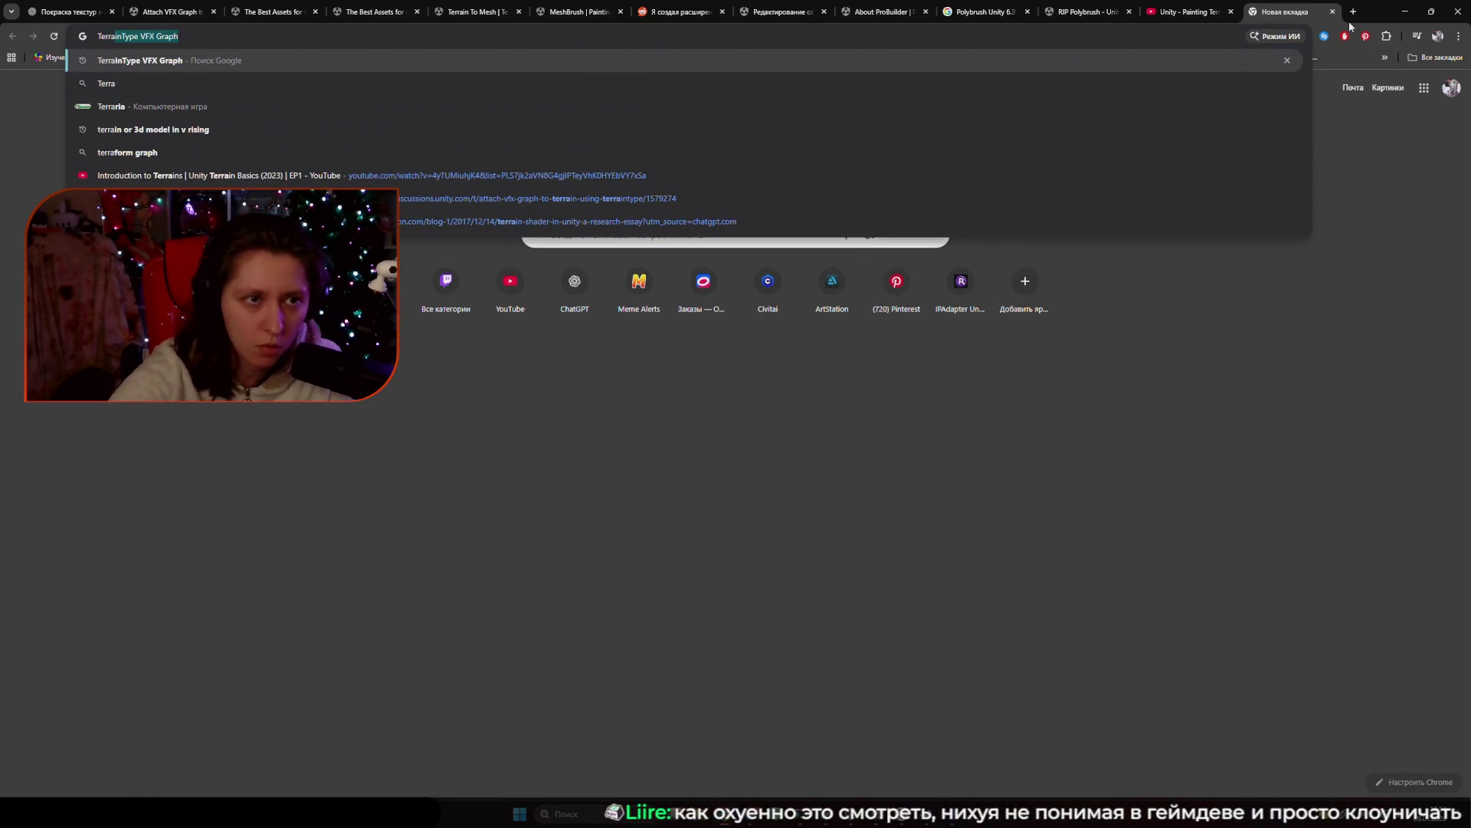
{"action": "key", "text": "Return"}
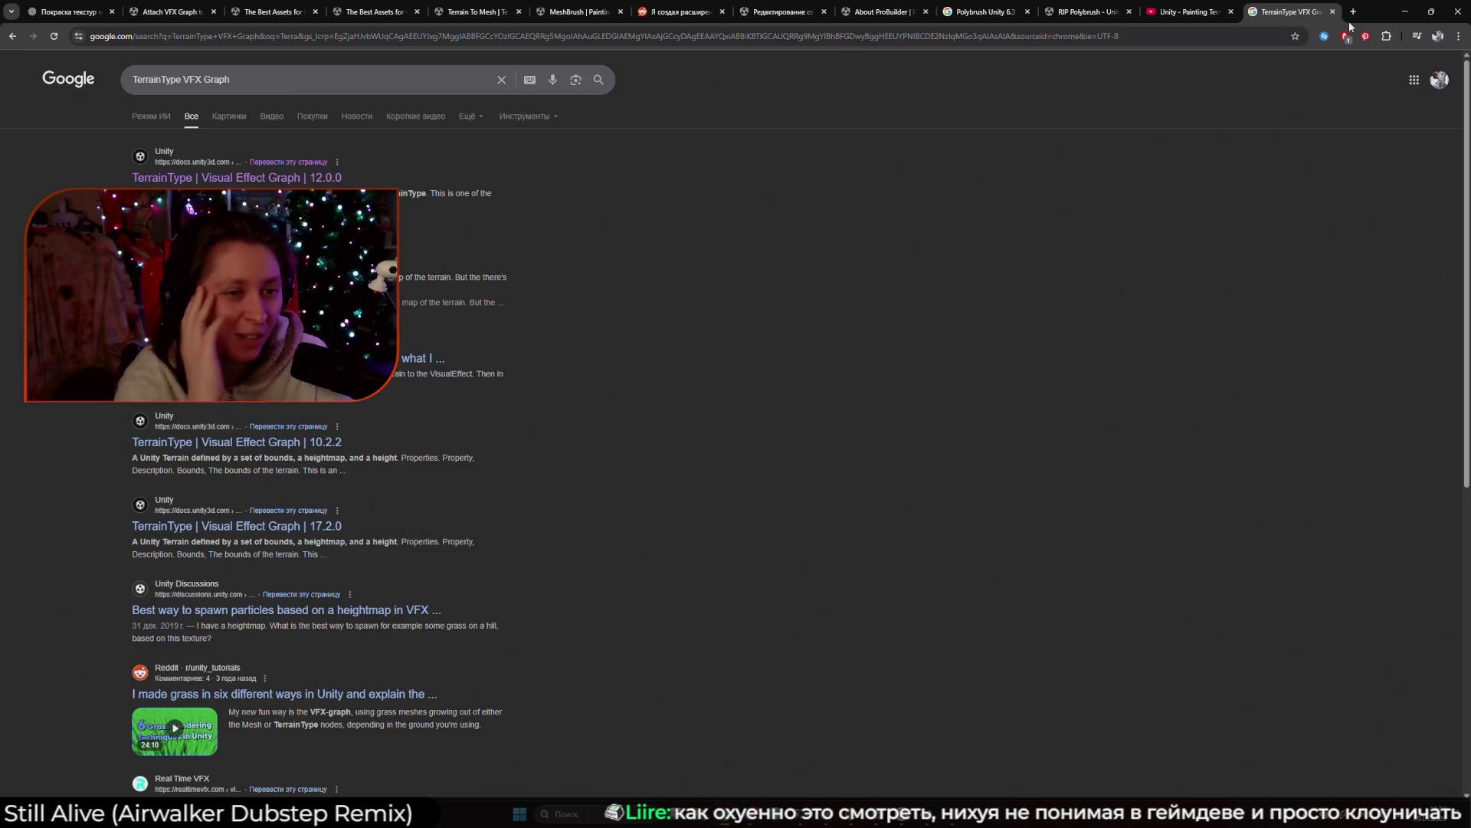
Read the Unity TerrainType docs page, copy its heading, and return to ChatGPT.
{"action": "left_click", "coordinate": [279, 178]}
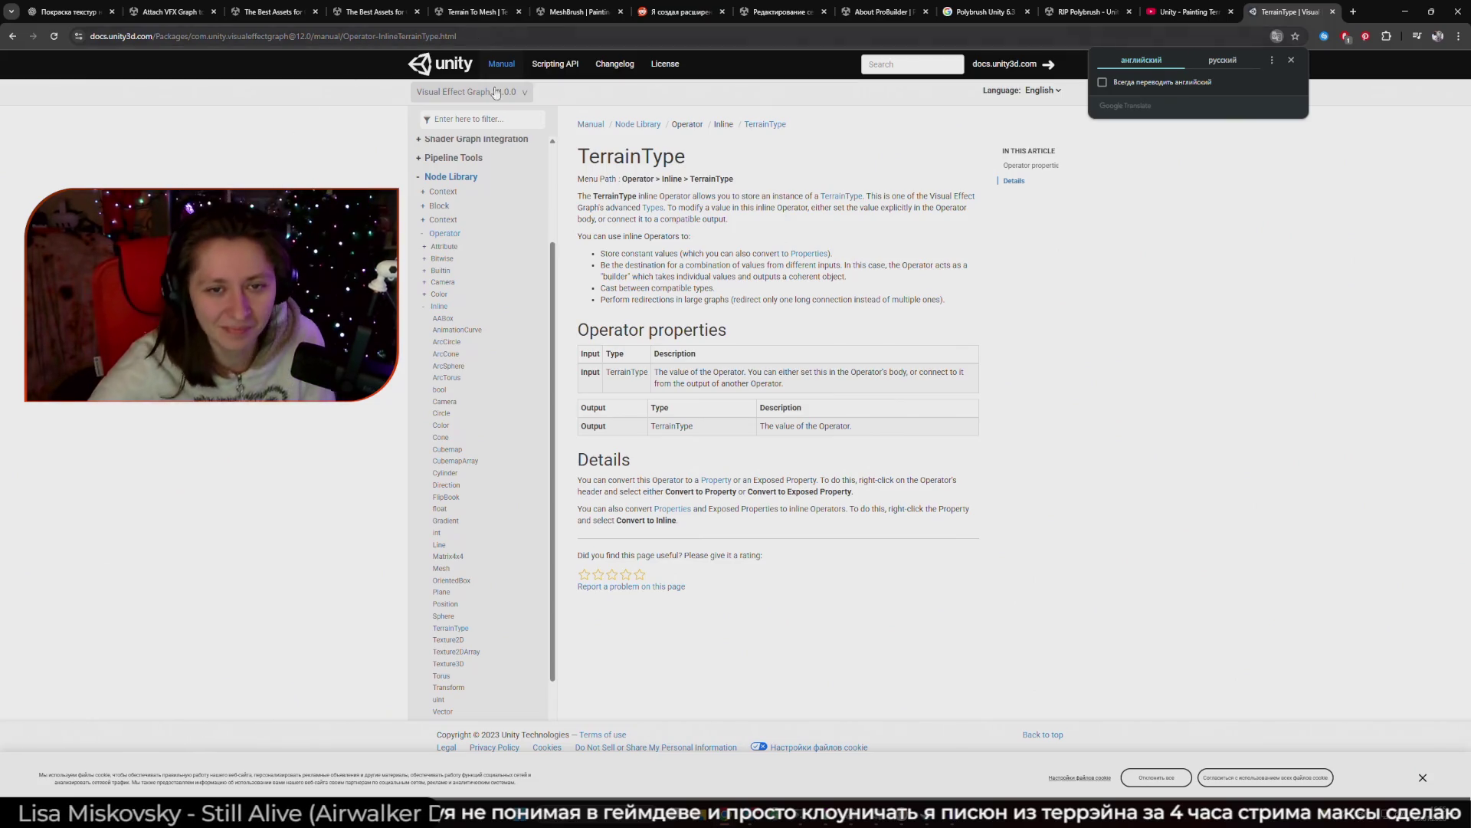
{"action": "left_click", "coordinate": [1213, 69]}
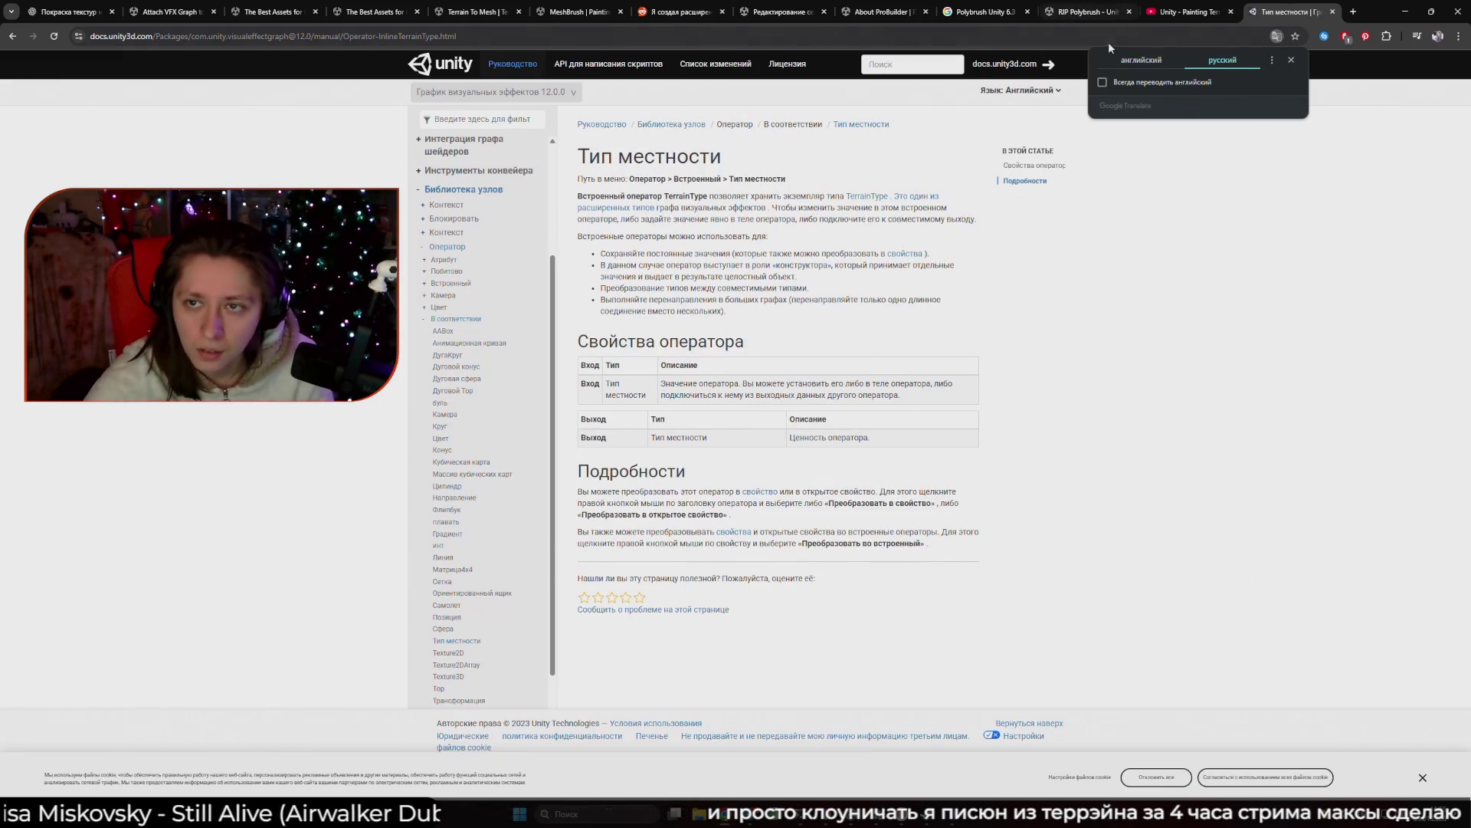
{"action": "left_click", "coordinate": [1141, 60]}
{"action": "double_click", "coordinate": [595, 153]}
{"action": "key", "text": "ctrl+c"}
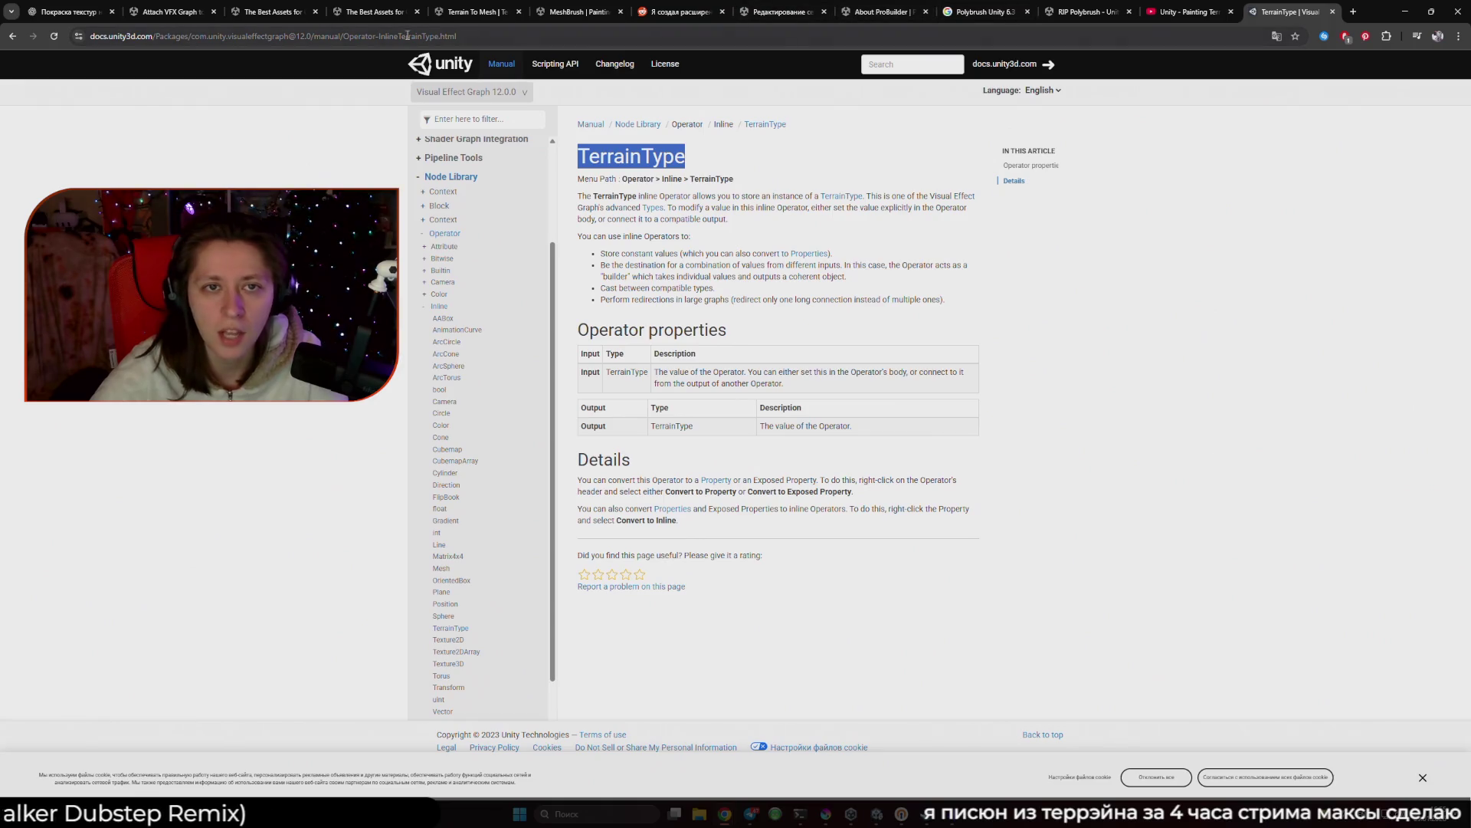
{"action": "left_click", "coordinate": [95, 17]}
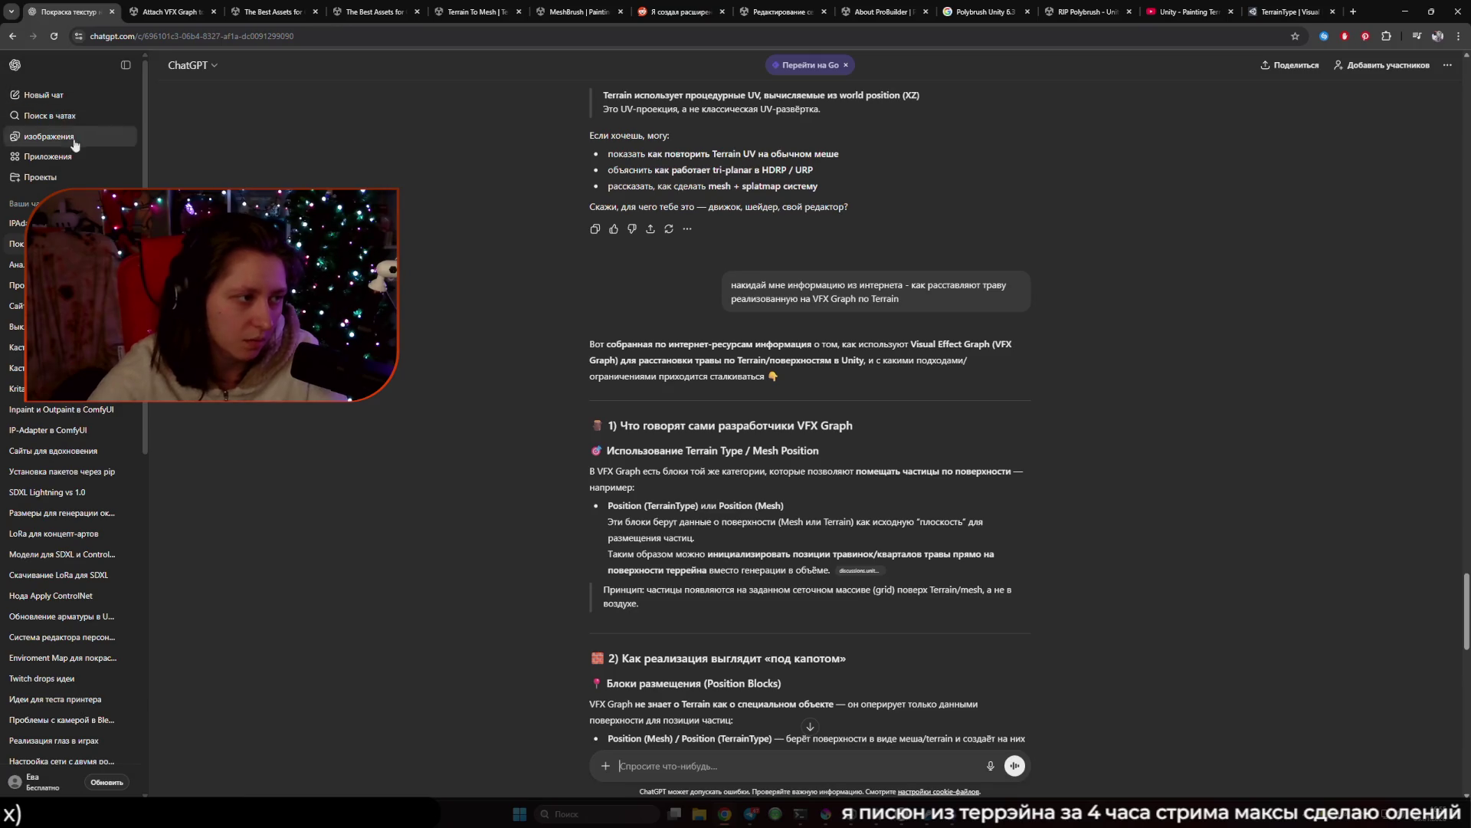
Paste 'TerrainType' into a new ChatGPT message without sending it.
{"action": "left_click", "coordinate": [671, 765]}
{"action": "key", "text": "ctrl+v"}
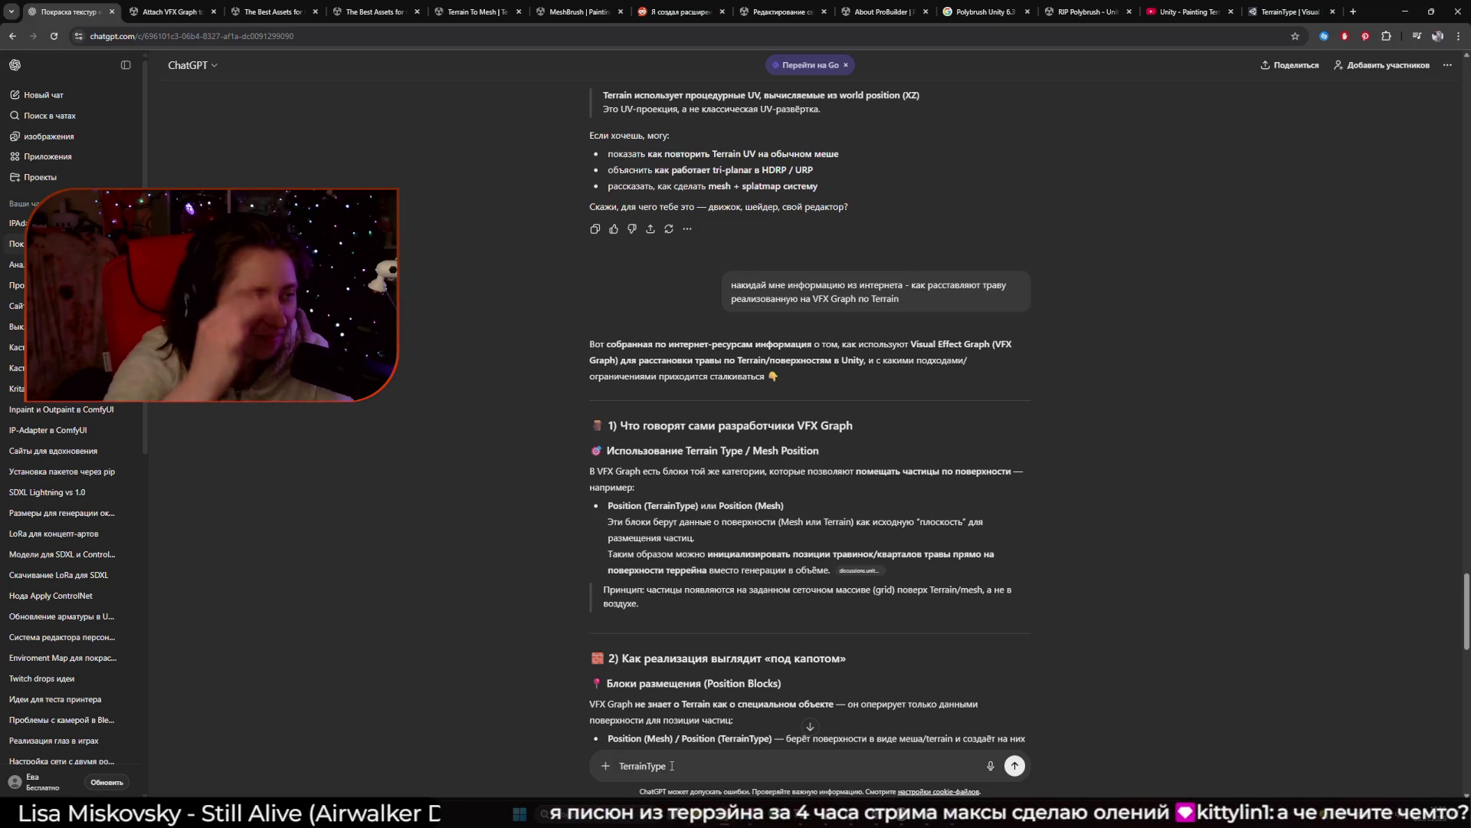
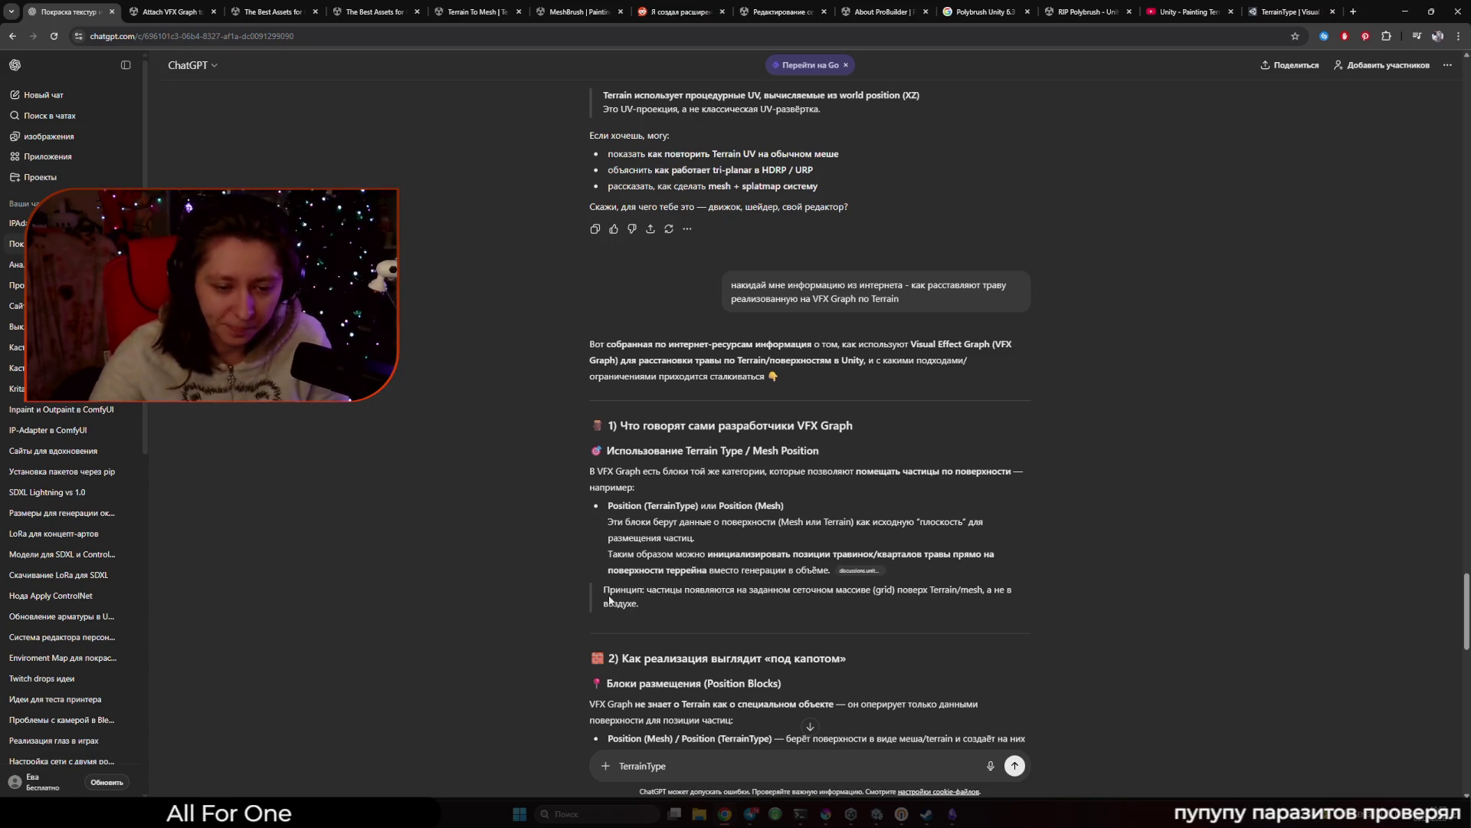
Read further down ChatGPT's grid-based grass placement answer, then return to the Unity grass VFX graph.
{"action": "scroll", "coordinate": [463, 636], "scroll_direction": "down", "scroll_amount": 7}
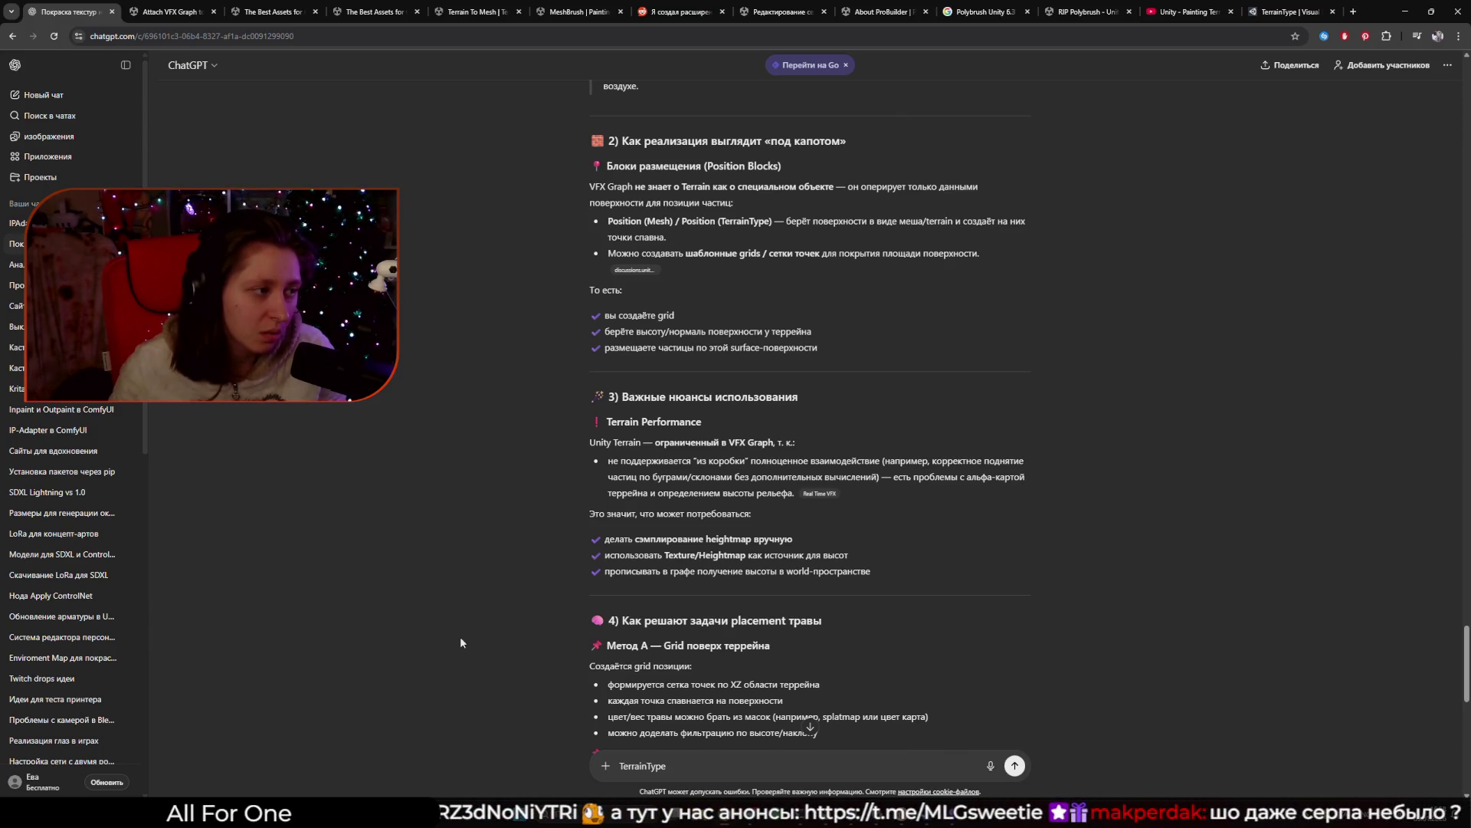
{"action": "mouse_move", "coordinate": [850, 812]}
{"action": "left_click", "coordinate": [851, 755]}
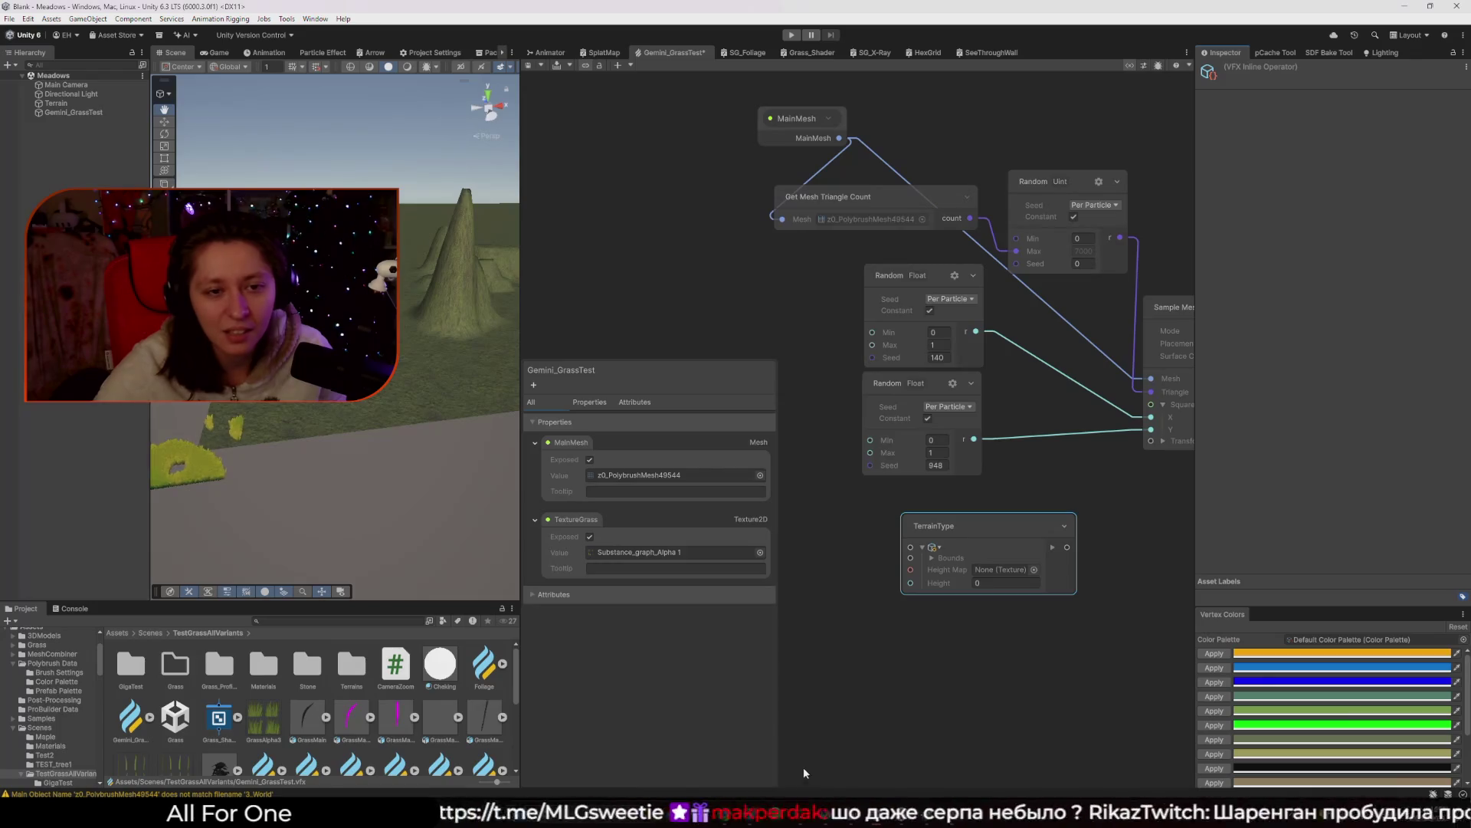
Inspect the TerrainType node's Bounds and Height Map picker without assigning a texture, then go back to ChatGPT.
{"action": "mouse_move", "coordinate": [283, 517]}
{"action": "left_mouse_down"}
{"action": "mouse_move", "coordinate": [241, 515]}
{"action": "mouse_move", "coordinate": [230, 532]}
{"action": "mouse_move", "coordinate": [252, 534]}
{"action": "left_mouse_up"}
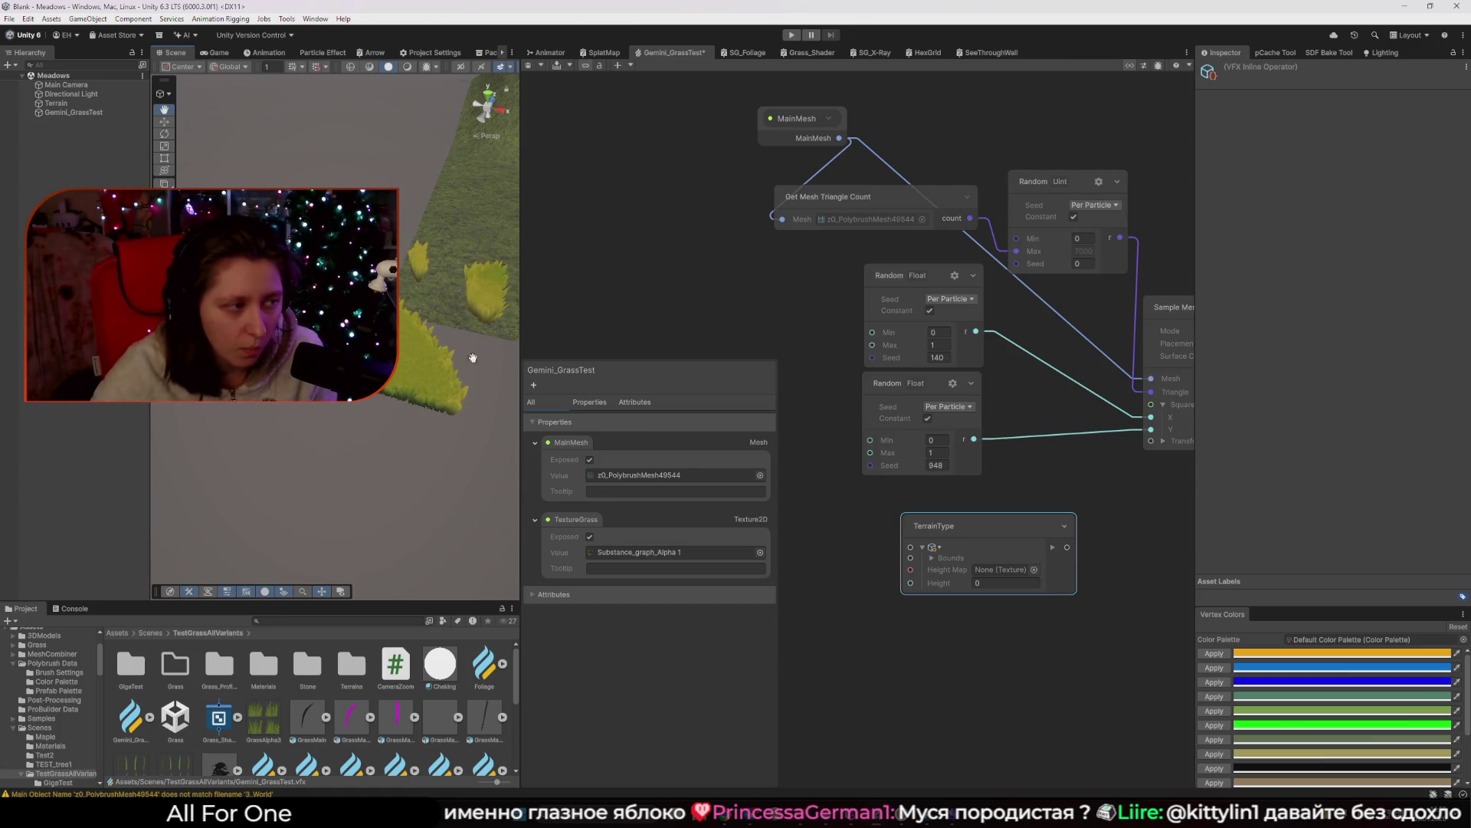
{"action": "left_click", "coordinate": [705, 310]}
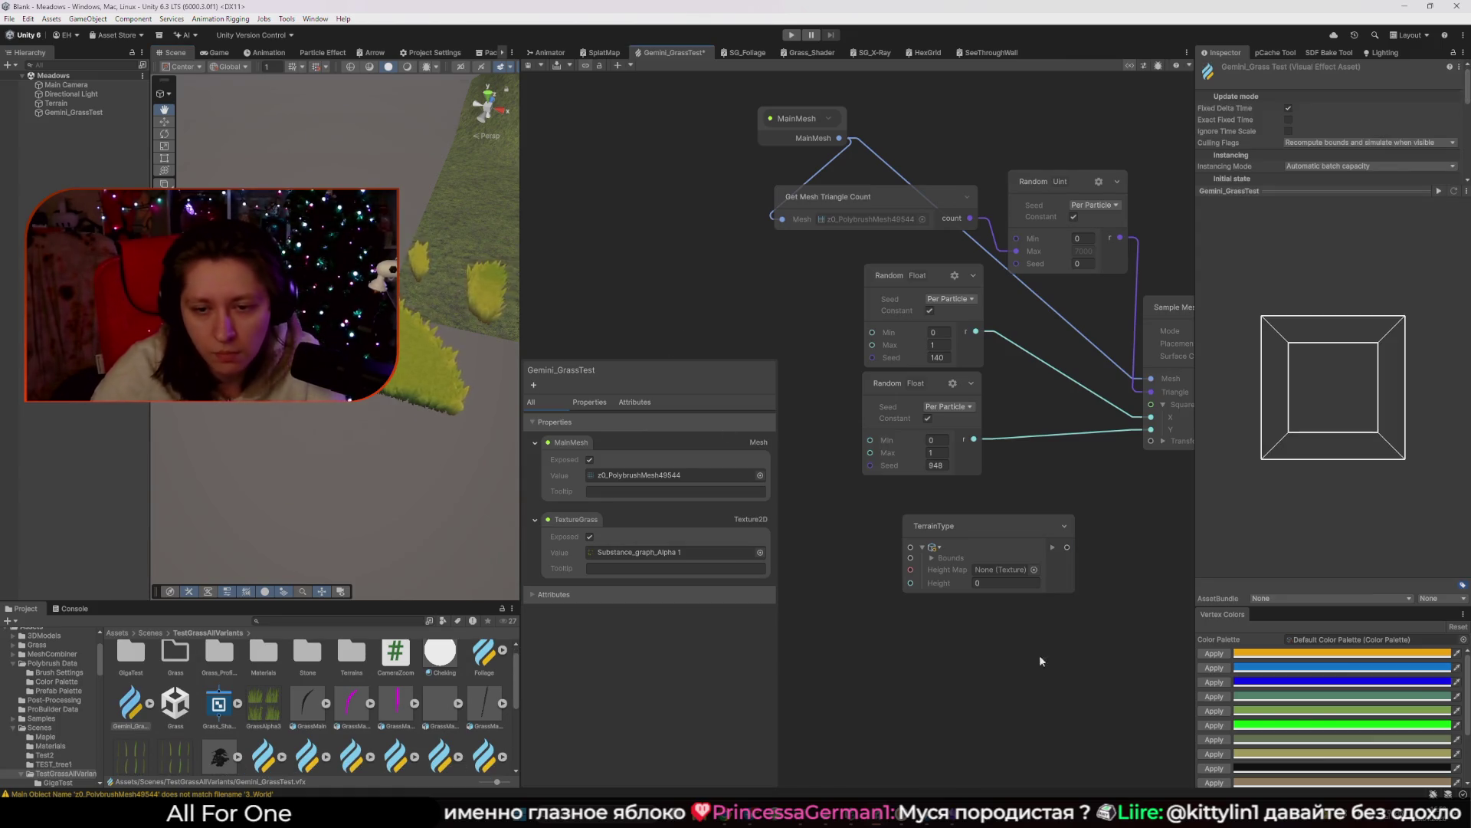
{"action": "left_click_drag", "start_coordinate": [1039, 655], "coordinate": [1015, 627]}
{"action": "scroll", "coordinate": [996, 605], "scroll_direction": "up", "scroll_amount": 2}
{"action": "left_click", "coordinate": [916, 474]}
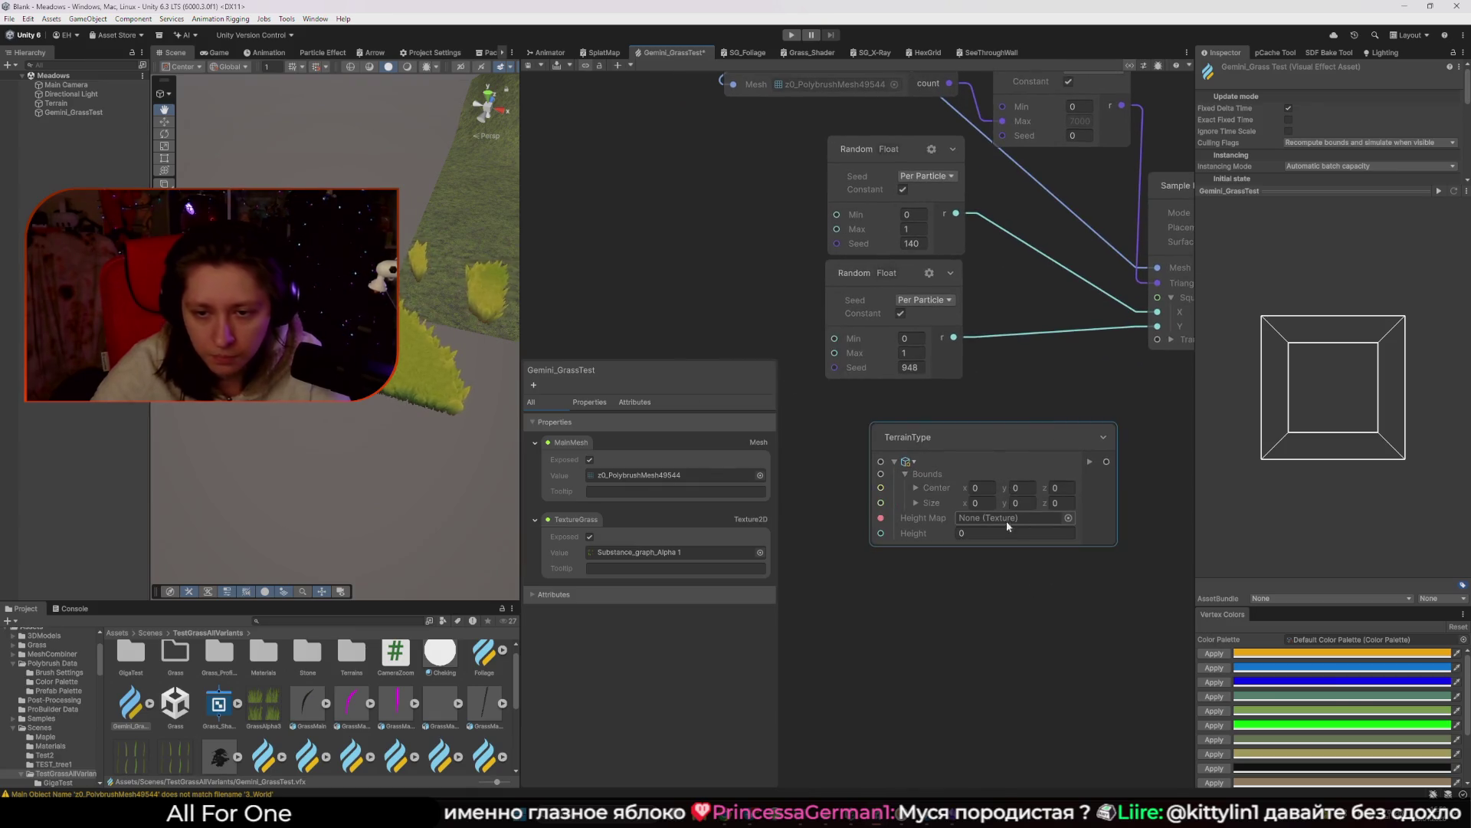
{"action": "left_click", "coordinate": [1069, 518]}
{"action": "left_click", "coordinate": [1004, 615]}
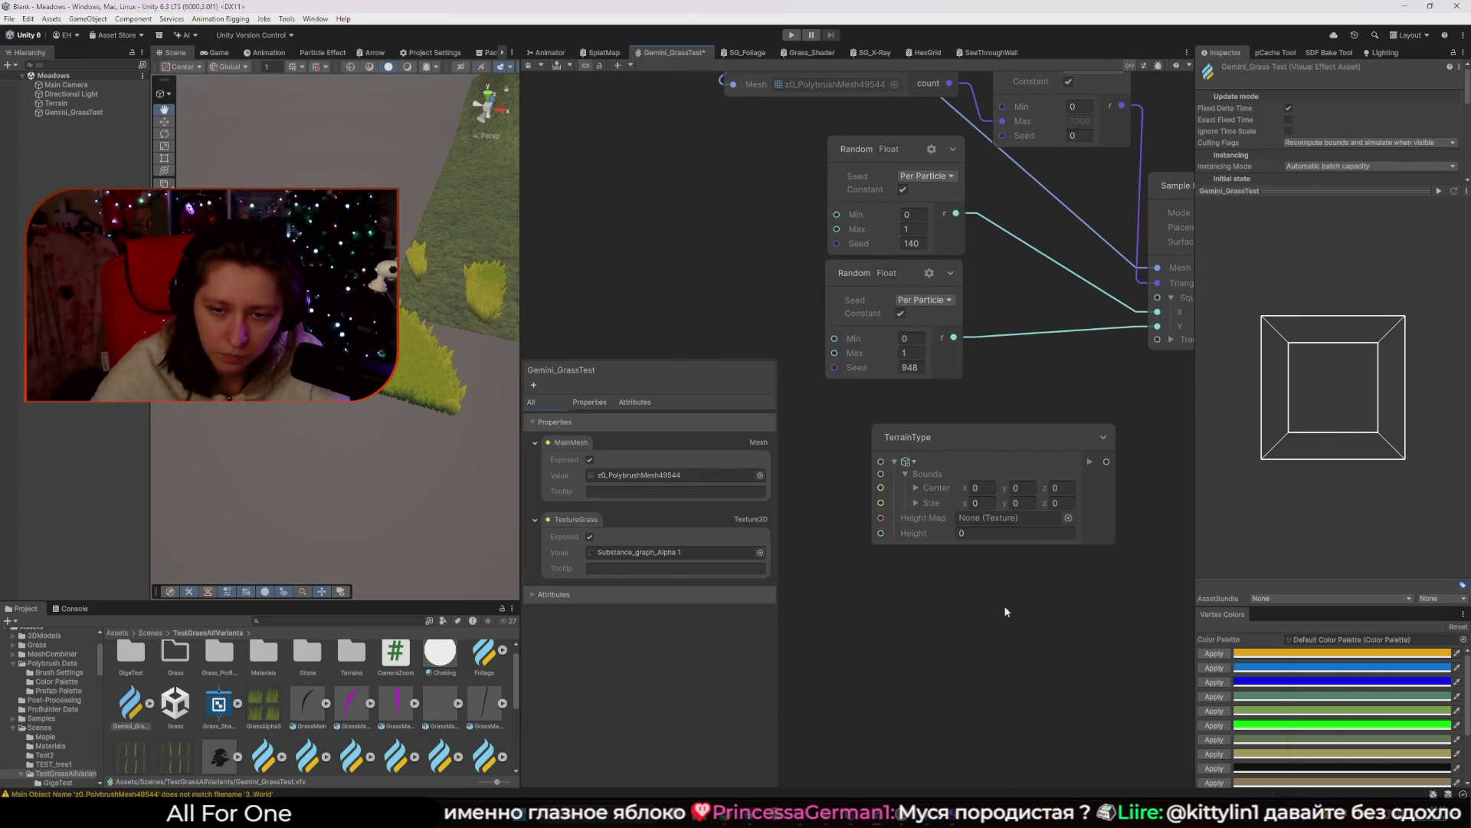
{"action": "scroll", "coordinate": [975, 546], "scroll_direction": "down", "scroll_amount": 3}
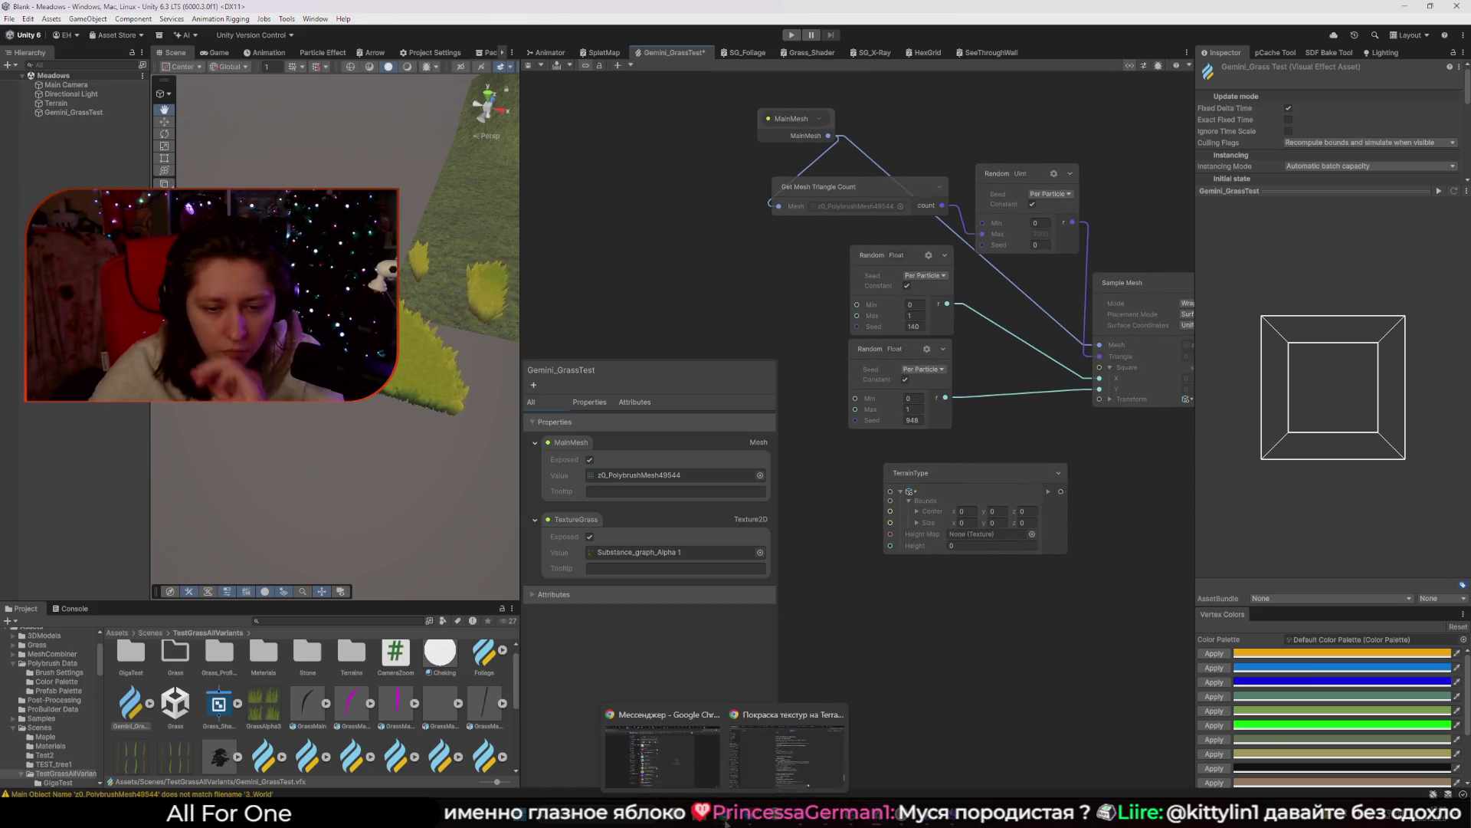
{"action": "left_click", "coordinate": [783, 747]}
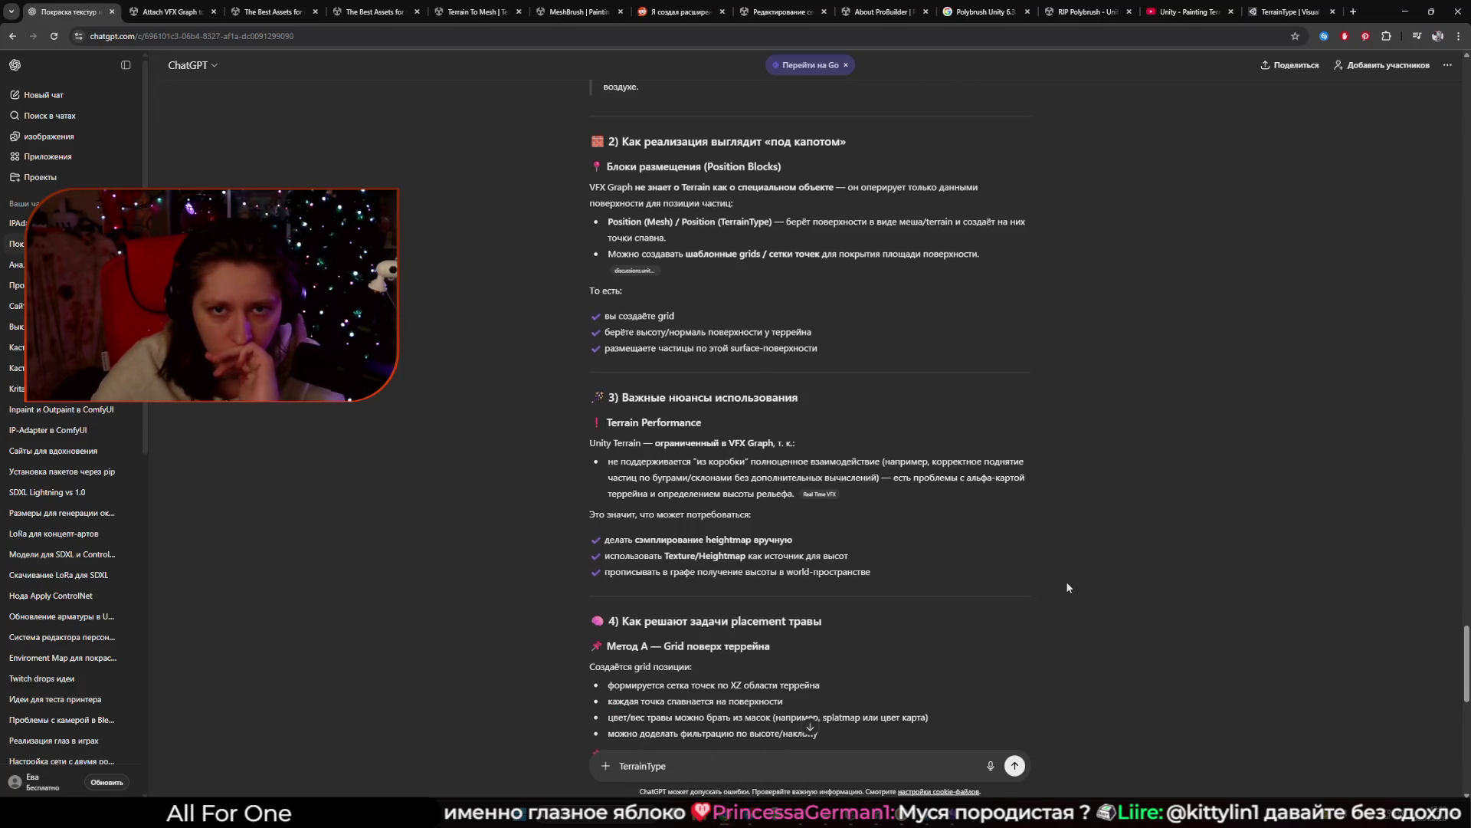
Start typing the question 'расскажи про' in the ChatGPT message box.
{"action": "scroll", "coordinate": [1068, 587], "scroll_direction": "down", "scroll_amount": 8}
{"action": "scroll", "coordinate": [1065, 581], "scroll_direction": "down", "scroll_amount": 3}
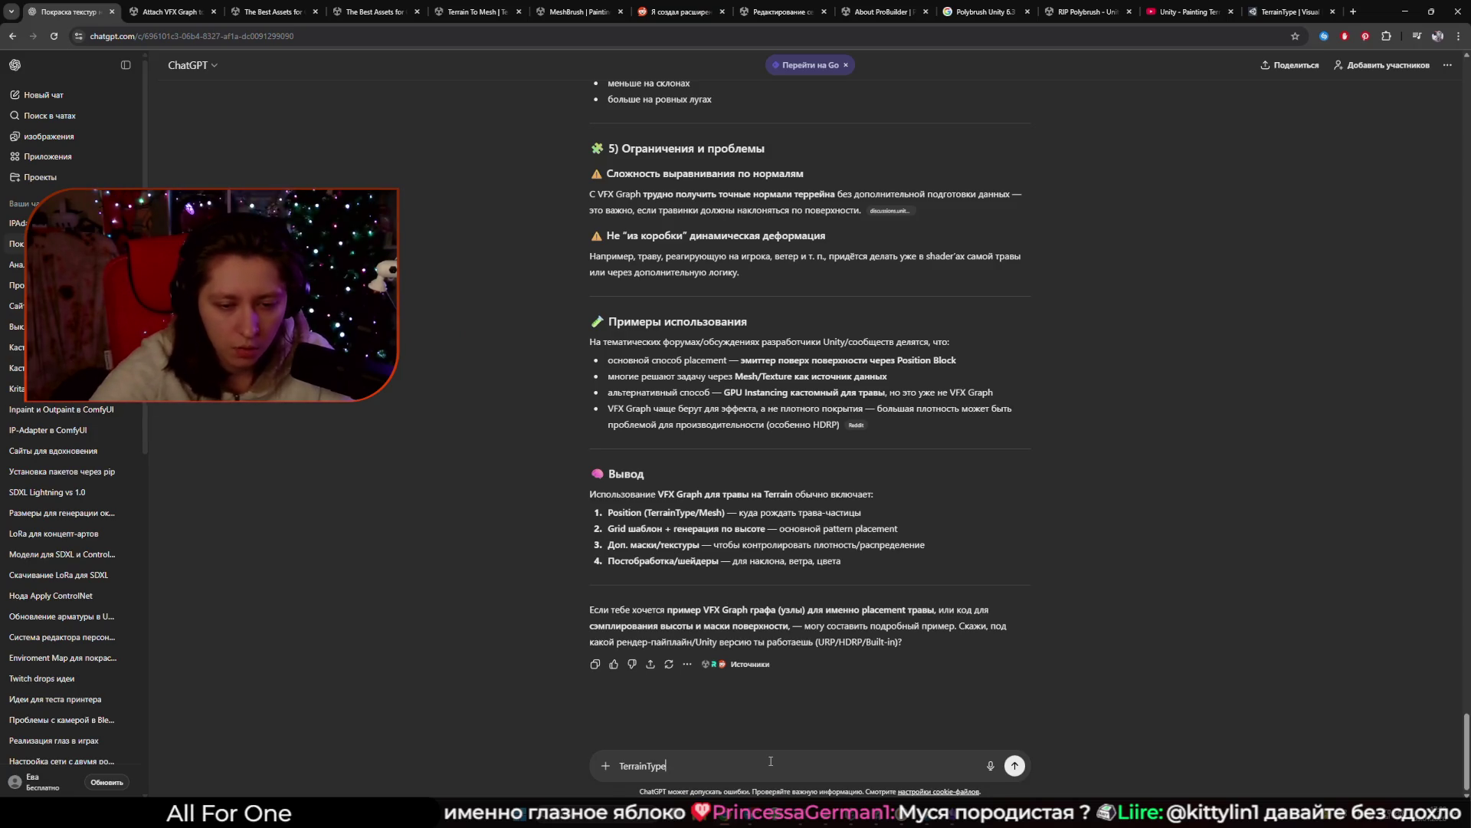
{"action": "type", "text": "рассукажи про"}
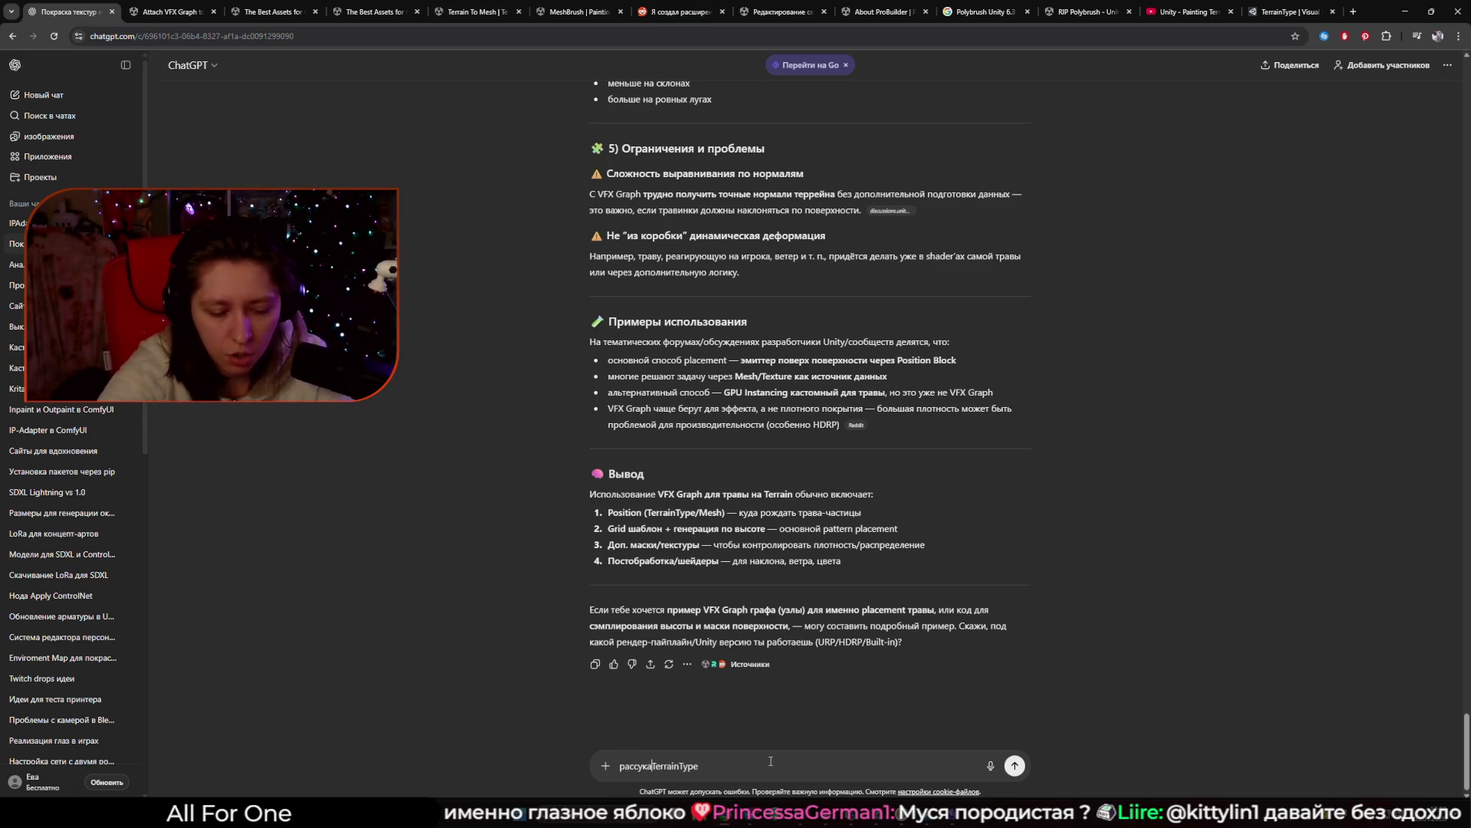
{"action": "key", "text": "BackSpace"}
{"action": "key", "text": "BackSpace"}
{"action": "key", "text": "BackSpace"}
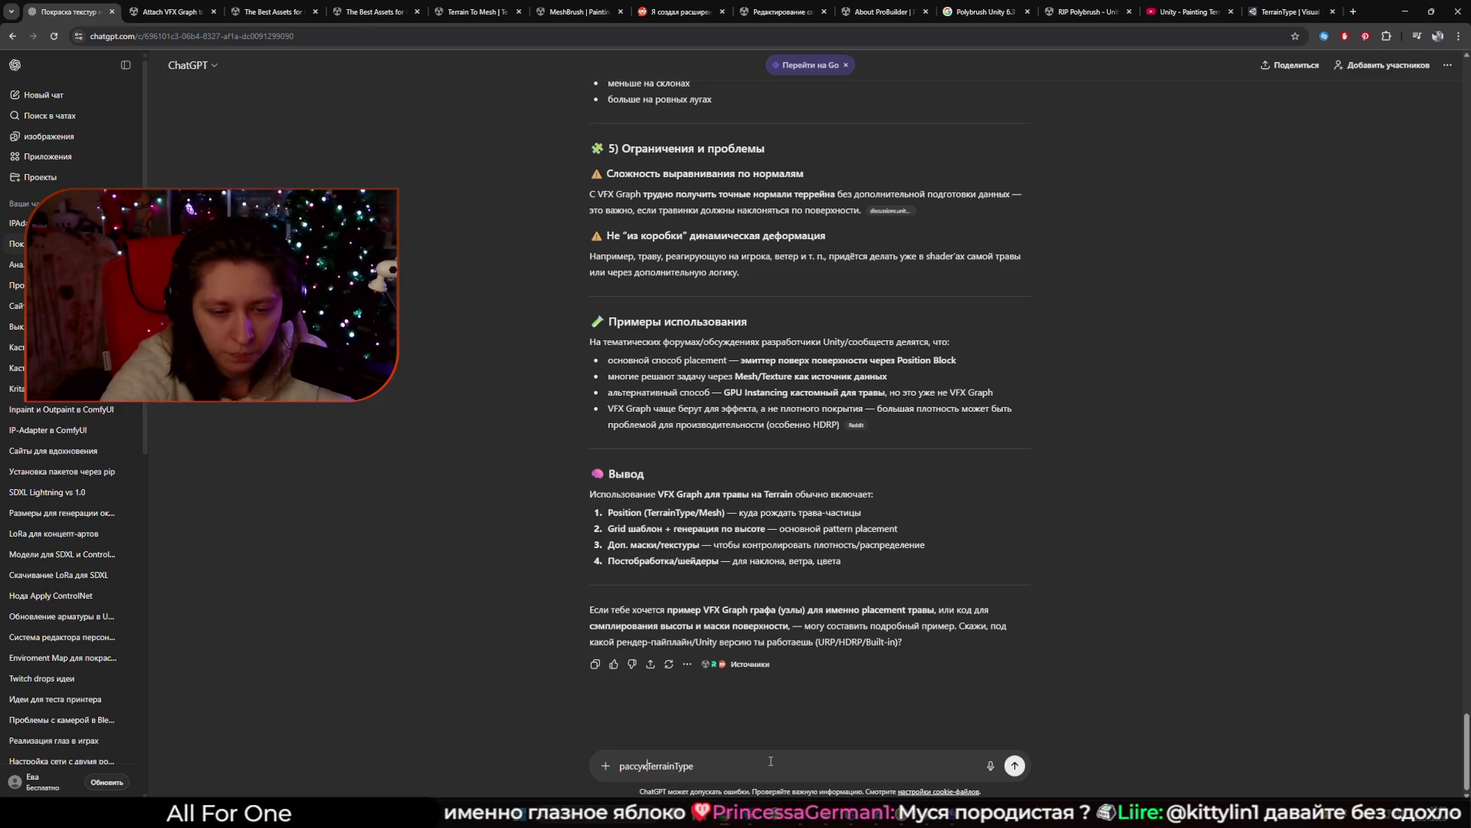
{"action": "type", "text": "кажи про ноду"}
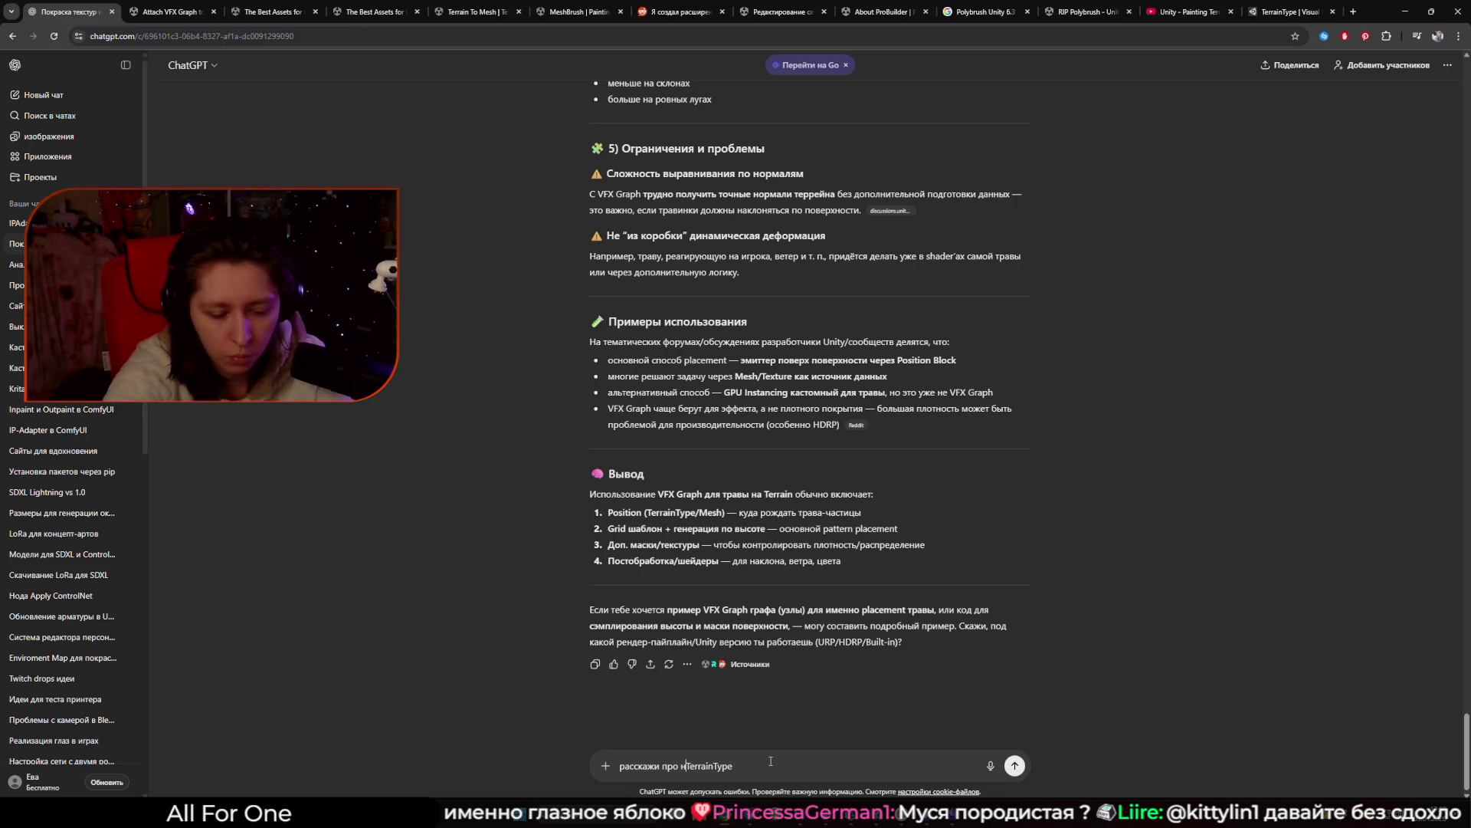
{"action": "key", "text": "BackSpace"}
{"action": "key", "text": "BackSpace"}
{"action": "key", "text": "BackSpace"}
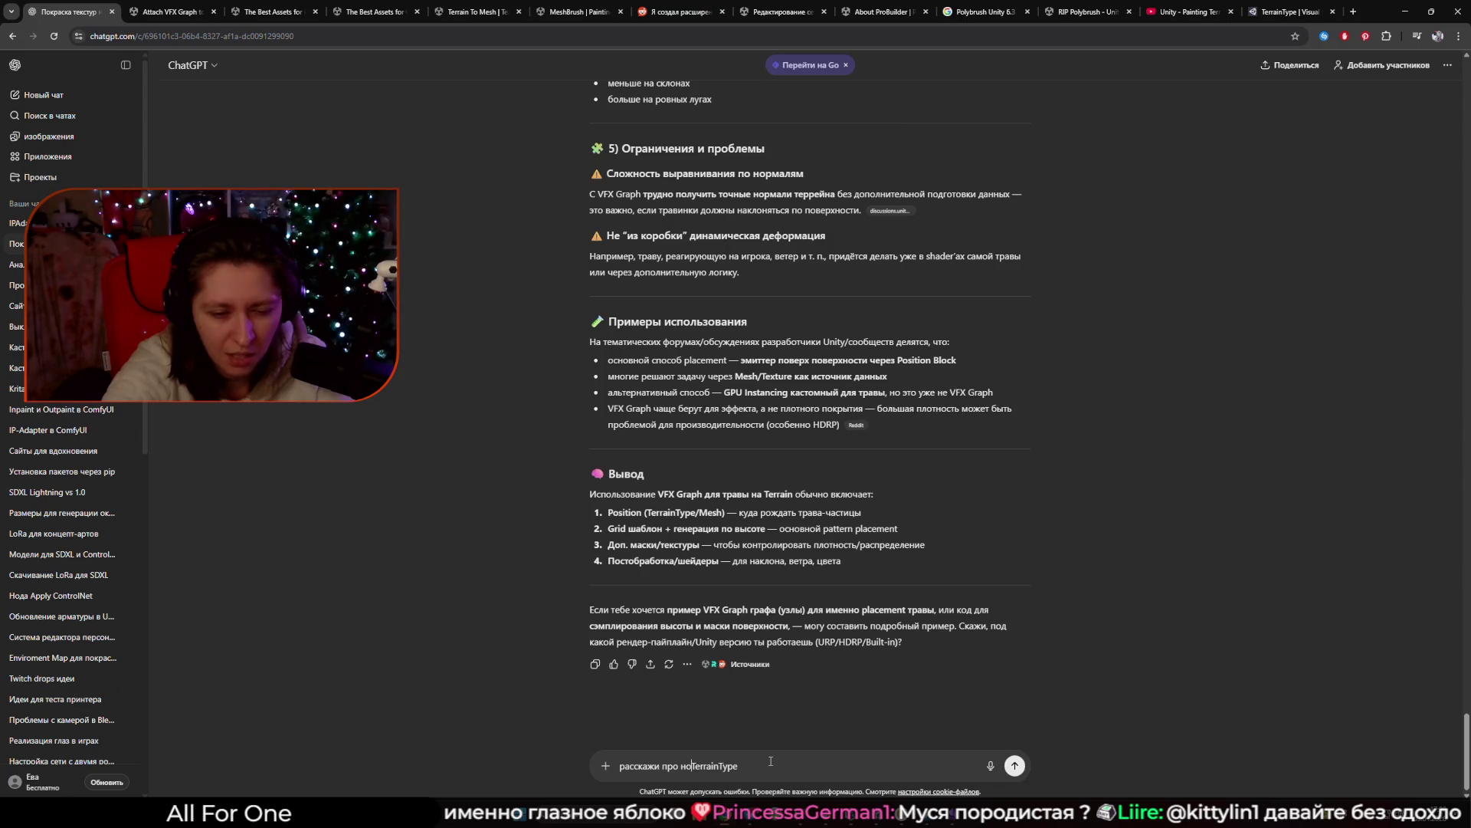
Briefly check the Unity editors and the node-adding menu, then return to ChatGPT.
{"action": "left_click", "coordinate": [869, 820]}
{"action": "left_click", "coordinate": [814, 778]}
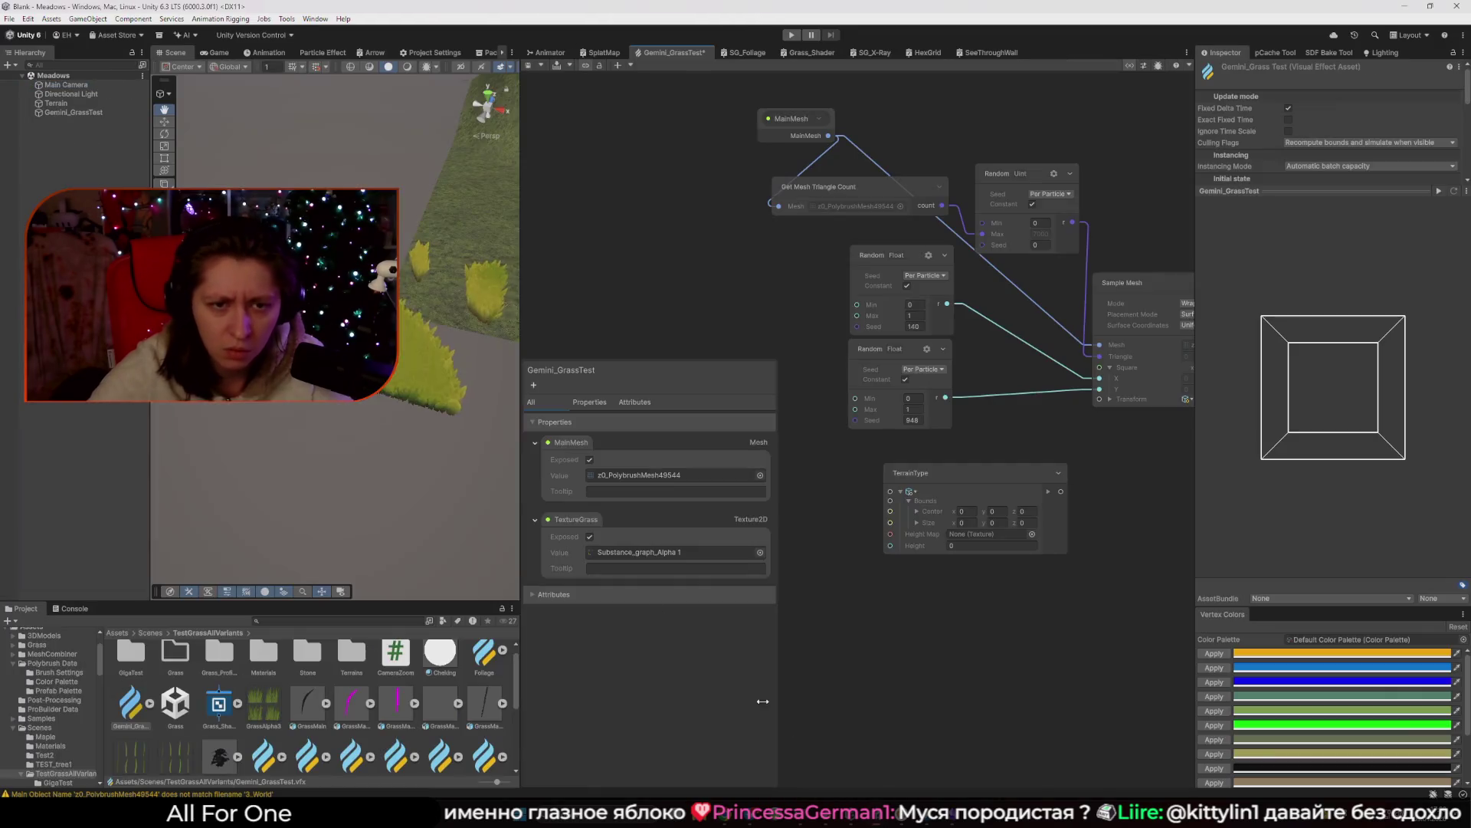
{"action": "right_click", "coordinate": [678, 259]}
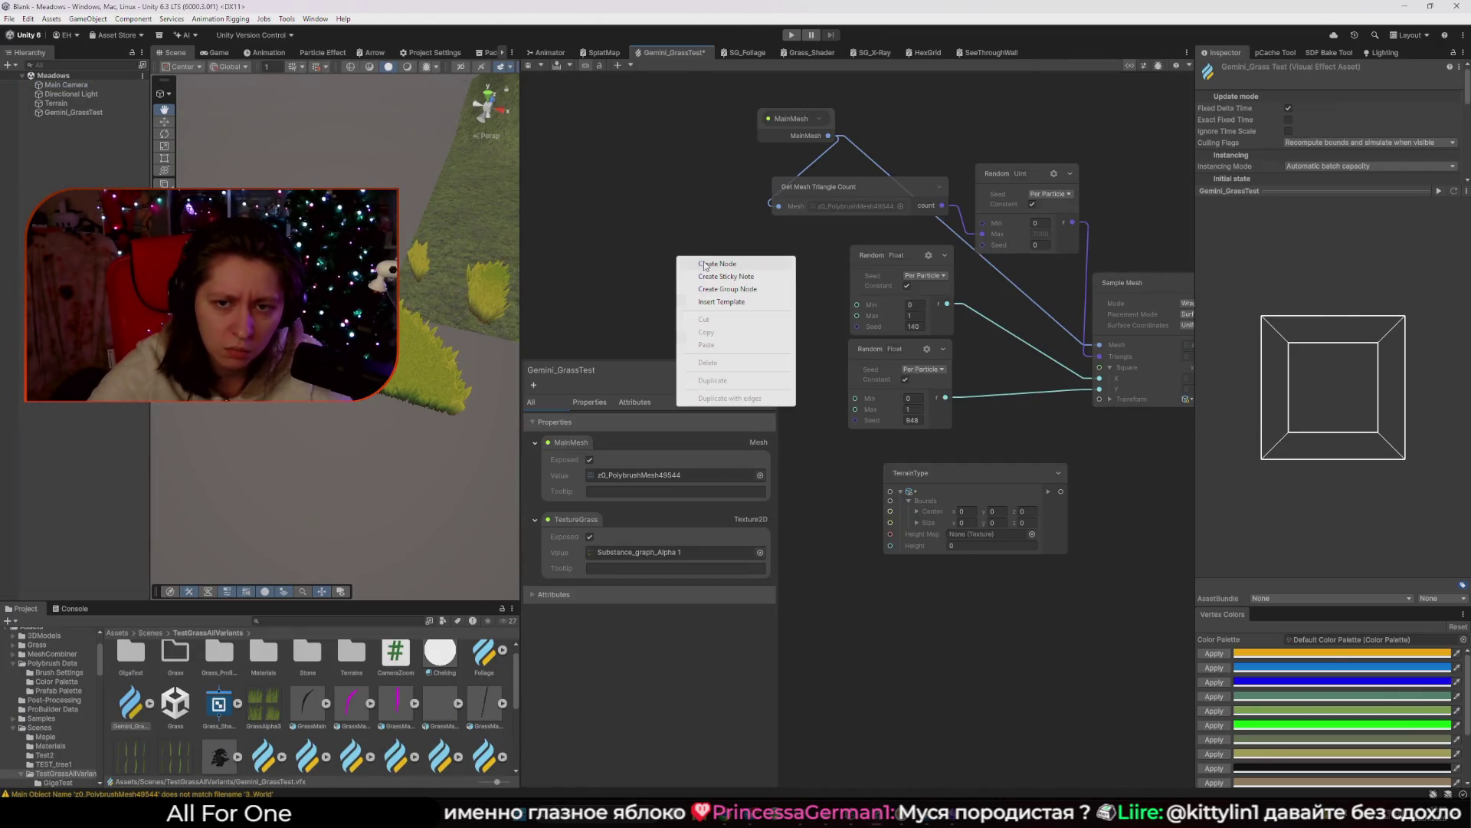
{"action": "left_click", "coordinate": [696, 237]}
{"action": "key", "text": "alt+Tab"}
{"action": "mouse_move", "coordinate": [733, 821]}
{"action": "key", "text": "alt+Tab"}
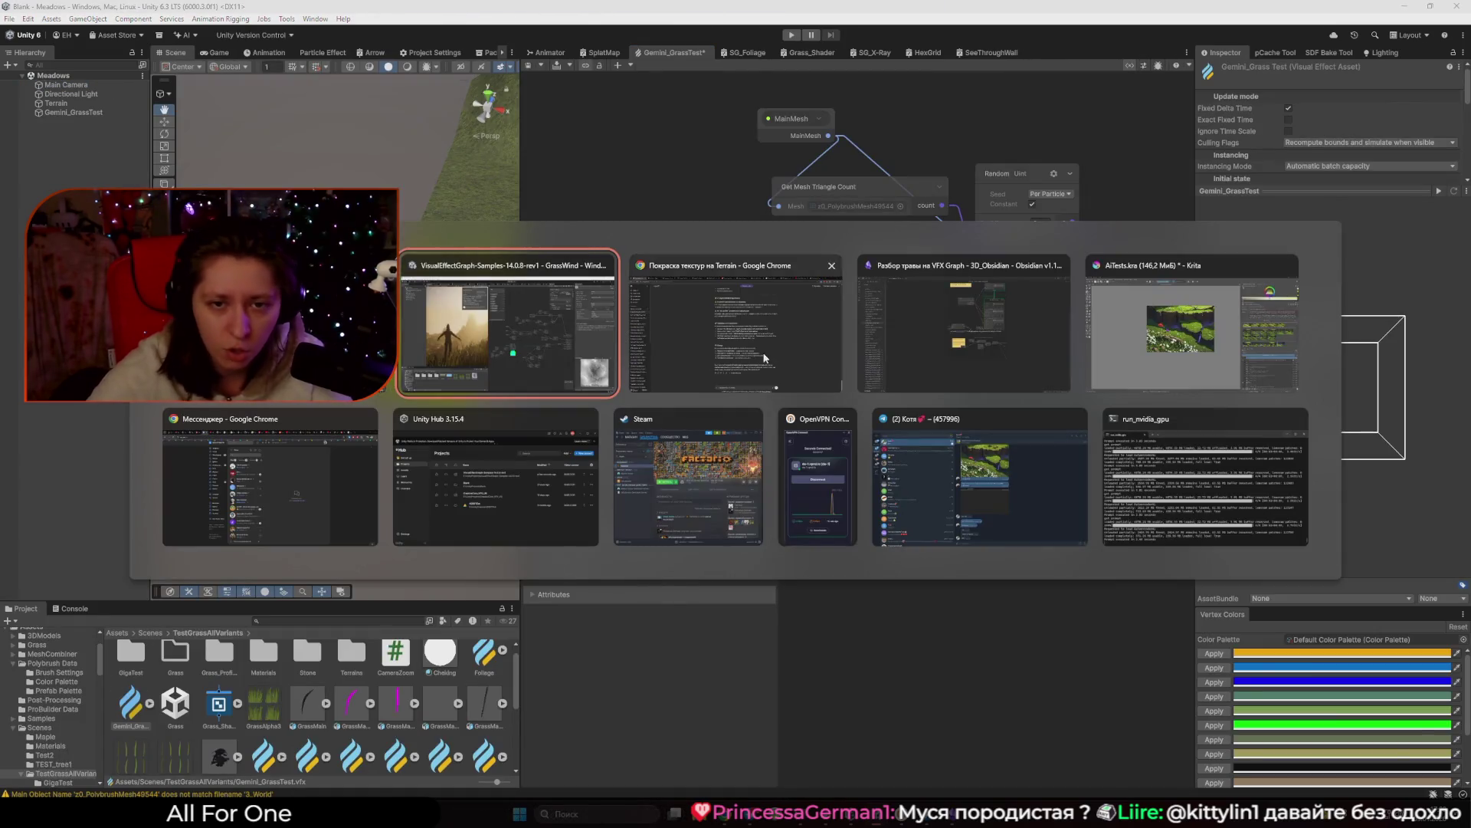
Finish the question 'расскажи про ноду TerrainType в VFX Graph' and send it.
{"action": "type", "text": "нодуTerrainType"}
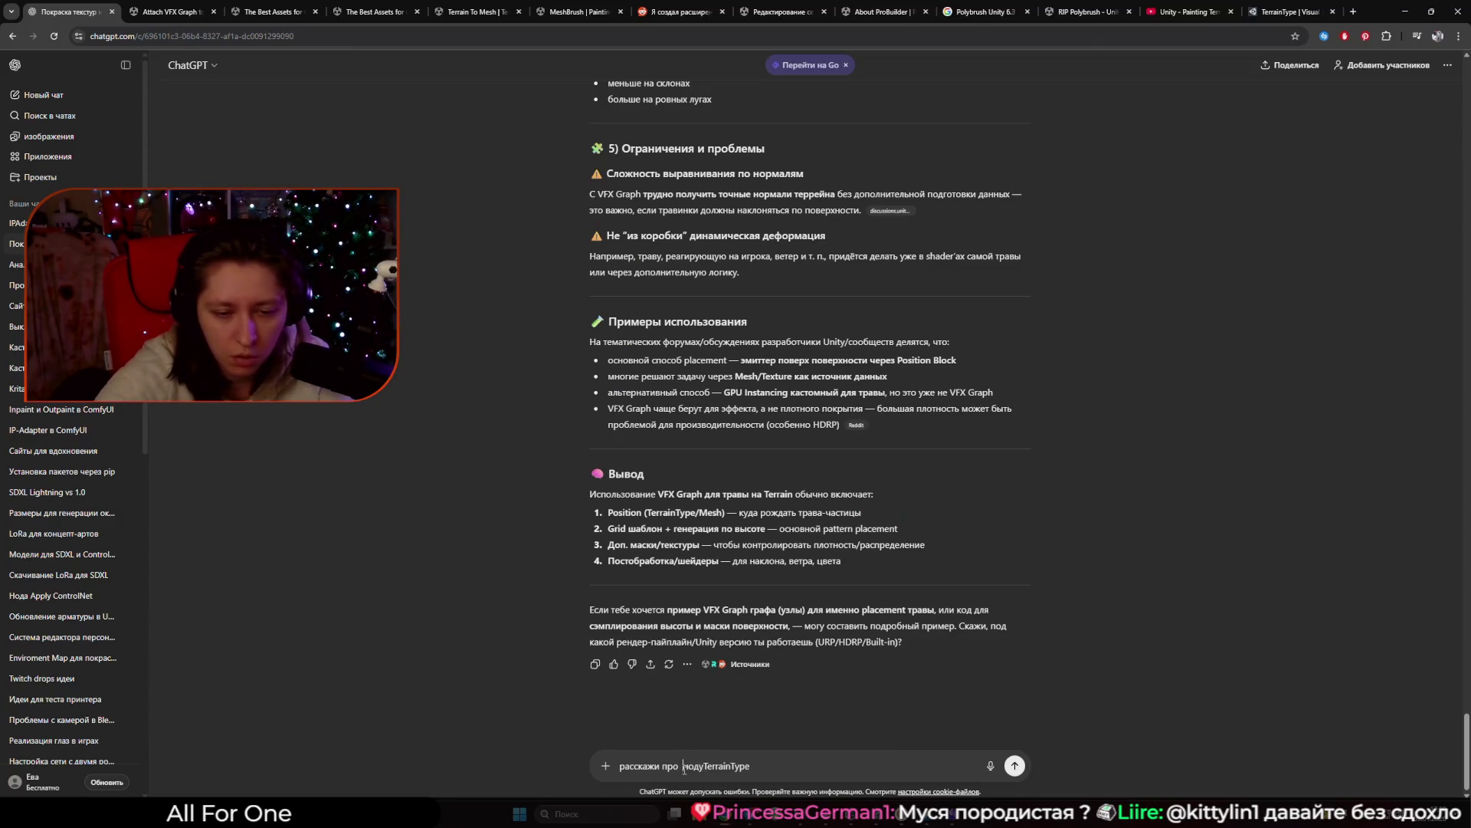
{"action": "key", "text": "BackSpace"}
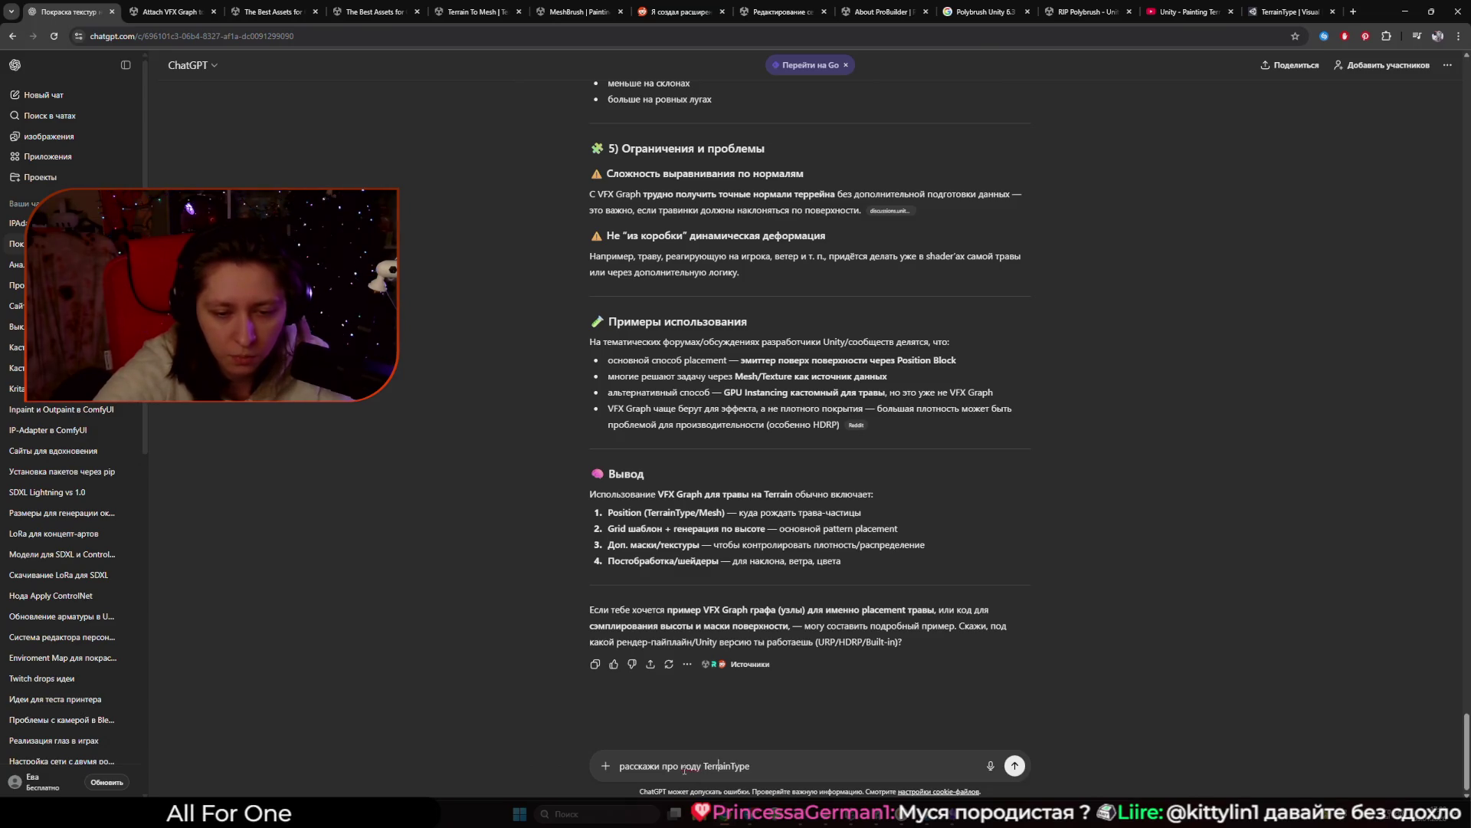
{"action": "type", "text": "в VFX Graph"}
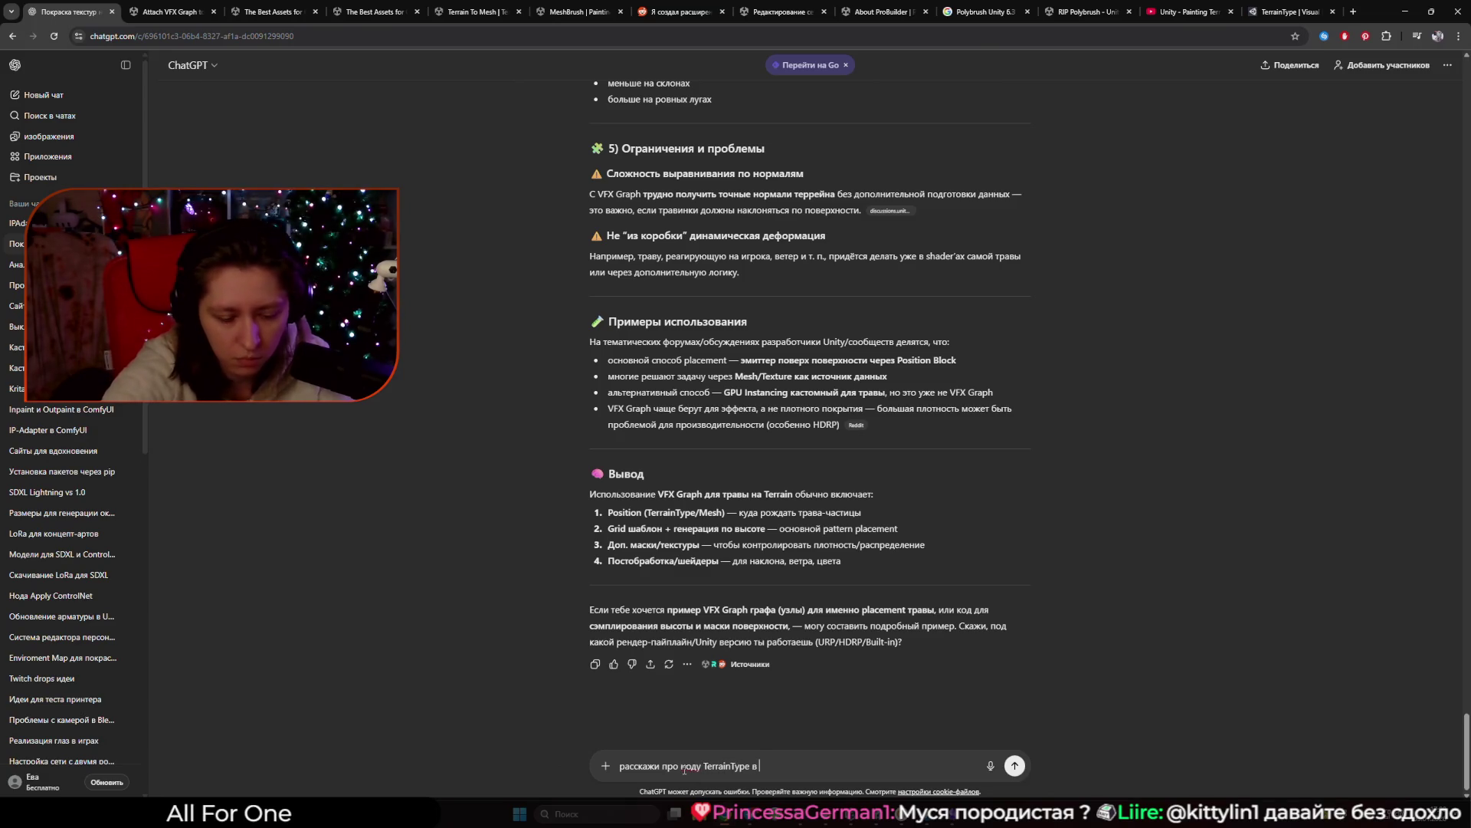
{"action": "key", "text": "Return"}
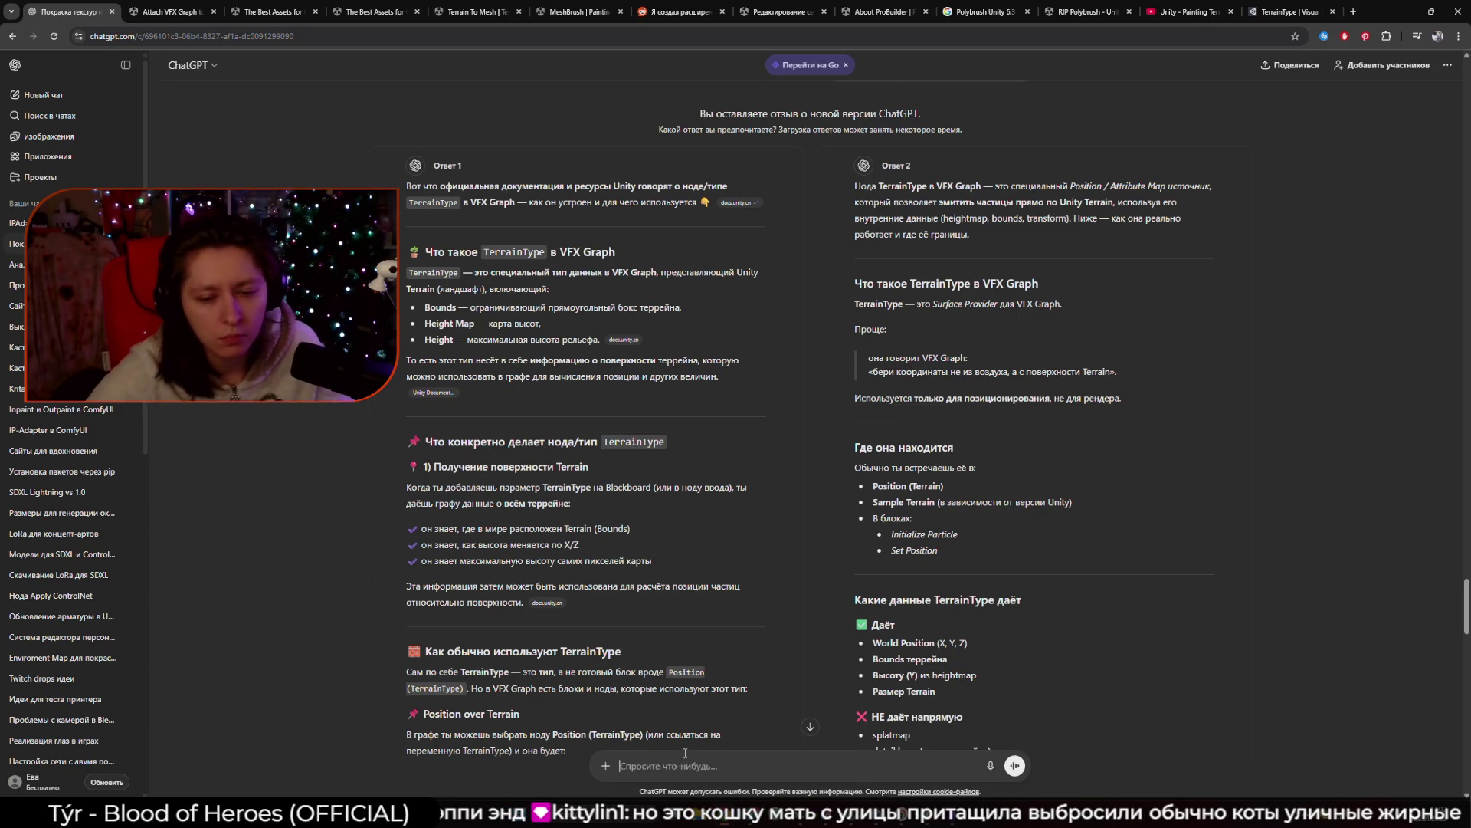
Compare ChatGPT's two side-by-side TerrainType answers before heading back to Unity.
{"action": "mouse_move", "coordinate": [869, 822]}
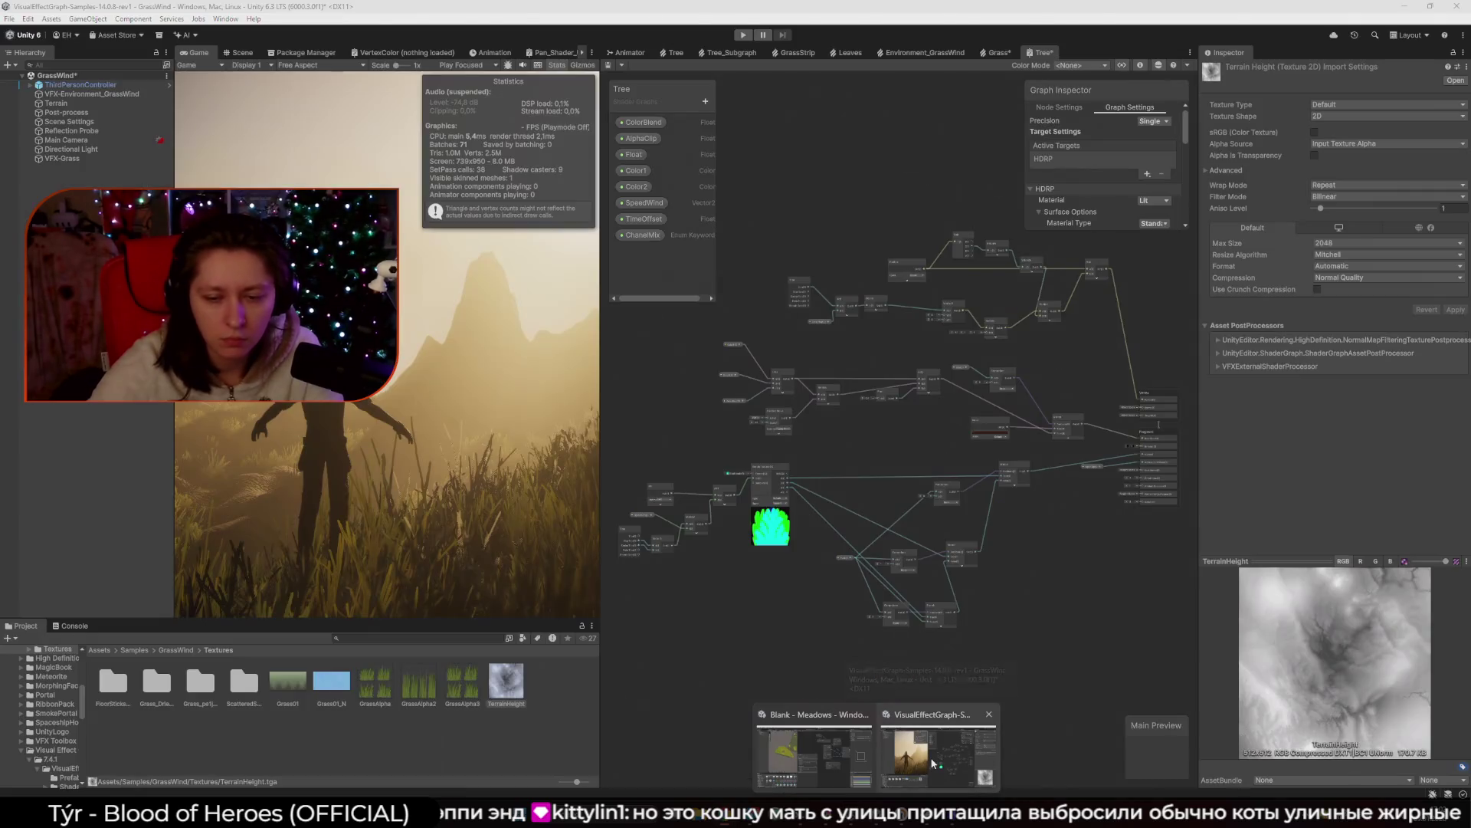
Bring the samples project forward and look around the grass shader graph.
{"action": "left_click", "coordinate": [933, 762]}
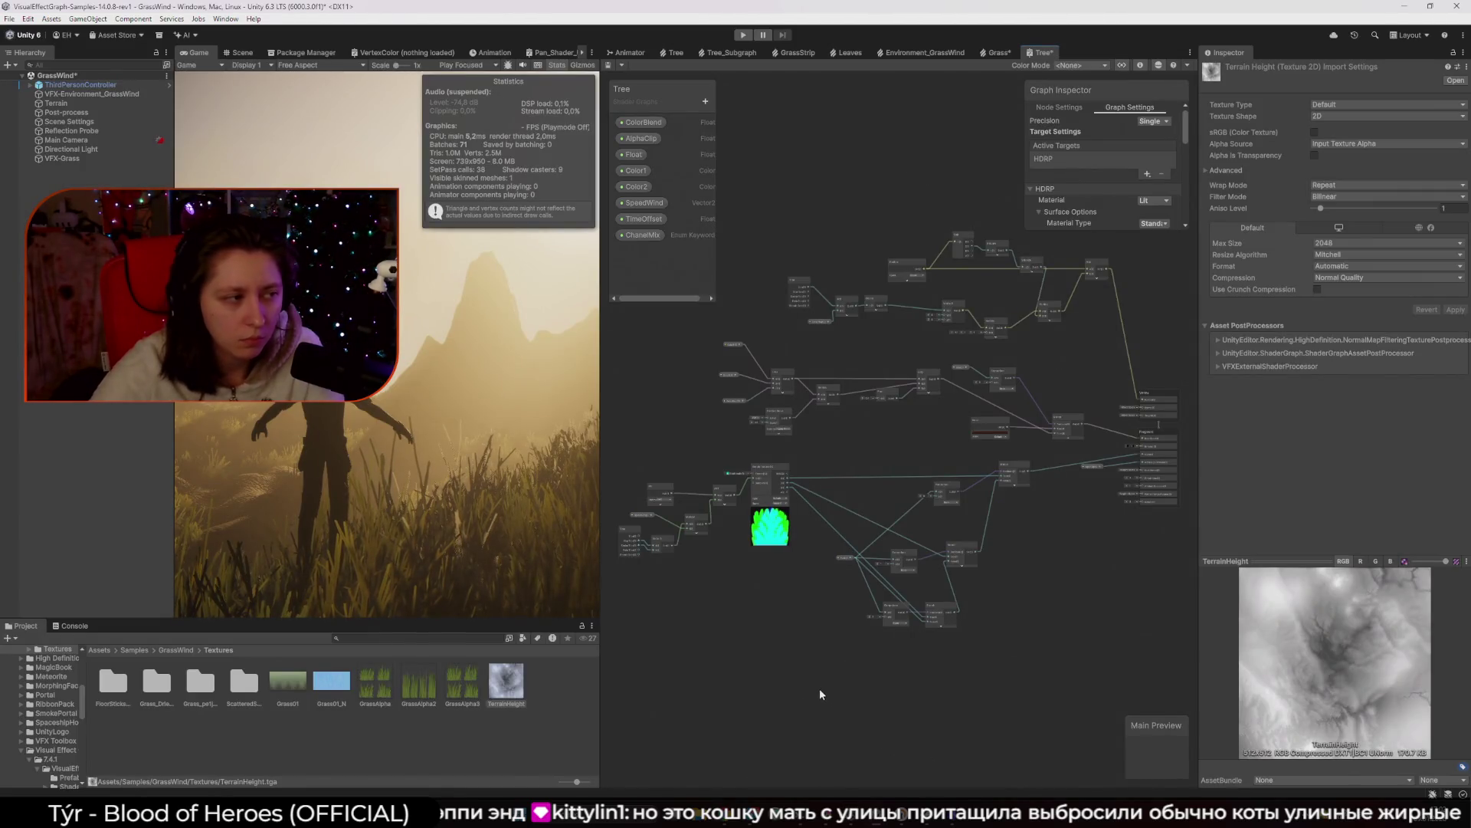
{"action": "scroll", "coordinate": [820, 690], "scroll_direction": "up", "scroll_amount": 3}
{"action": "scroll", "coordinate": [820, 682], "scroll_direction": "down", "scroll_amount": 2}
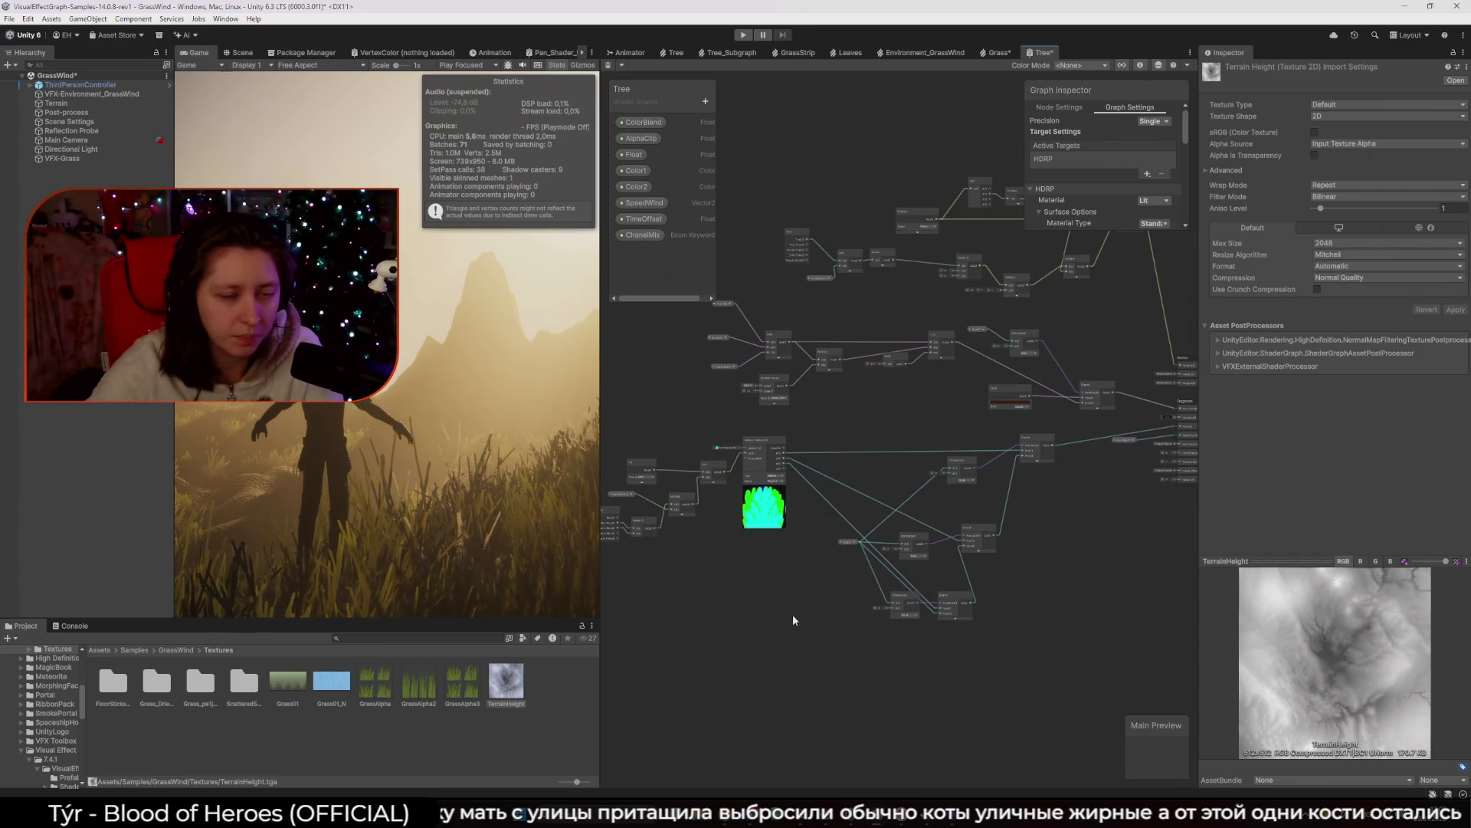
{"action": "left_click_drag", "start_coordinate": [793, 613], "coordinate": [866, 669]}
{"action": "scroll", "coordinate": [846, 500], "scroll_direction": "up", "scroll_amount": 3}
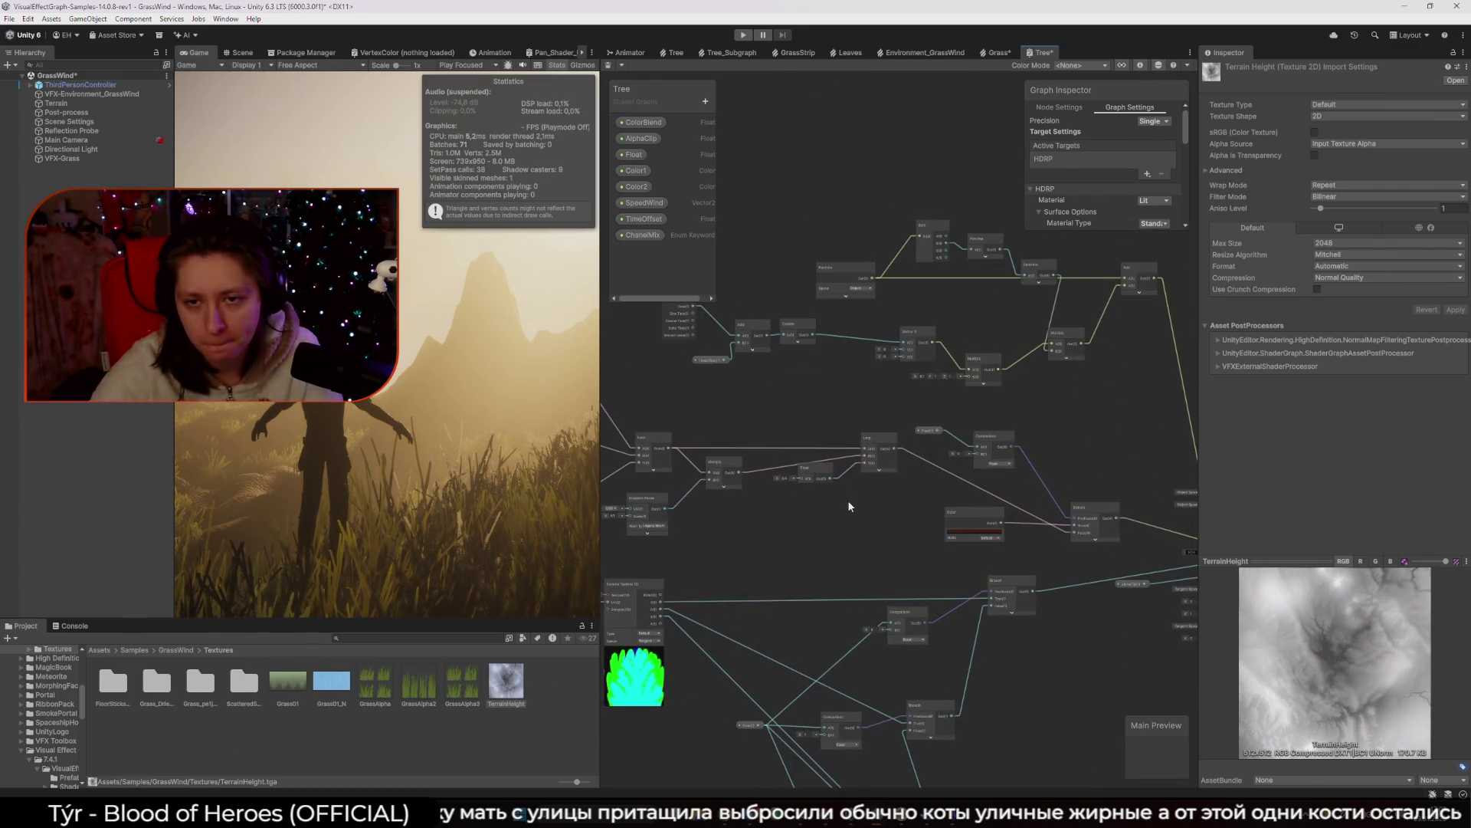
{"action": "scroll", "coordinate": [896, 493], "scroll_direction": "down", "scroll_amount": 2}
{"action": "scroll", "coordinate": [837, 516], "scroll_direction": "down", "scroll_amount": 2}
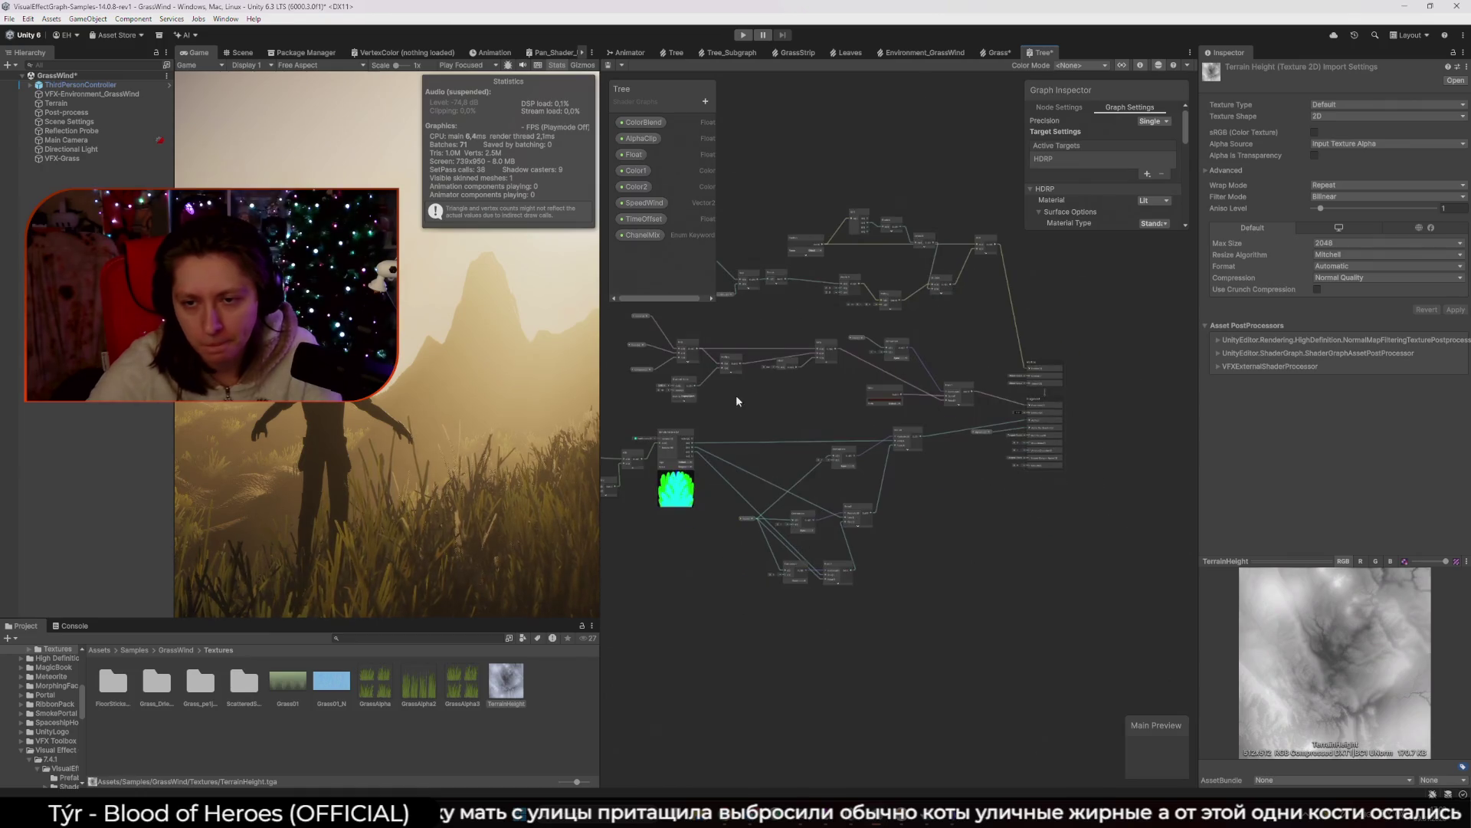
{"action": "left_click_drag", "start_coordinate": [895, 410], "coordinate": [931, 440]}
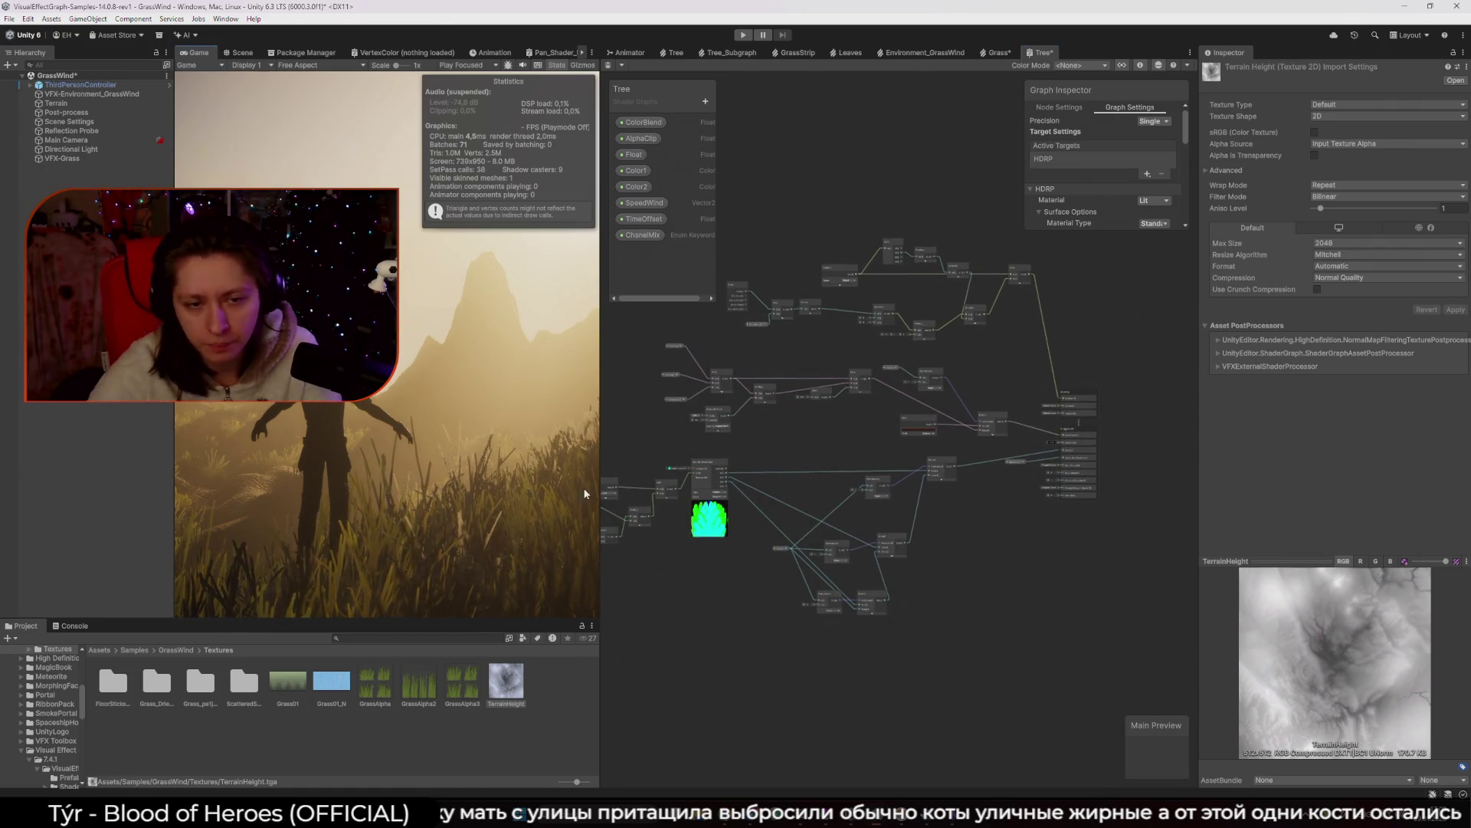
Select VFX-Grass in the Scene view and open its Grass VFX graph to check the Terrain properties.
{"action": "left_click", "coordinate": [238, 52]}
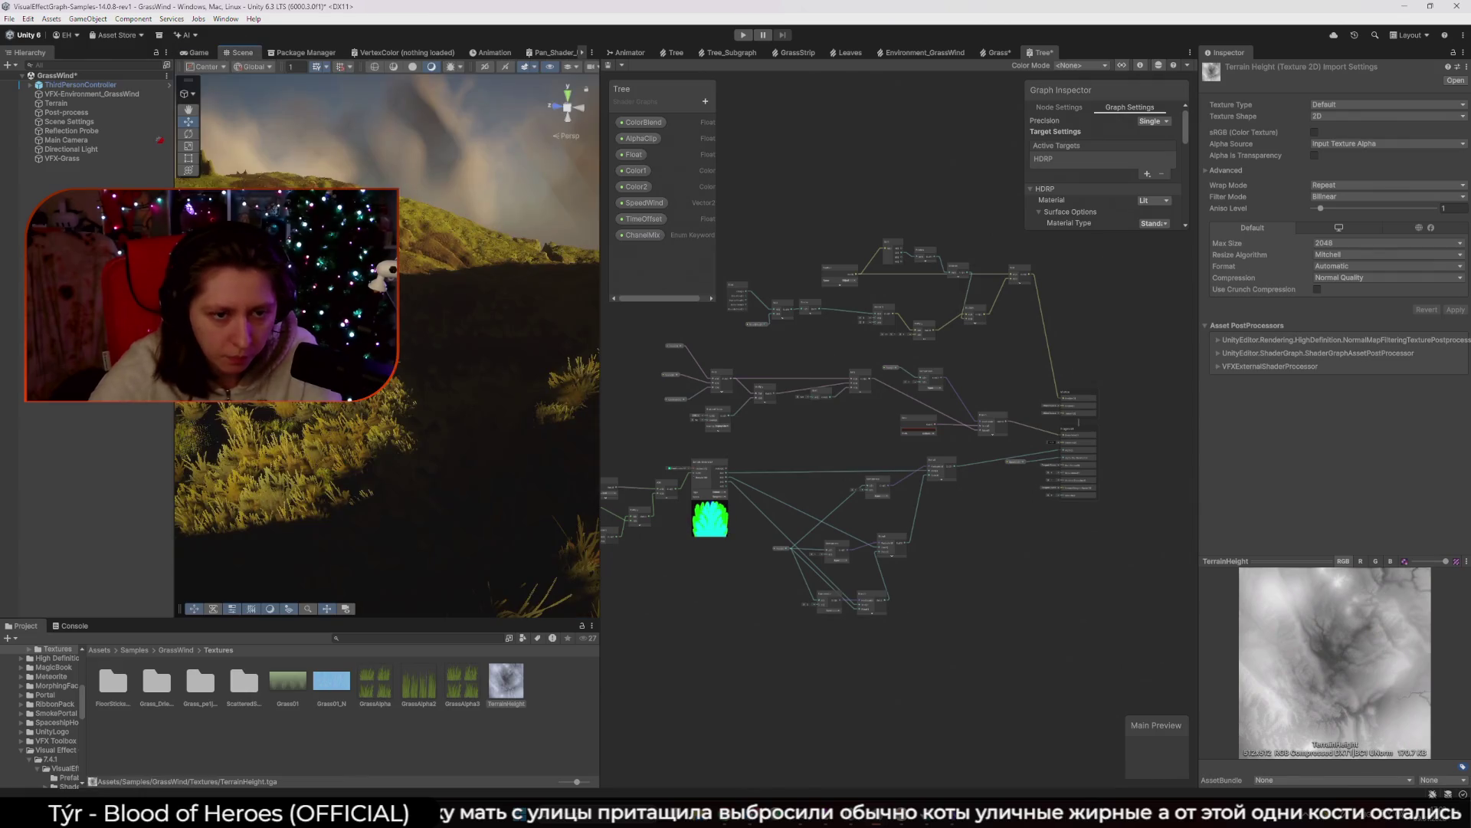
{"action": "left_click", "coordinate": [62, 157]}
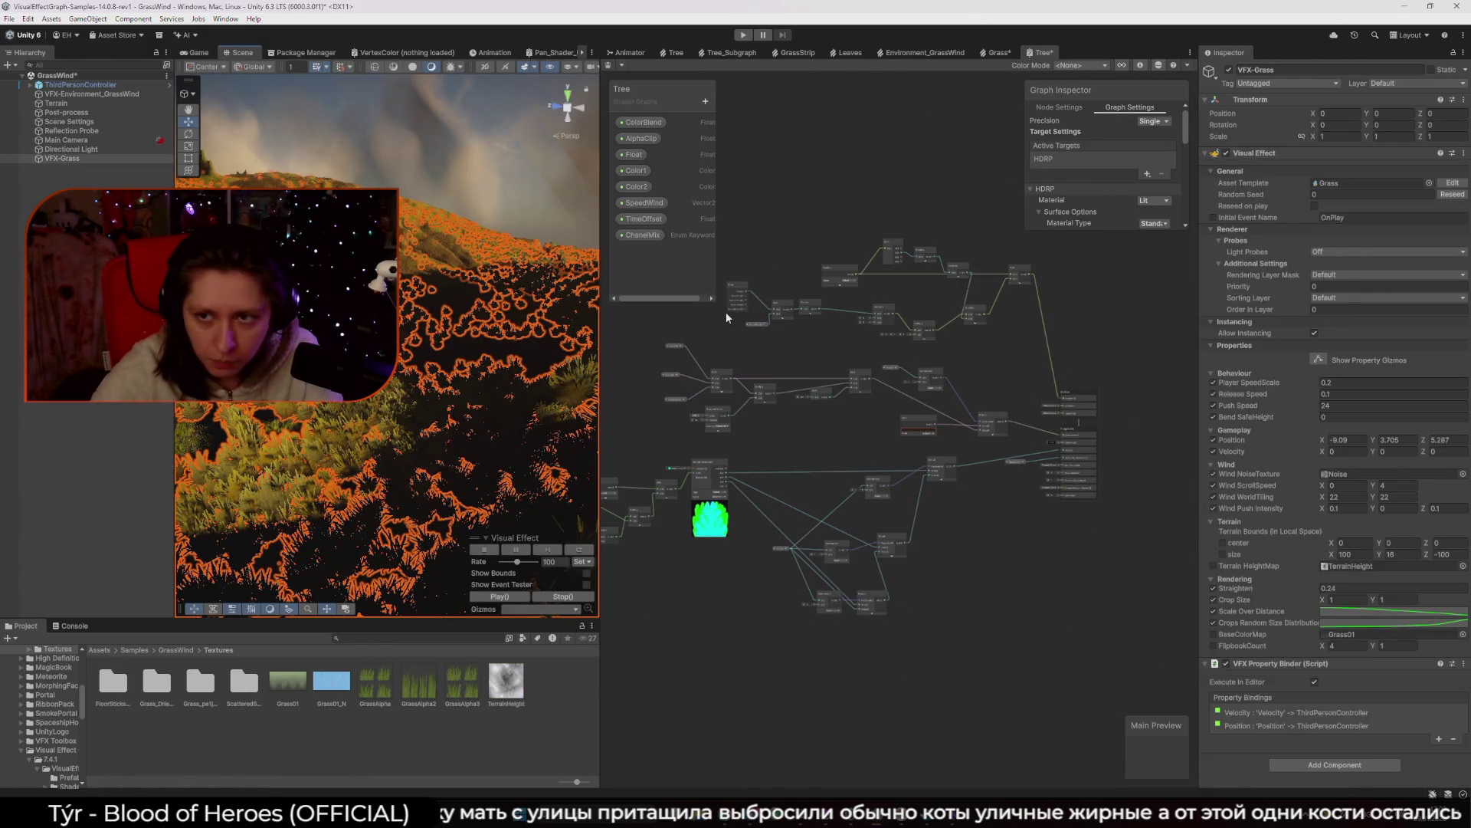
{"action": "double_click", "coordinate": [1332, 185]}
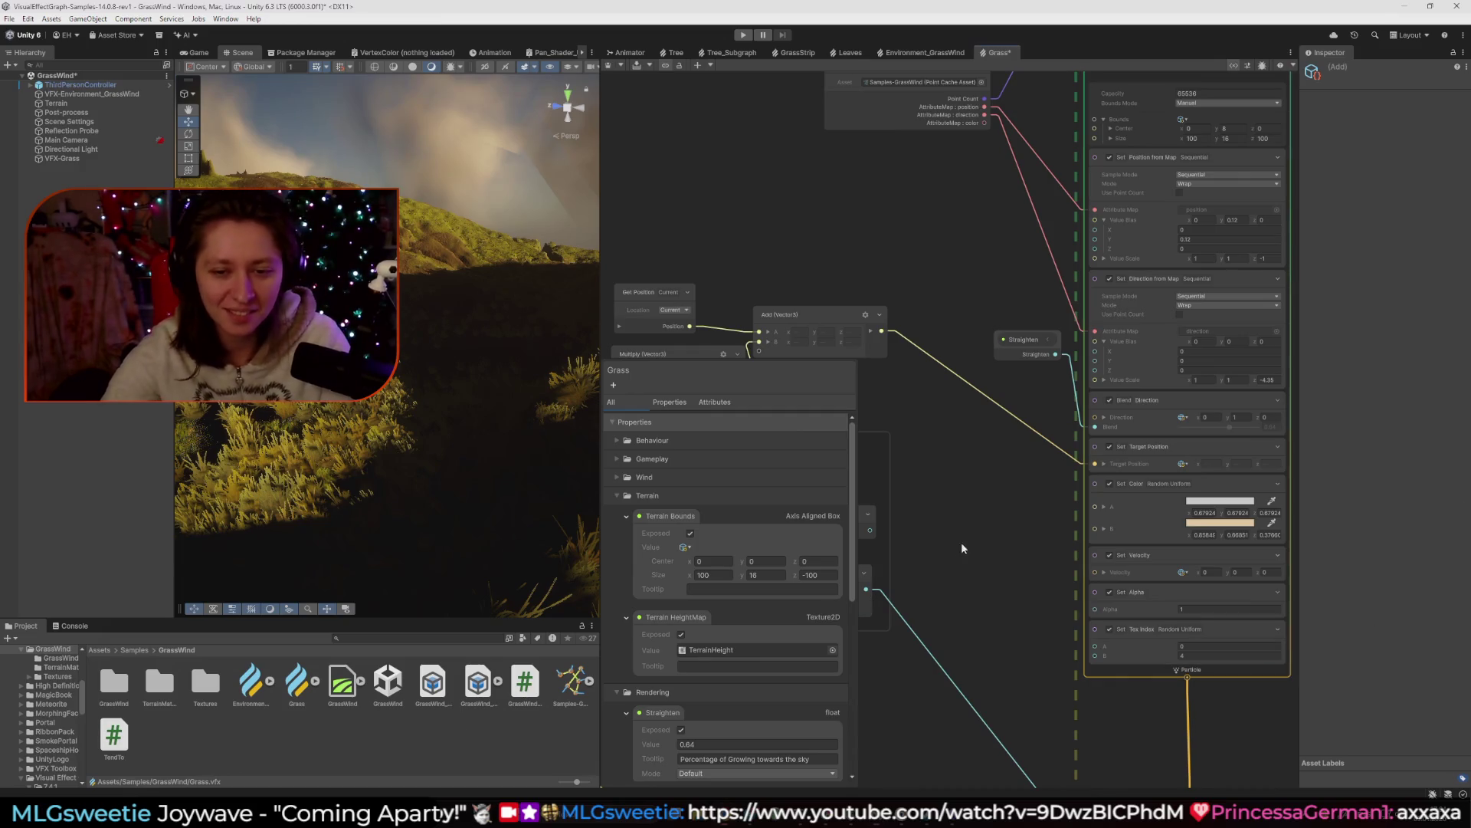
{"action": "left_click", "coordinate": [345, 422]}
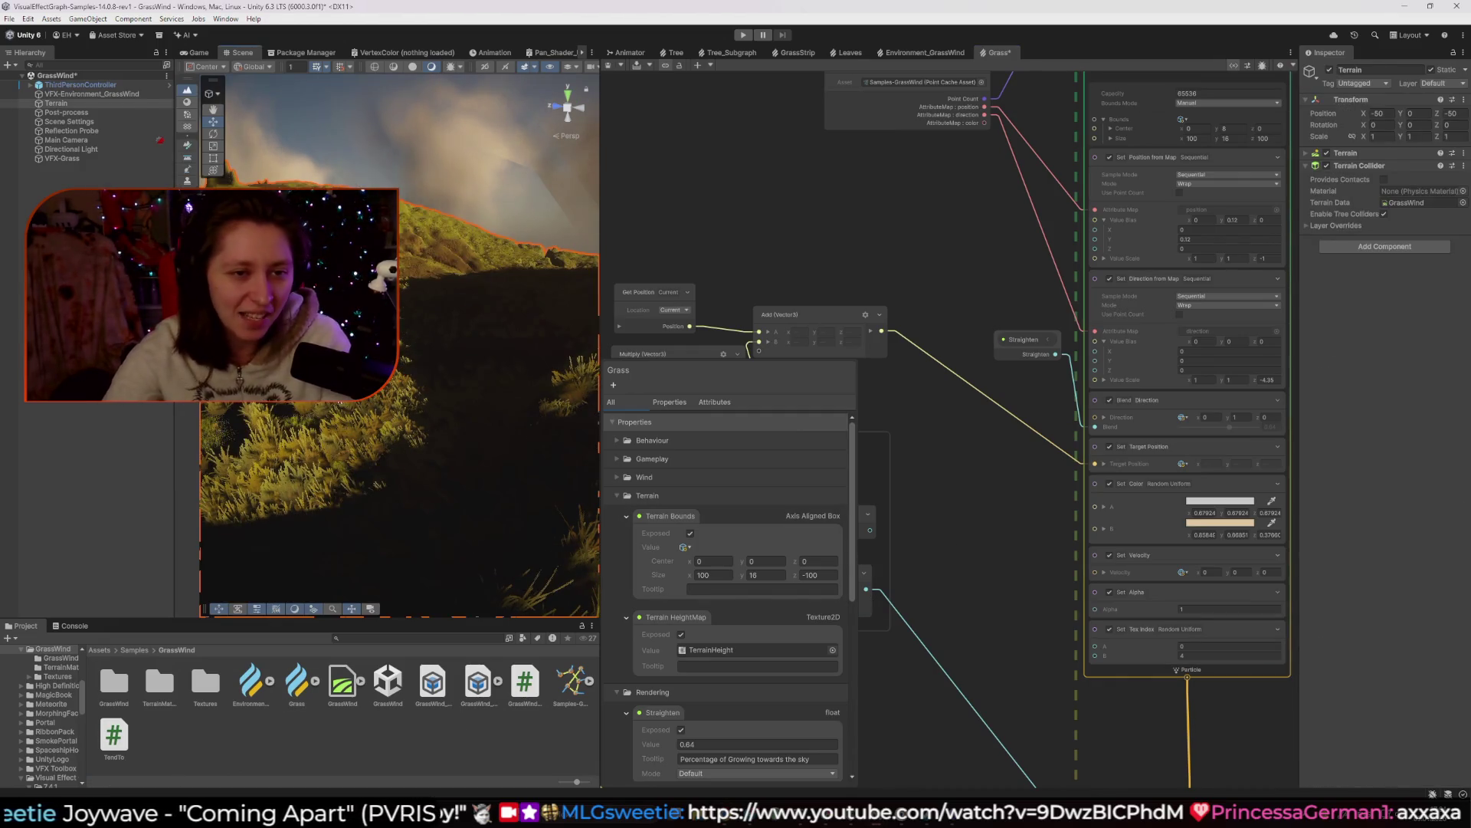
{"action": "left_click", "coordinate": [345, 421]}
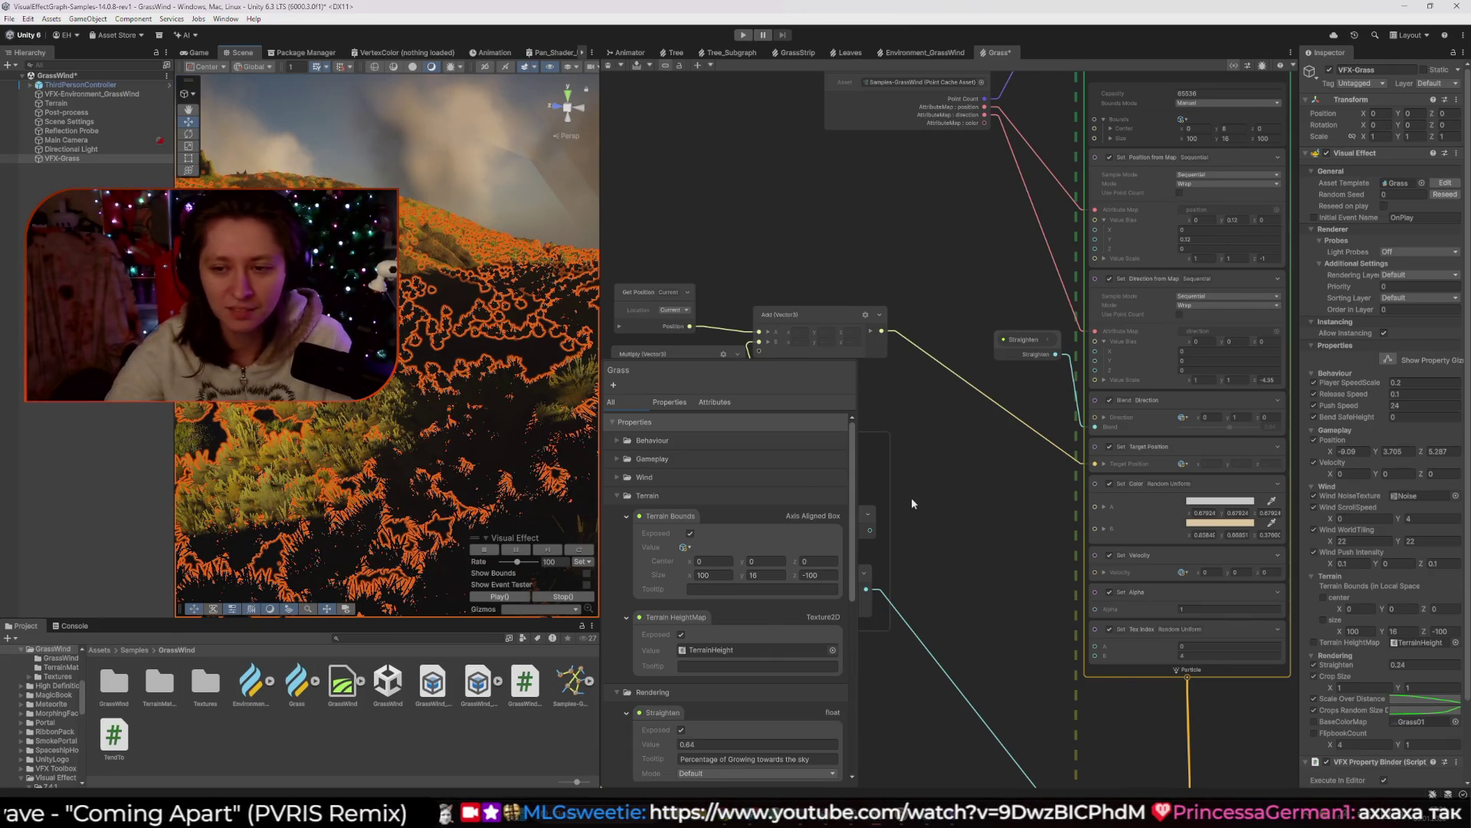
{"action": "scroll", "coordinate": [912, 498], "scroll_direction": "down", "scroll_amount": 3}
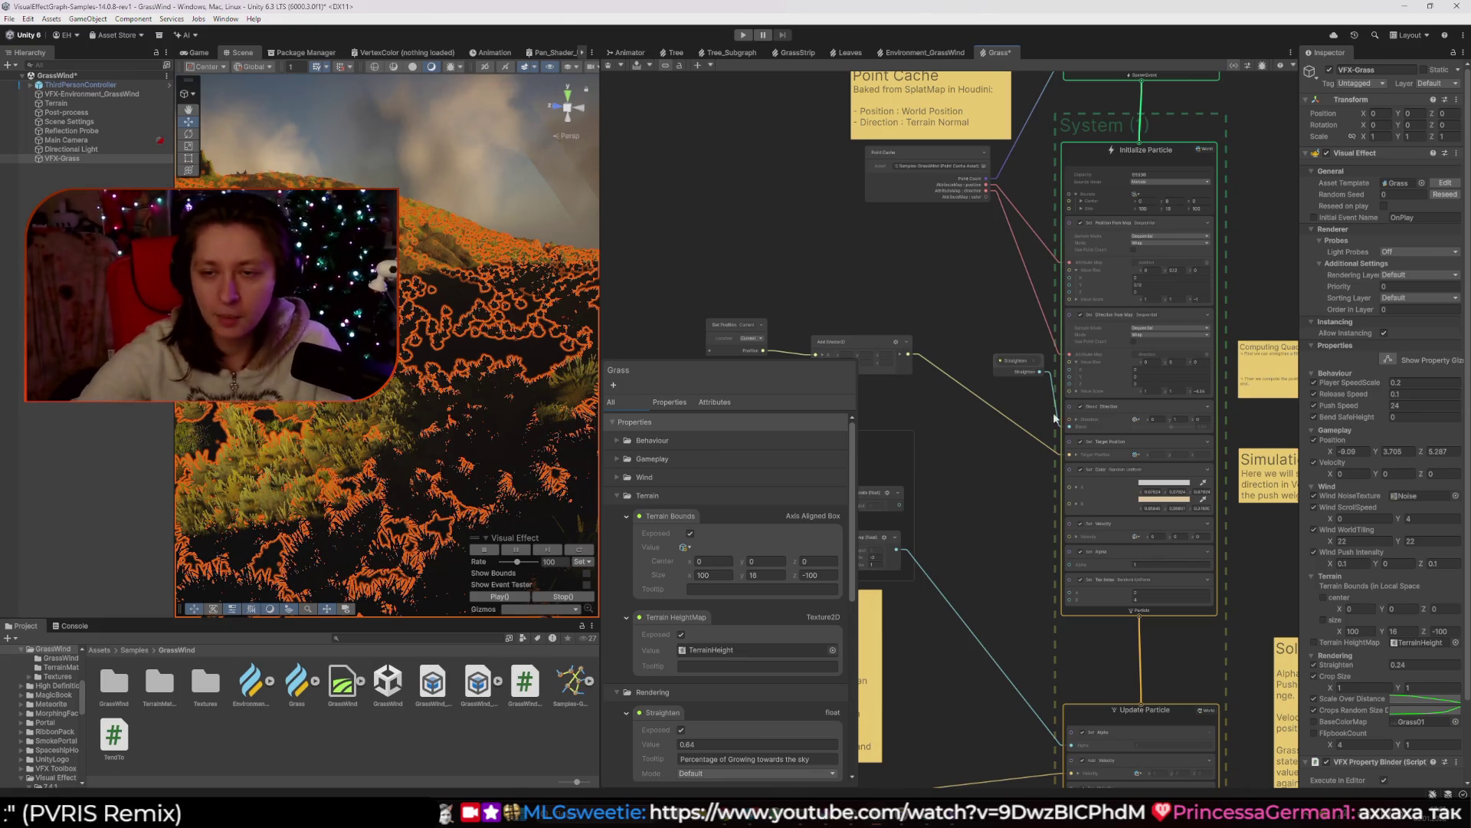
{"action": "scroll", "coordinate": [939, 282], "scroll_direction": "up", "scroll_amount": 2}
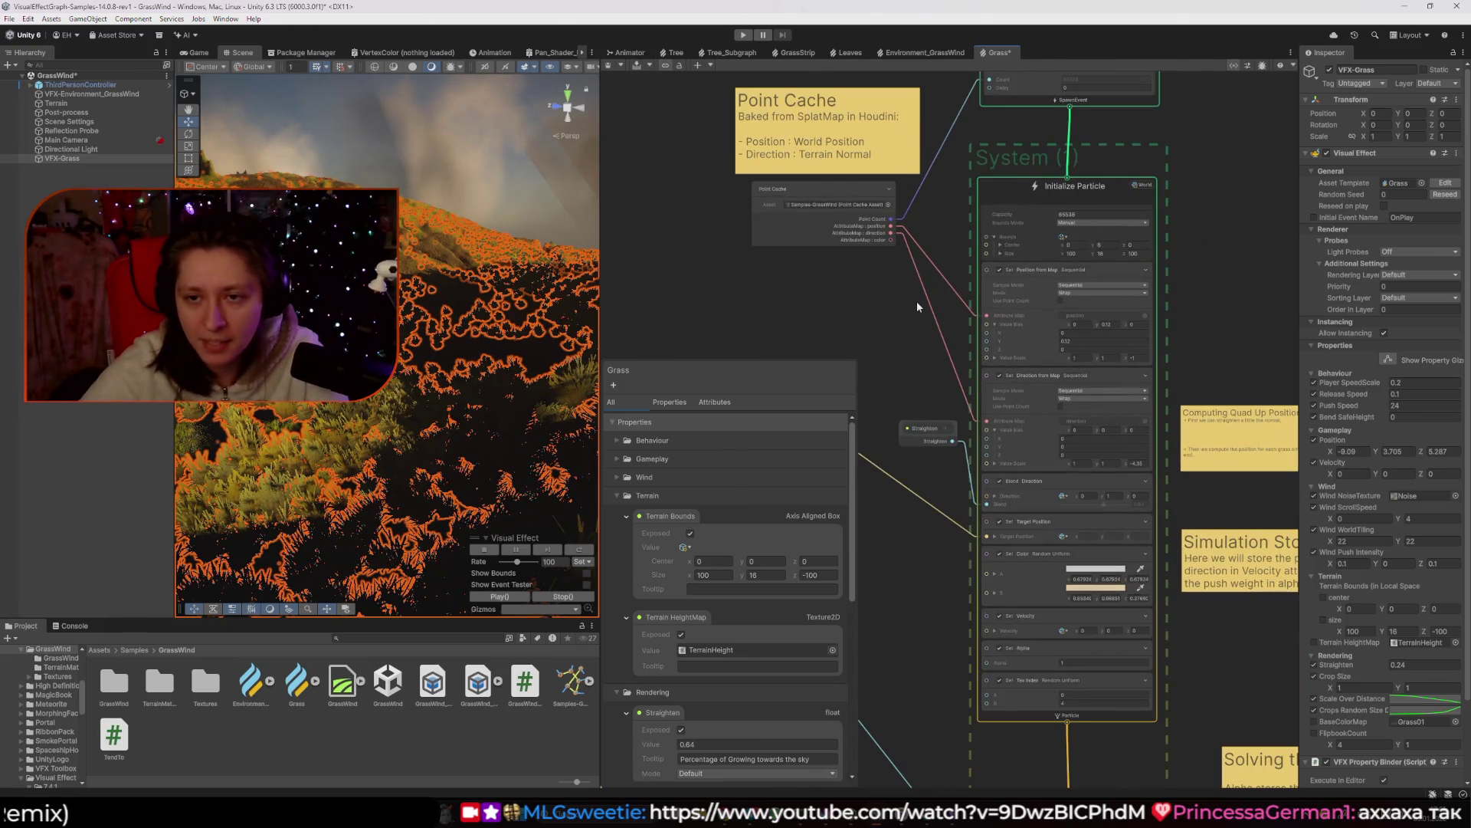
{"action": "scroll", "coordinate": [918, 303], "scroll_direction": "up", "scroll_amount": 2}
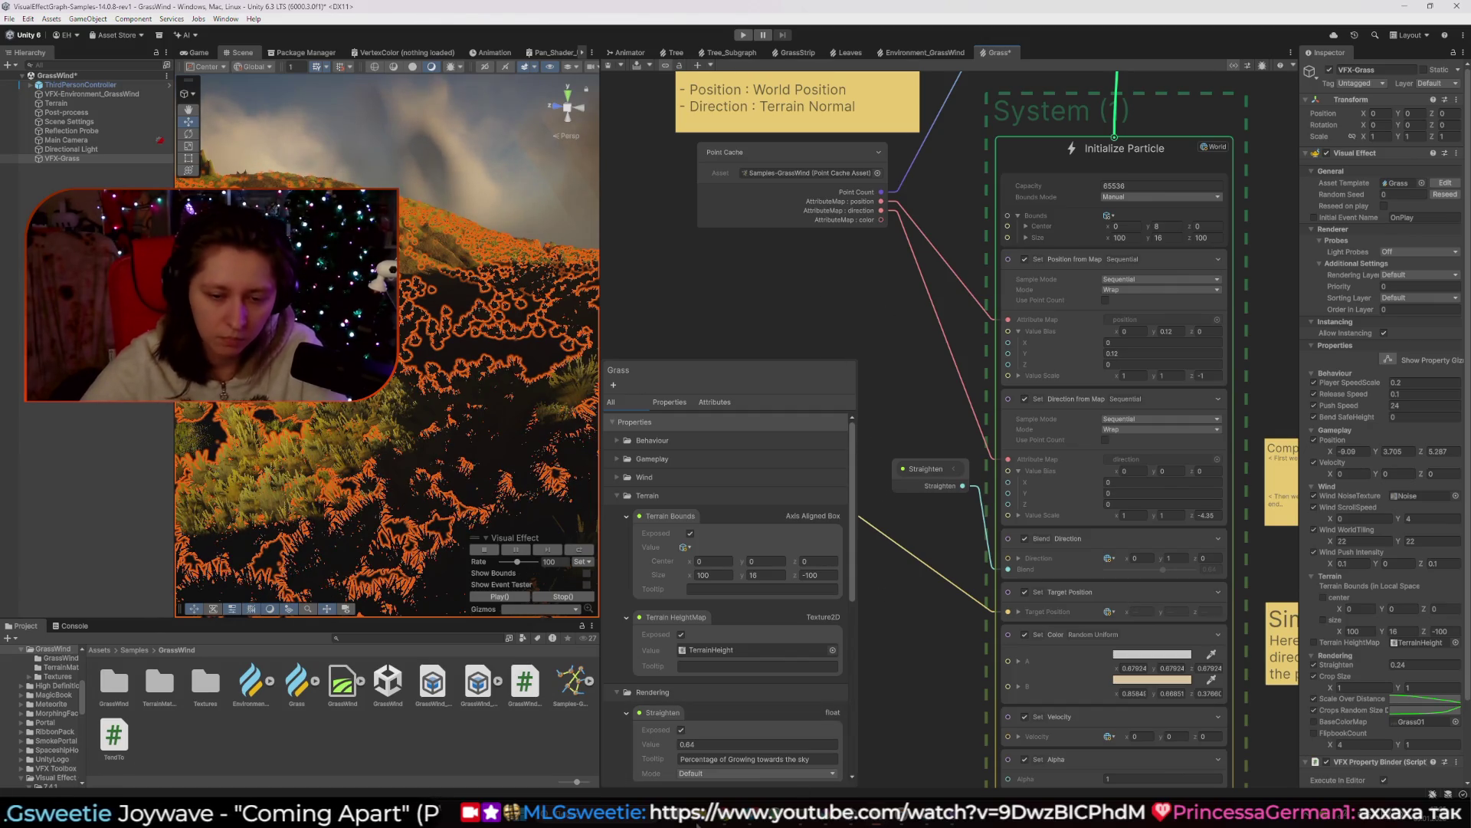
{"action": "mouse_move", "coordinate": [722, 820]}
{"action": "left_click", "coordinate": [766, 758]}
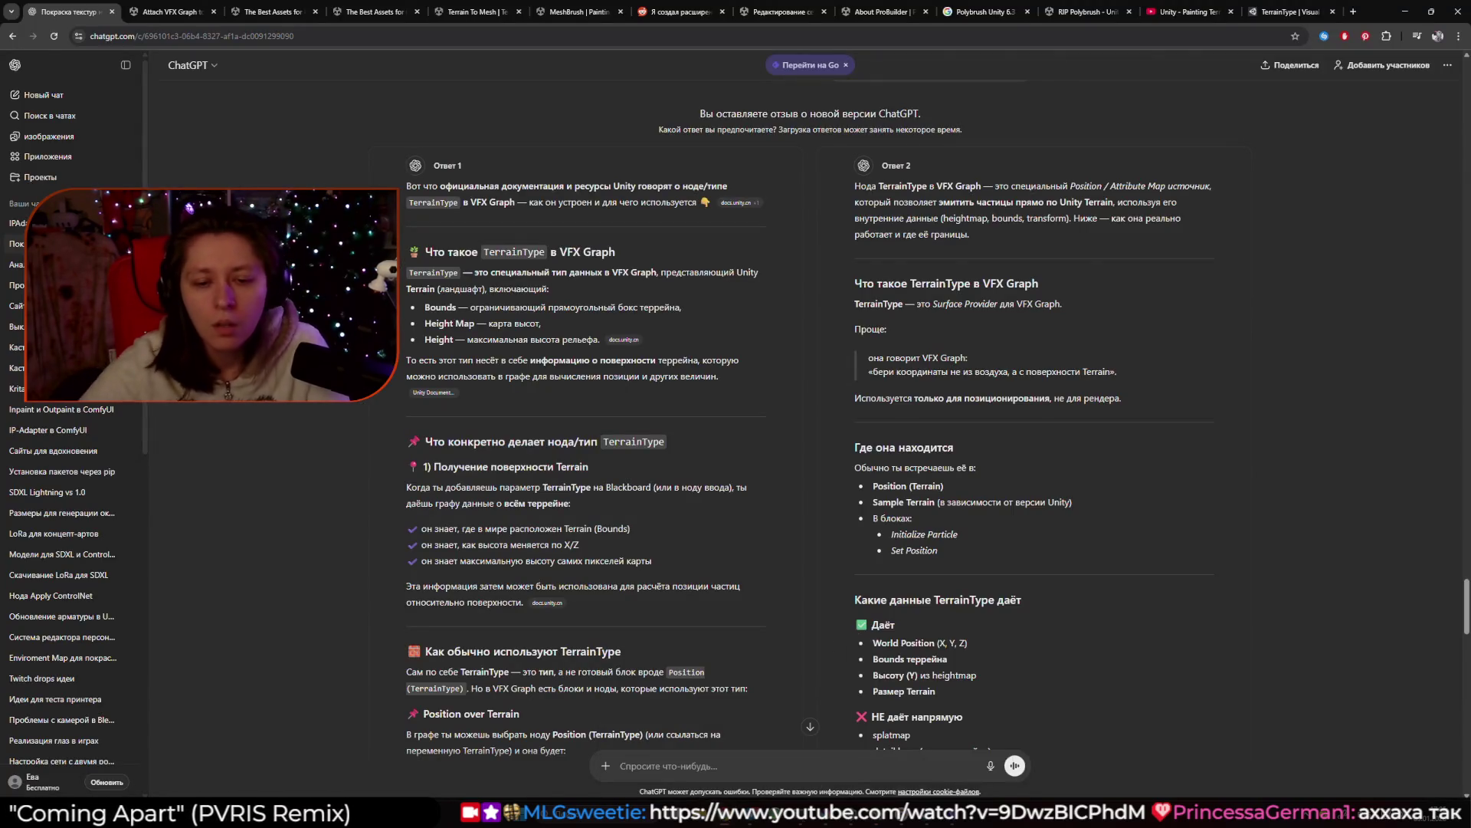
{"action": "mouse_move", "coordinate": [902, 818]}
{"action": "left_click", "coordinate": [930, 767]}
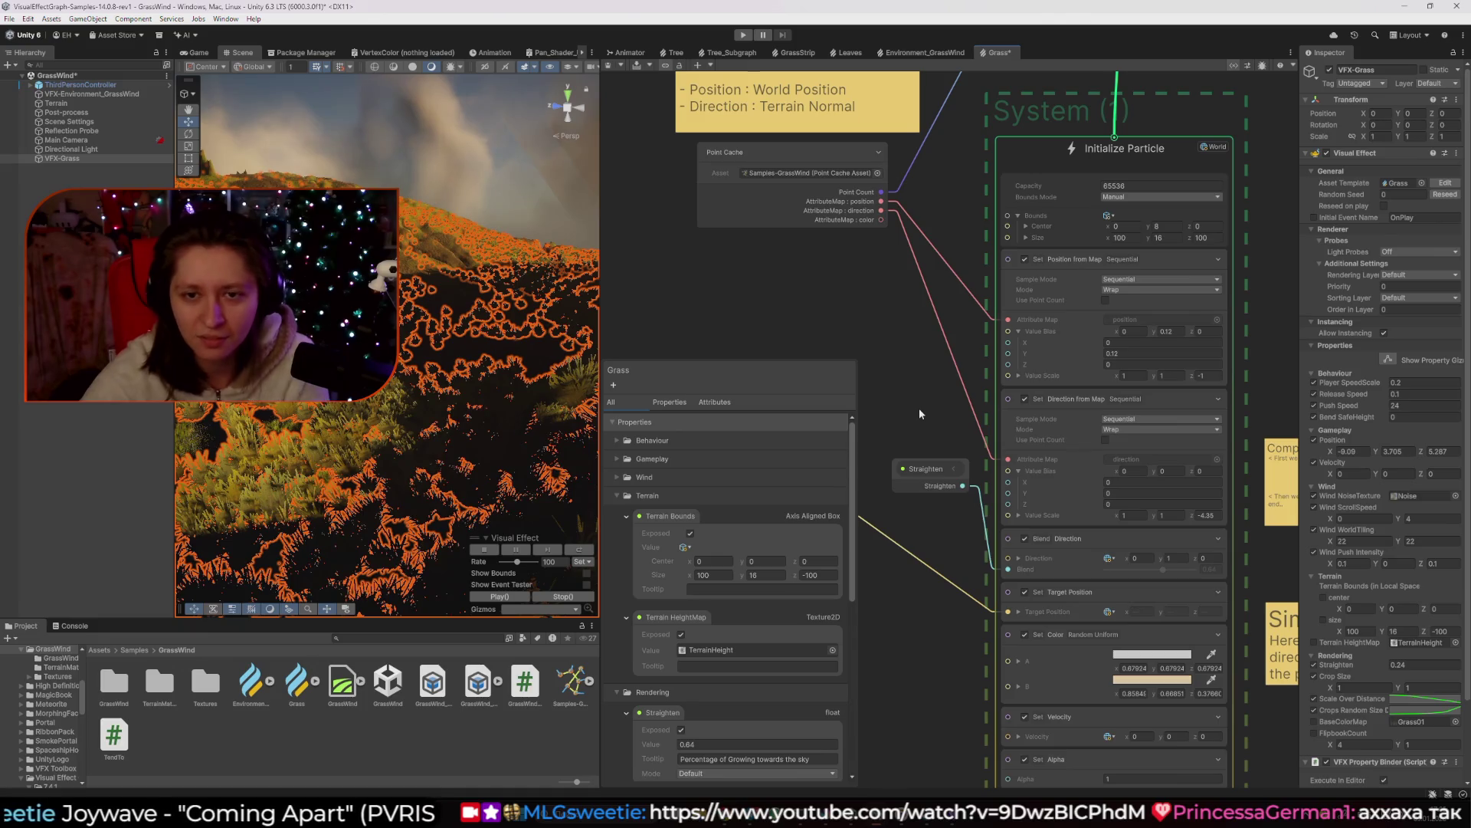
Zoom and pan the Grass graph to center the Point Cache and Initialize Particle nodes.
{"action": "scroll", "coordinate": [884, 320], "scroll_direction": "down", "scroll_amount": 3}
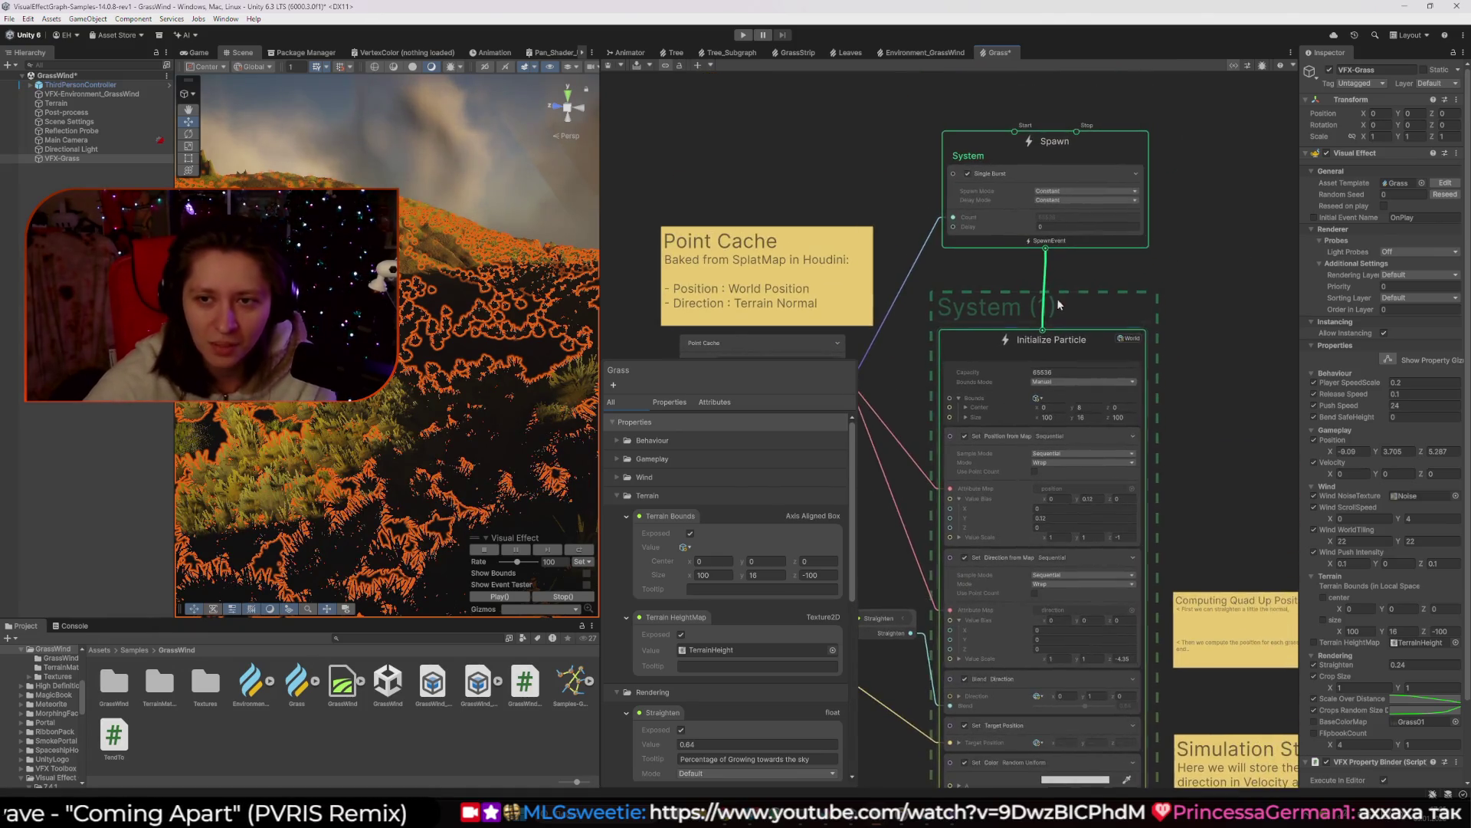
{"action": "scroll", "coordinate": [1143, 300], "scroll_direction": "down", "scroll_amount": 2}
{"action": "scroll", "coordinate": [991, 287], "scroll_direction": "up", "scroll_amount": 1}
{"action": "scroll", "coordinate": [1001, 279], "scroll_direction": "up", "scroll_amount": 2}
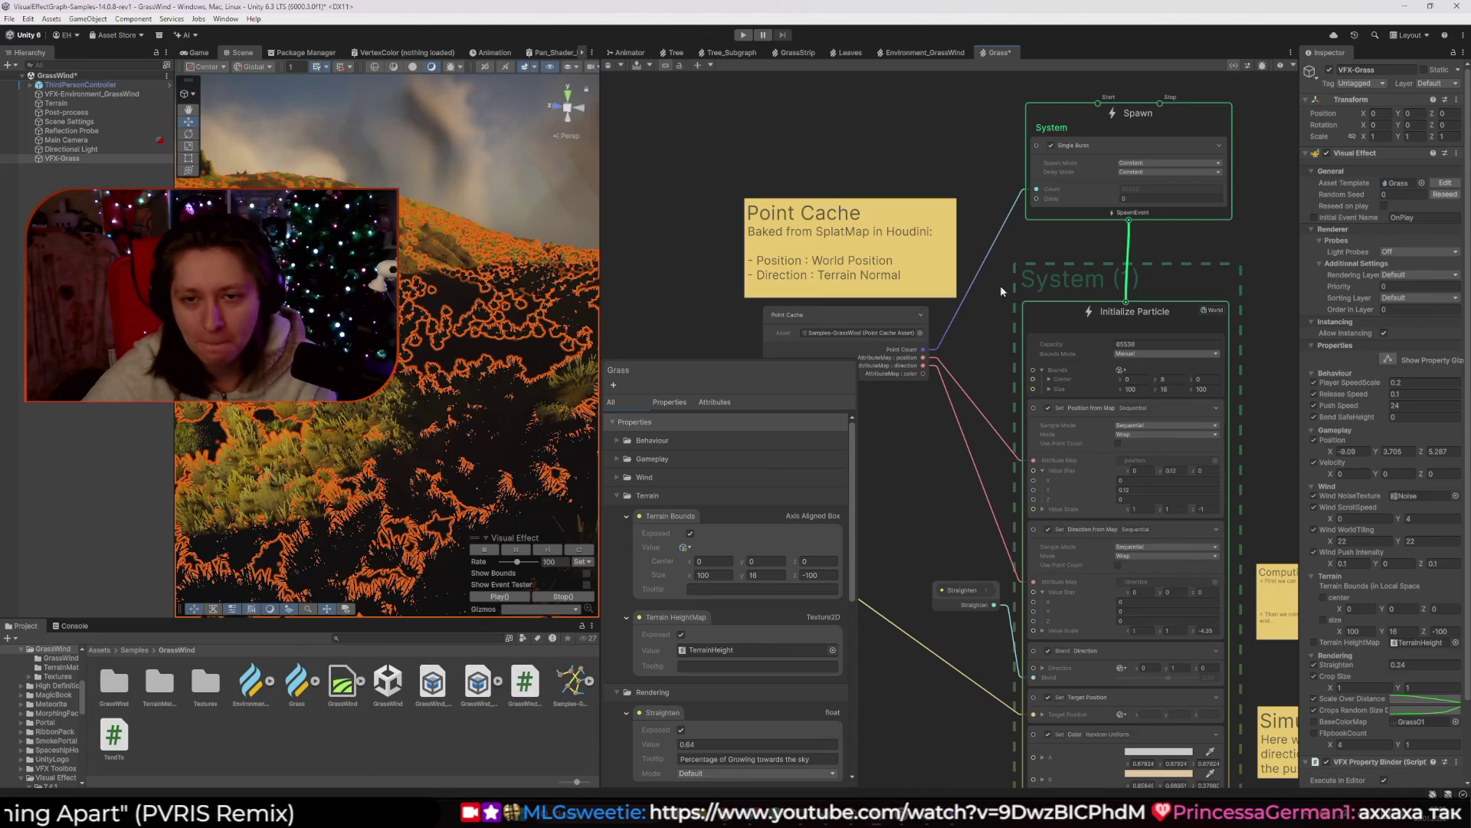
{"action": "left_click_drag", "start_coordinate": [1007, 360], "coordinate": [1036, 266]}
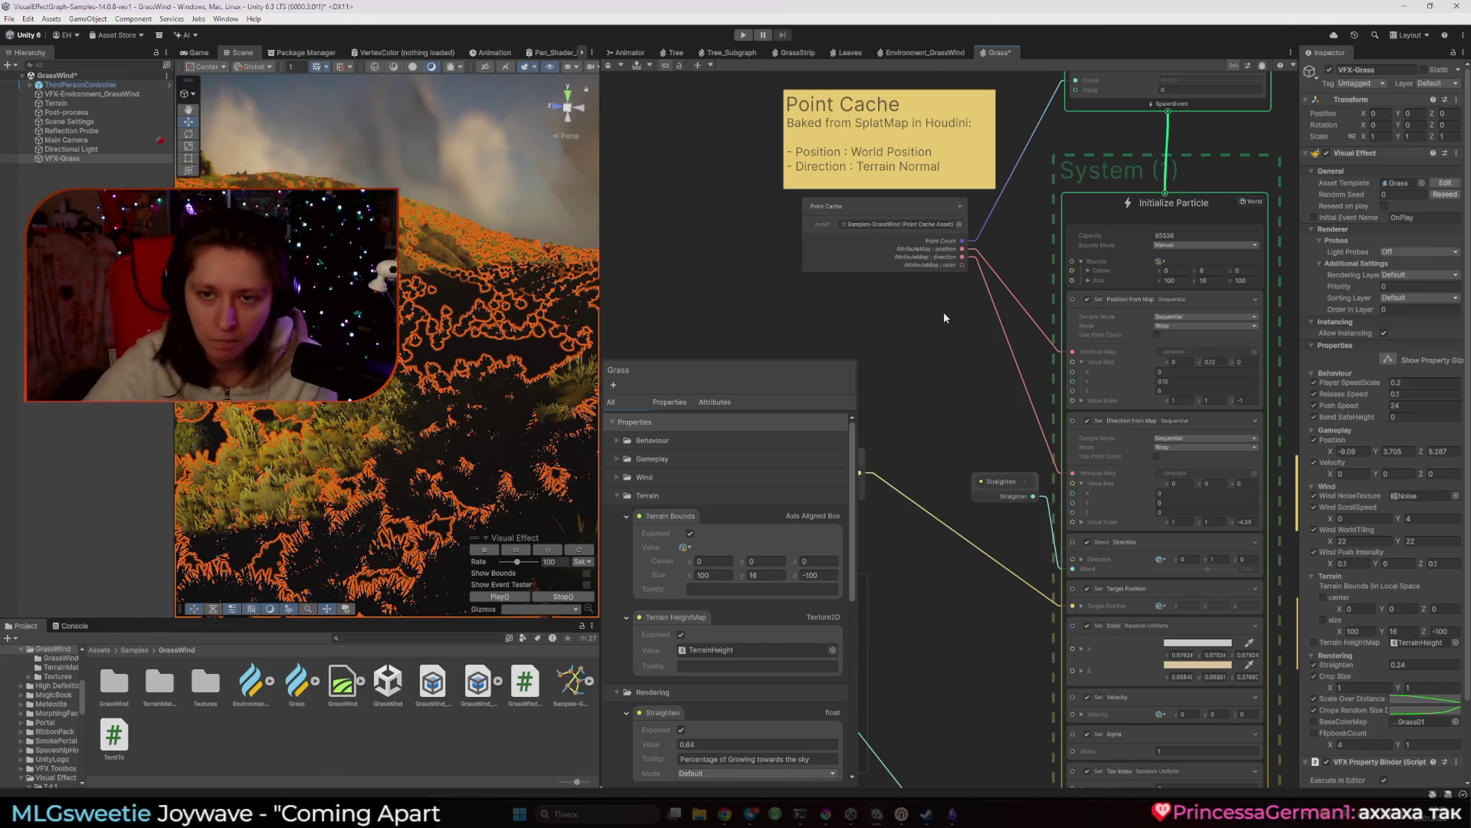
{"action": "scroll", "coordinate": [941, 316], "scroll_direction": "down", "scroll_amount": 5}
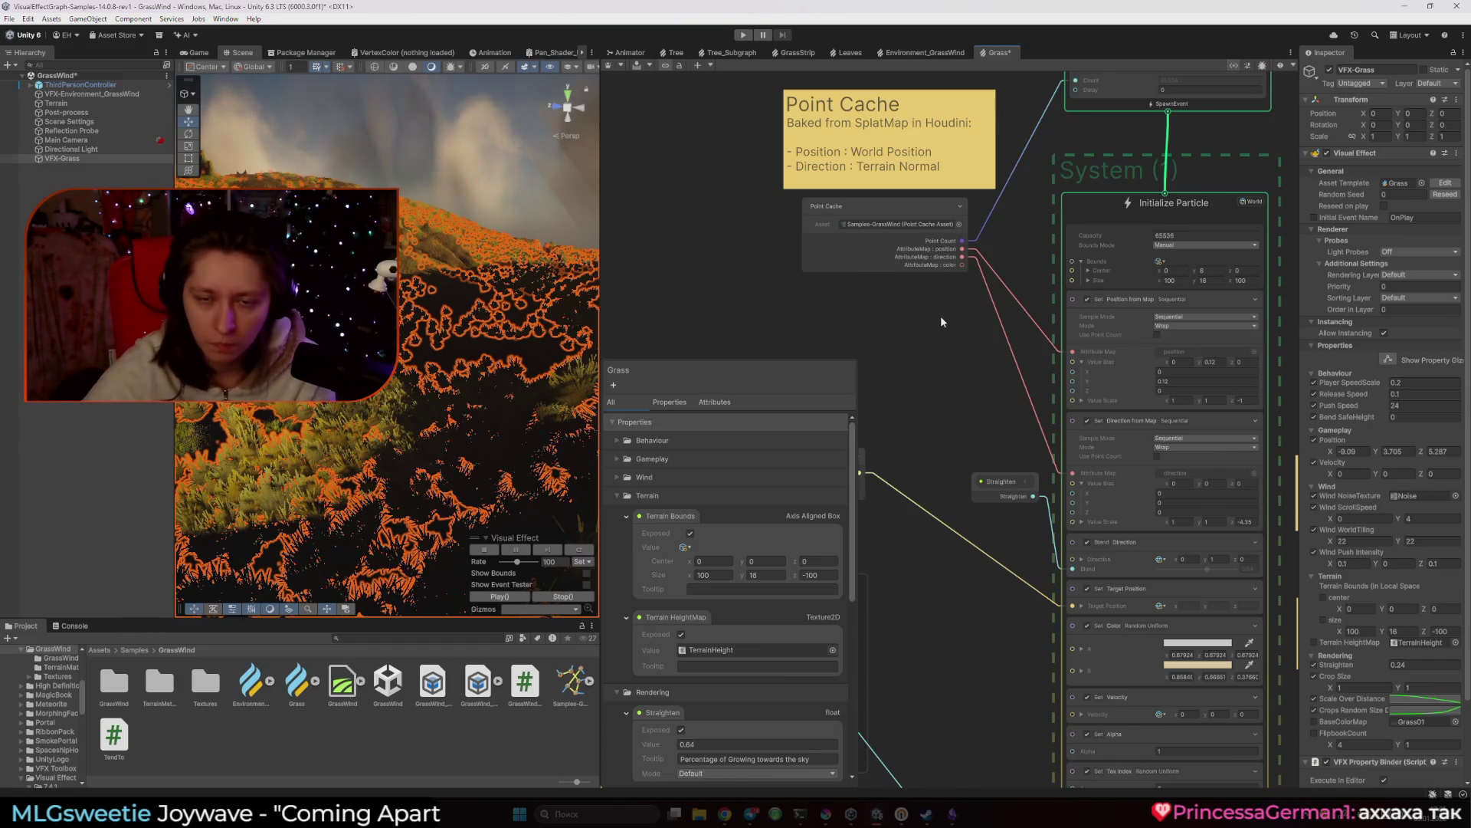
{"action": "scroll", "coordinate": [1055, 265], "scroll_direction": "up", "scroll_amount": 5}
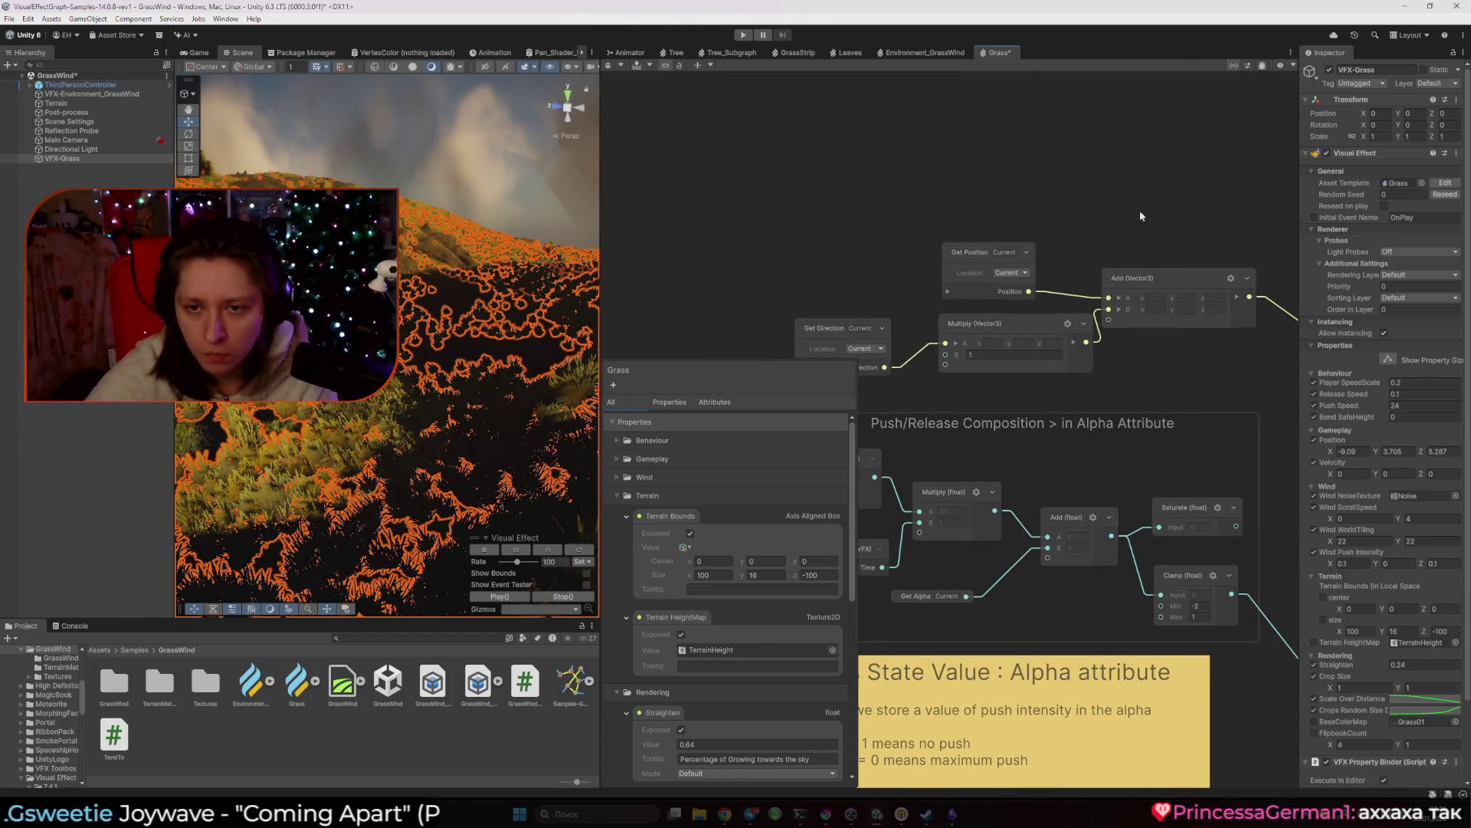
{"action": "scroll", "coordinate": [980, 259], "scroll_direction": "down", "scroll_amount": 5}
{"action": "scroll", "coordinate": [1124, 127], "scroll_direction": "up", "scroll_amount": 3}
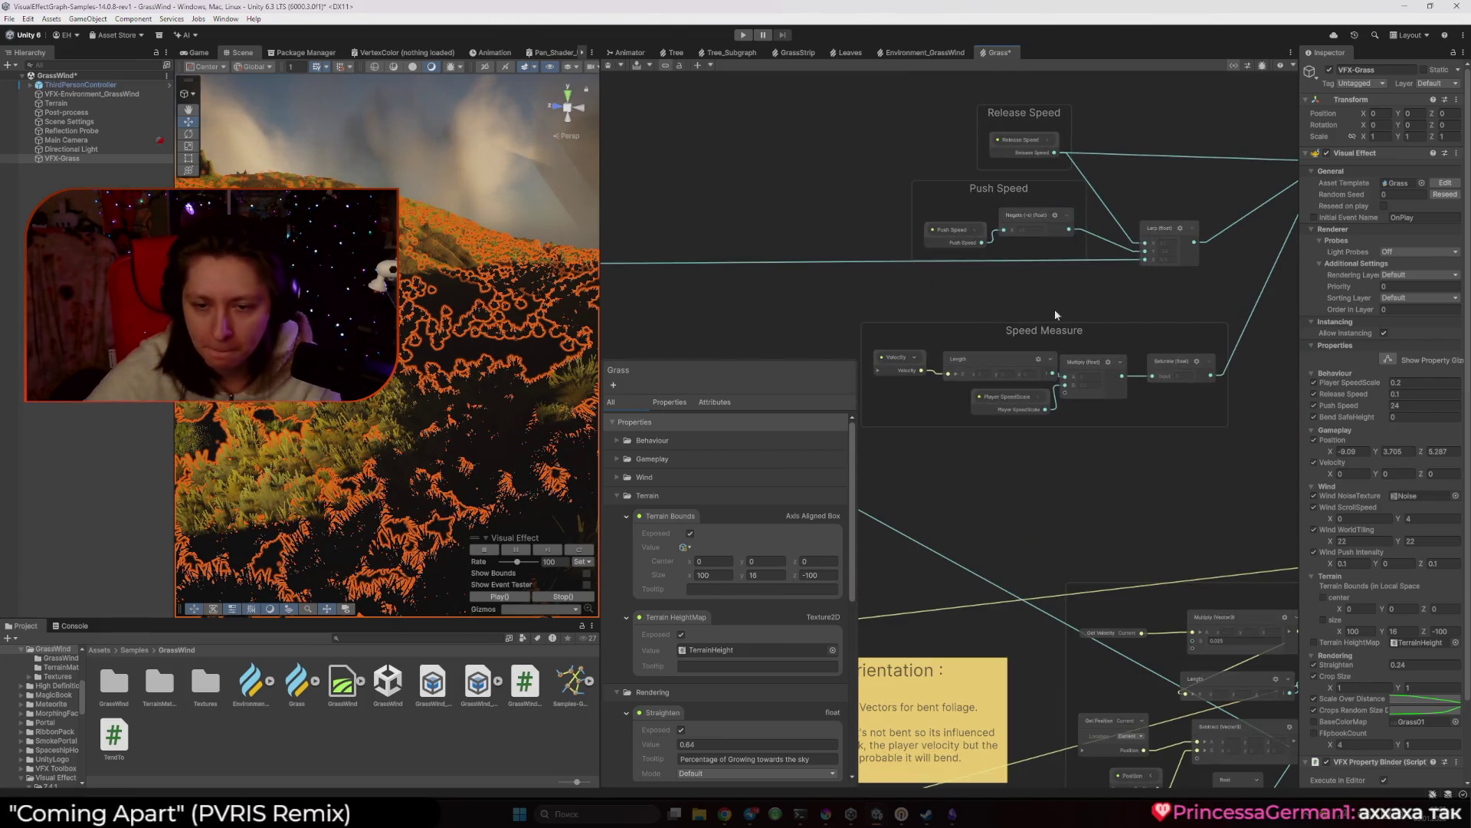
{"action": "scroll", "coordinate": [1027, 417], "scroll_direction": "down", "scroll_amount": 3}
{"action": "scroll", "coordinate": [1139, 209], "scroll_direction": "up", "scroll_amount": 3}
{"action": "left_click_drag", "start_coordinate": [1115, 271], "coordinate": [1116, 294]}
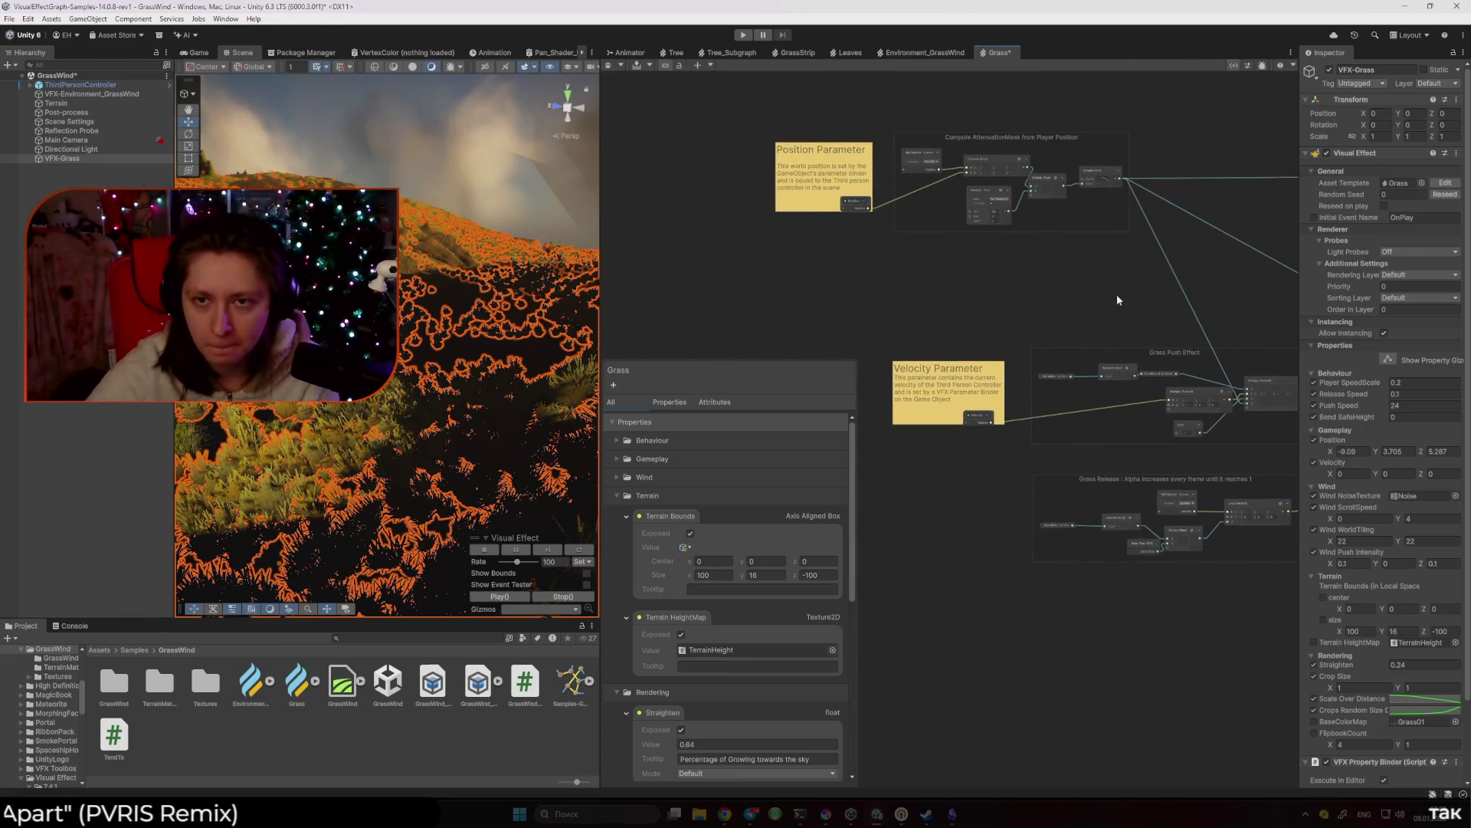
Open the forum thread on attaching VFX Graph to terrain and view its Terrain node screenshot.
{"action": "mouse_move", "coordinate": [725, 814]}
{"action": "left_click", "coordinate": [774, 768]}
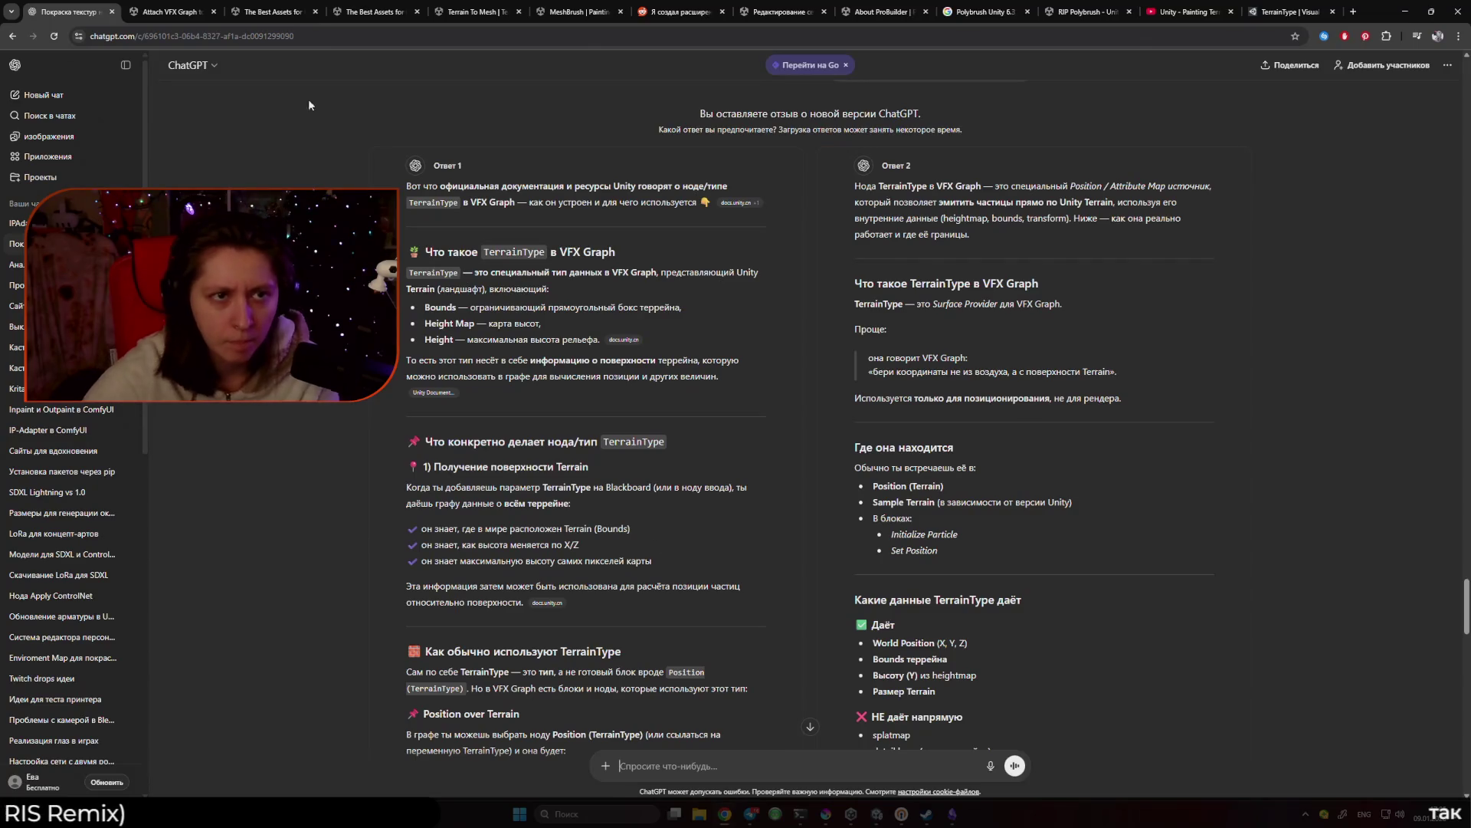
{"action": "left_click", "coordinate": [272, 11]}
{"action": "left_click", "coordinate": [170, 11]}
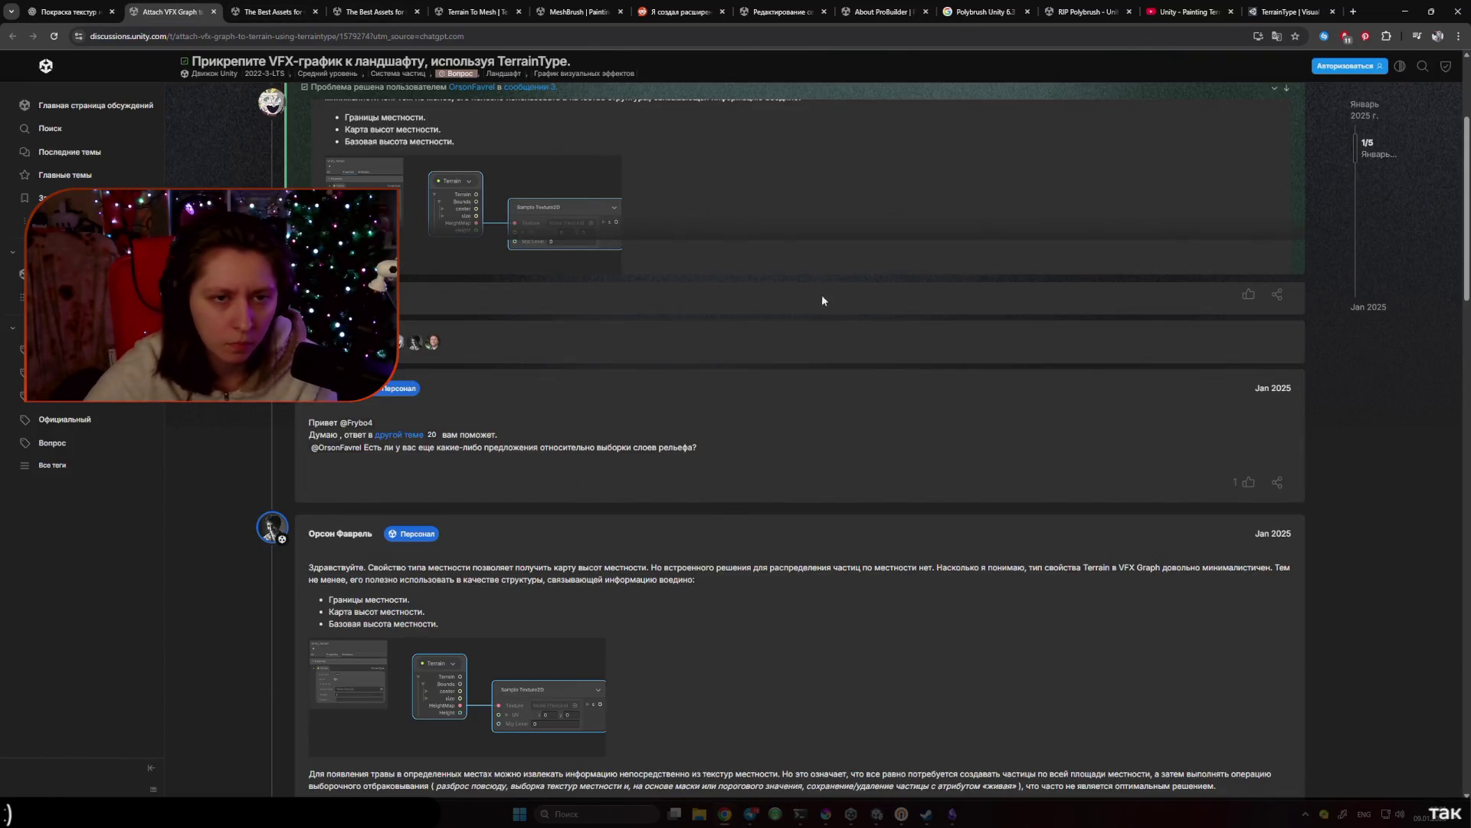
{"action": "scroll", "coordinate": [622, 363], "scroll_direction": "up", "scroll_amount": 1}
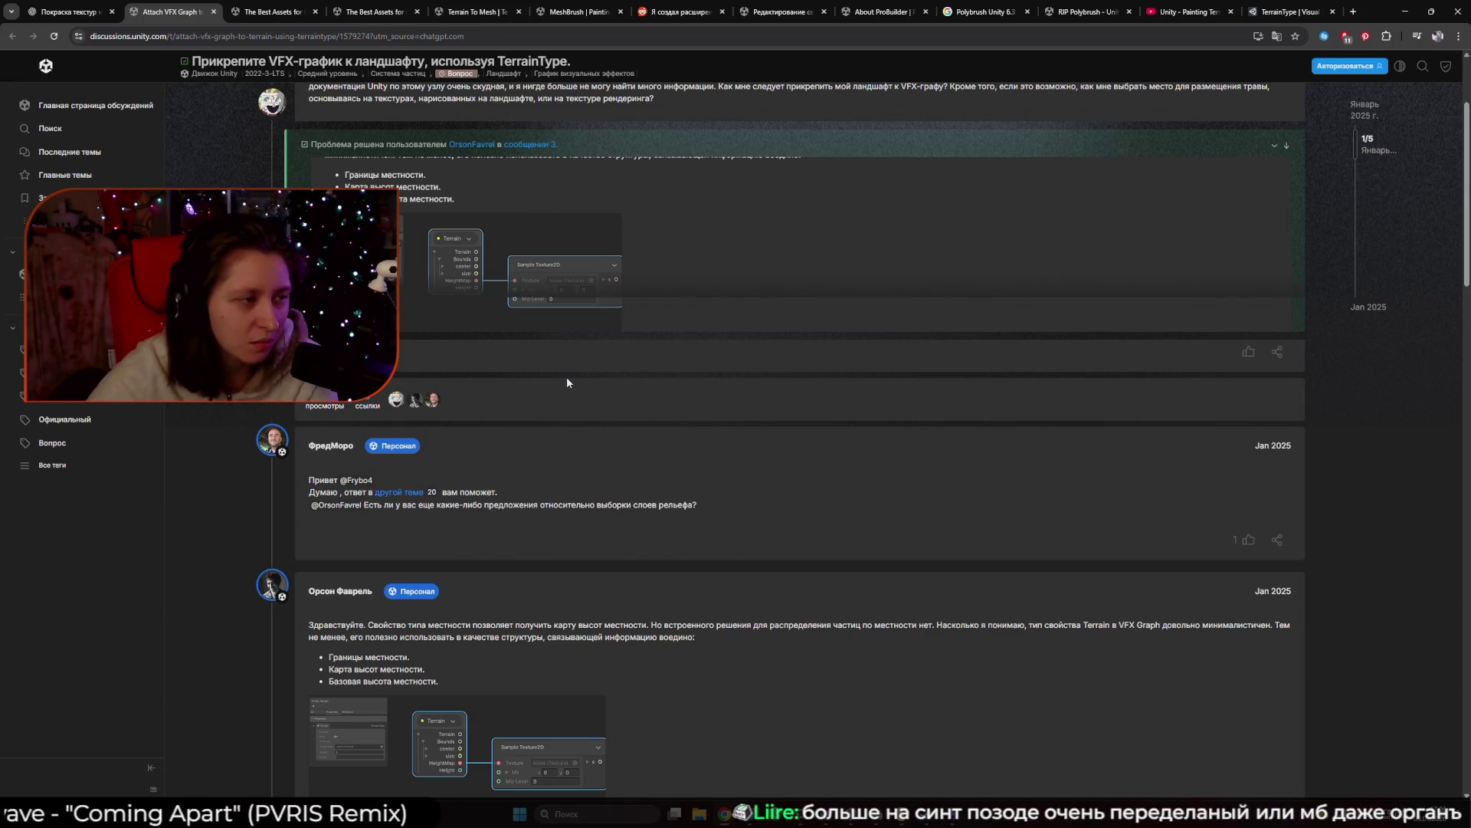
{"action": "scroll", "coordinate": [565, 380], "scroll_direction": "up", "scroll_amount": 2}
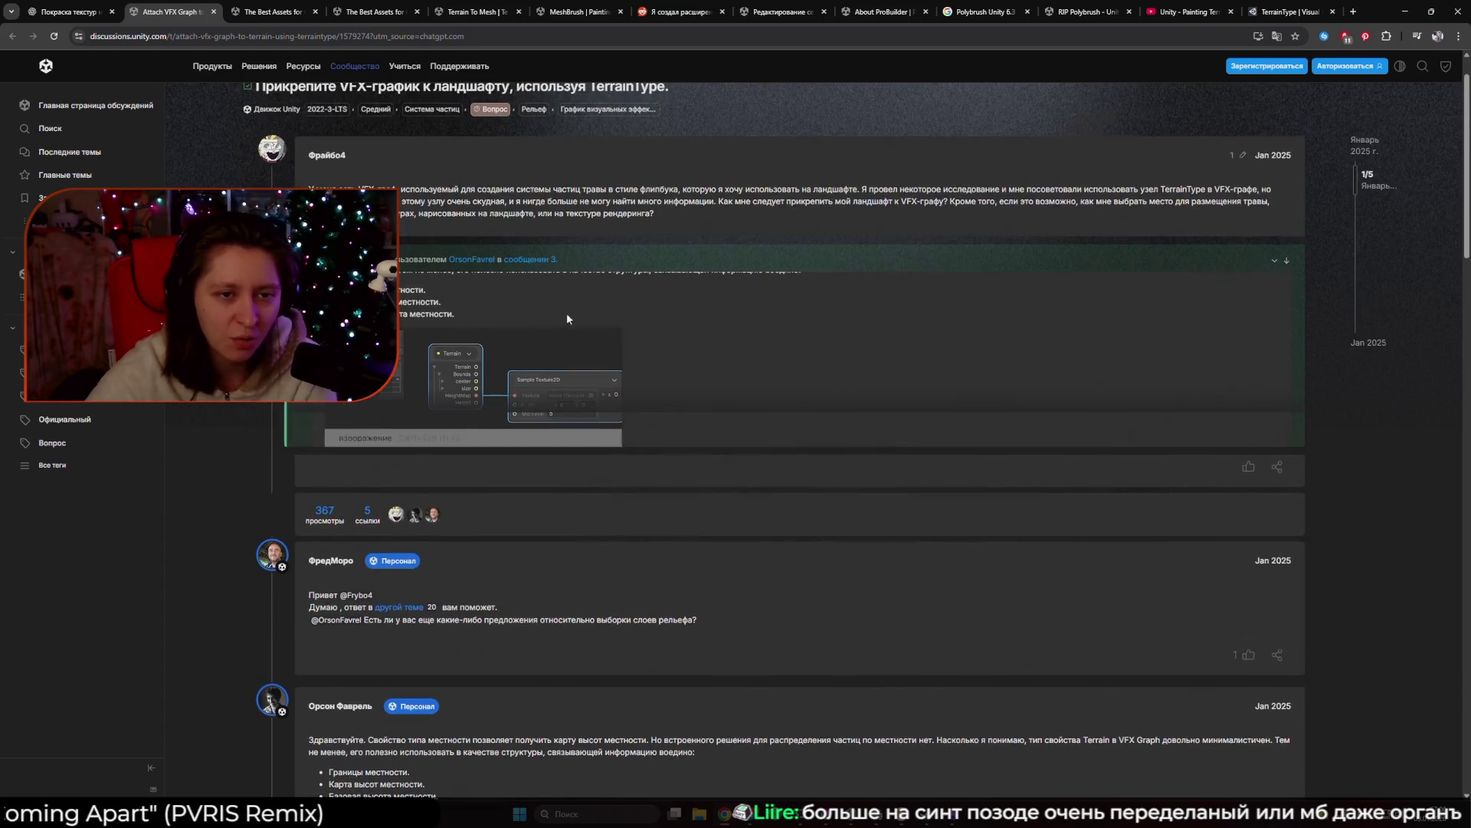
{"action": "left_click", "coordinate": [499, 380]}
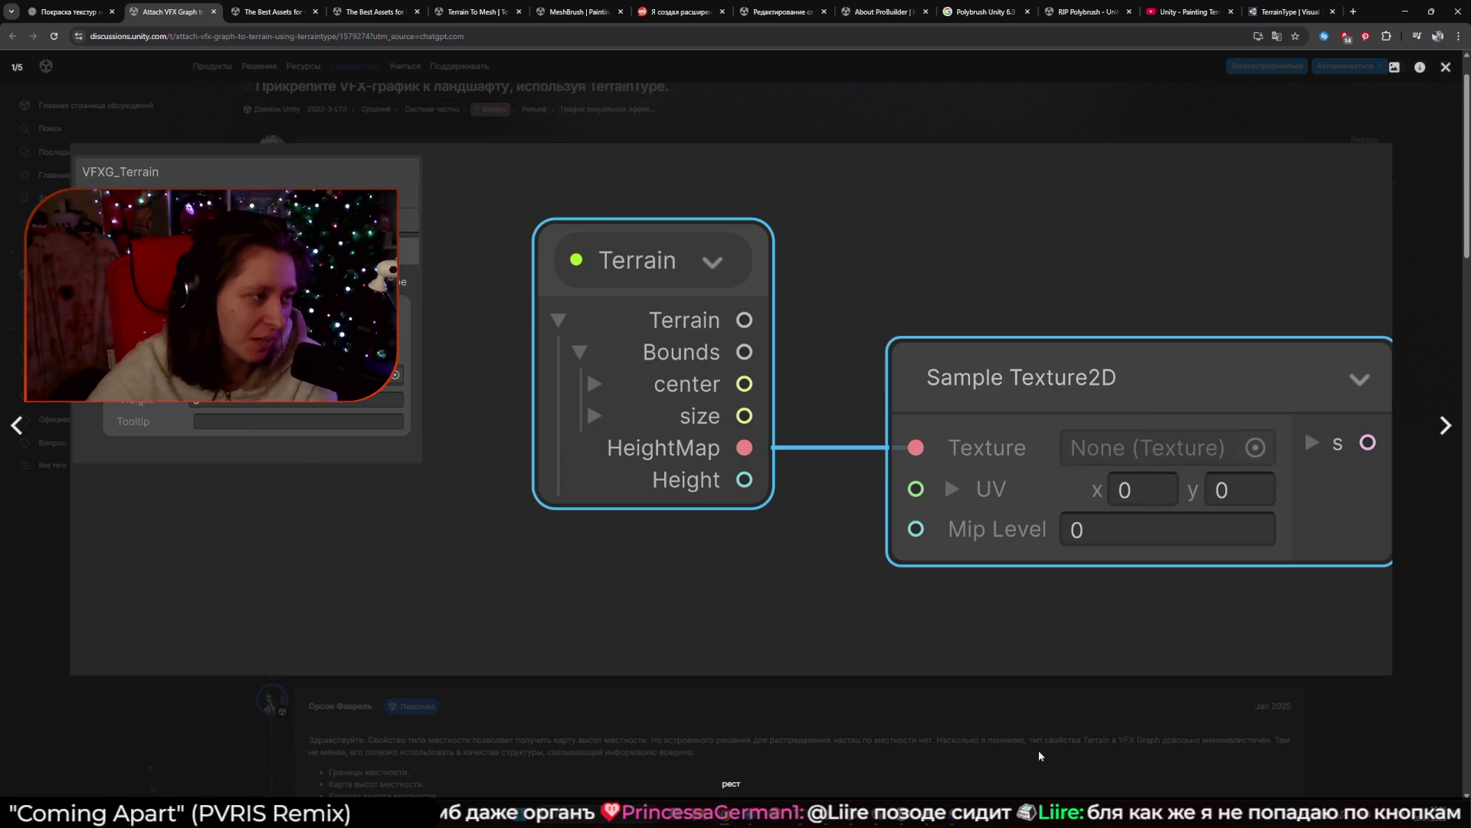
{"action": "left_click", "coordinate": [1027, 733]}
Highlight the paragraphs about placing grass from terrain textures and view the node-graph screenshot.
{"action": "scroll", "coordinate": [574, 612], "scroll_direction": "down", "scroll_amount": 1}
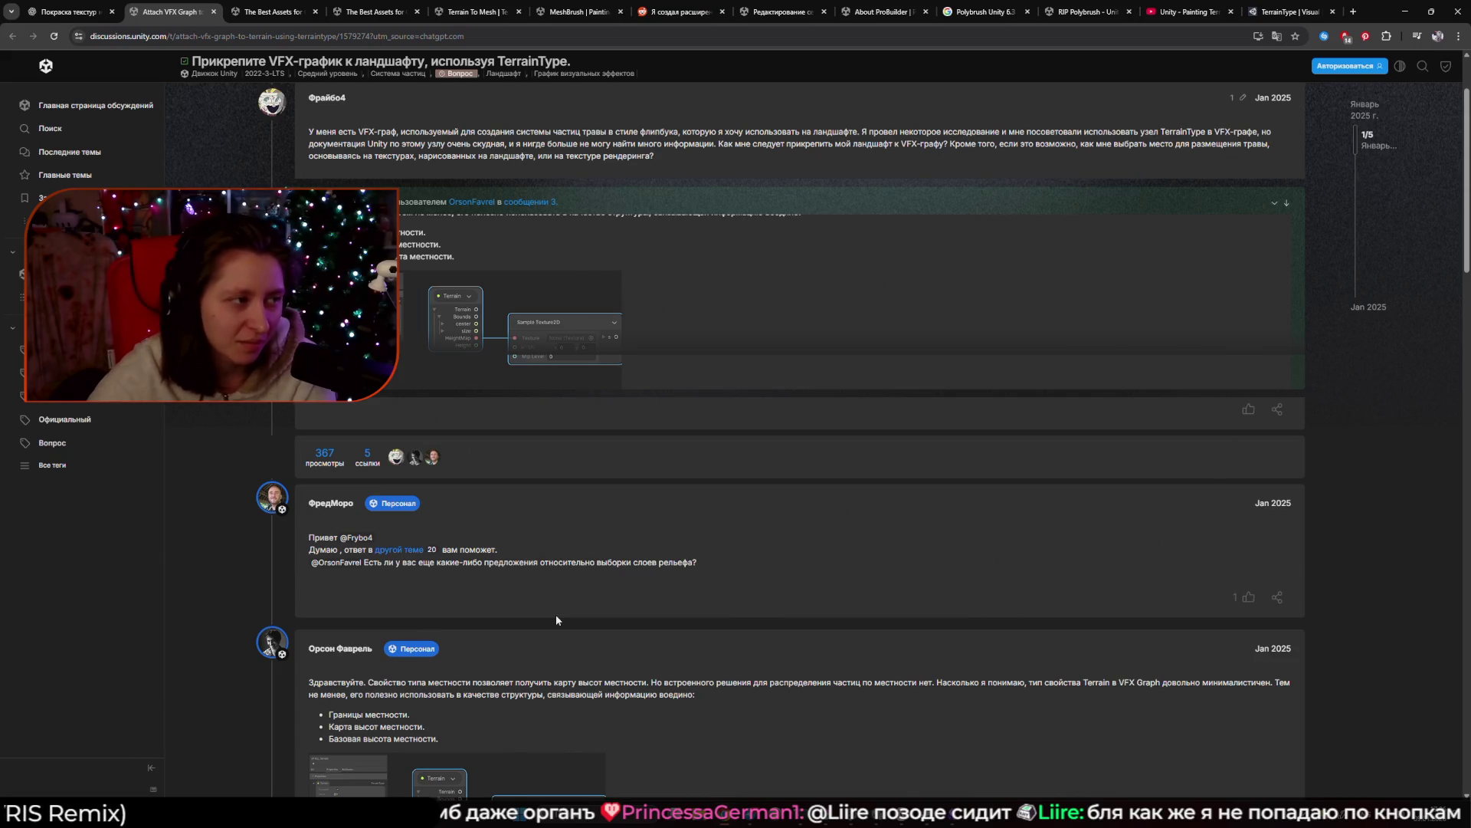
{"action": "scroll", "coordinate": [557, 618], "scroll_direction": "down", "scroll_amount": 1}
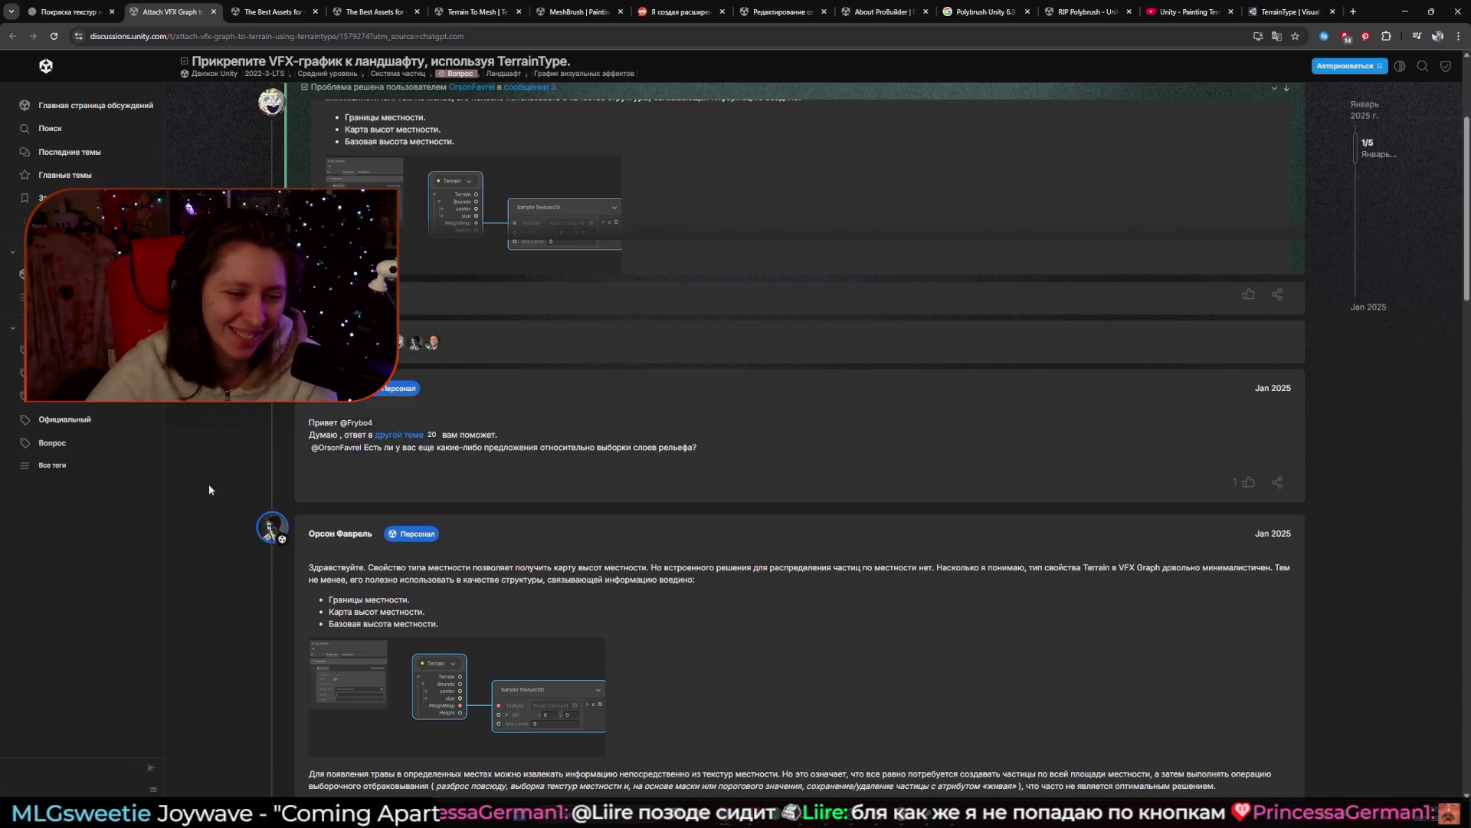
{"action": "scroll", "coordinate": [208, 491], "scroll_direction": "down", "scroll_amount": 1}
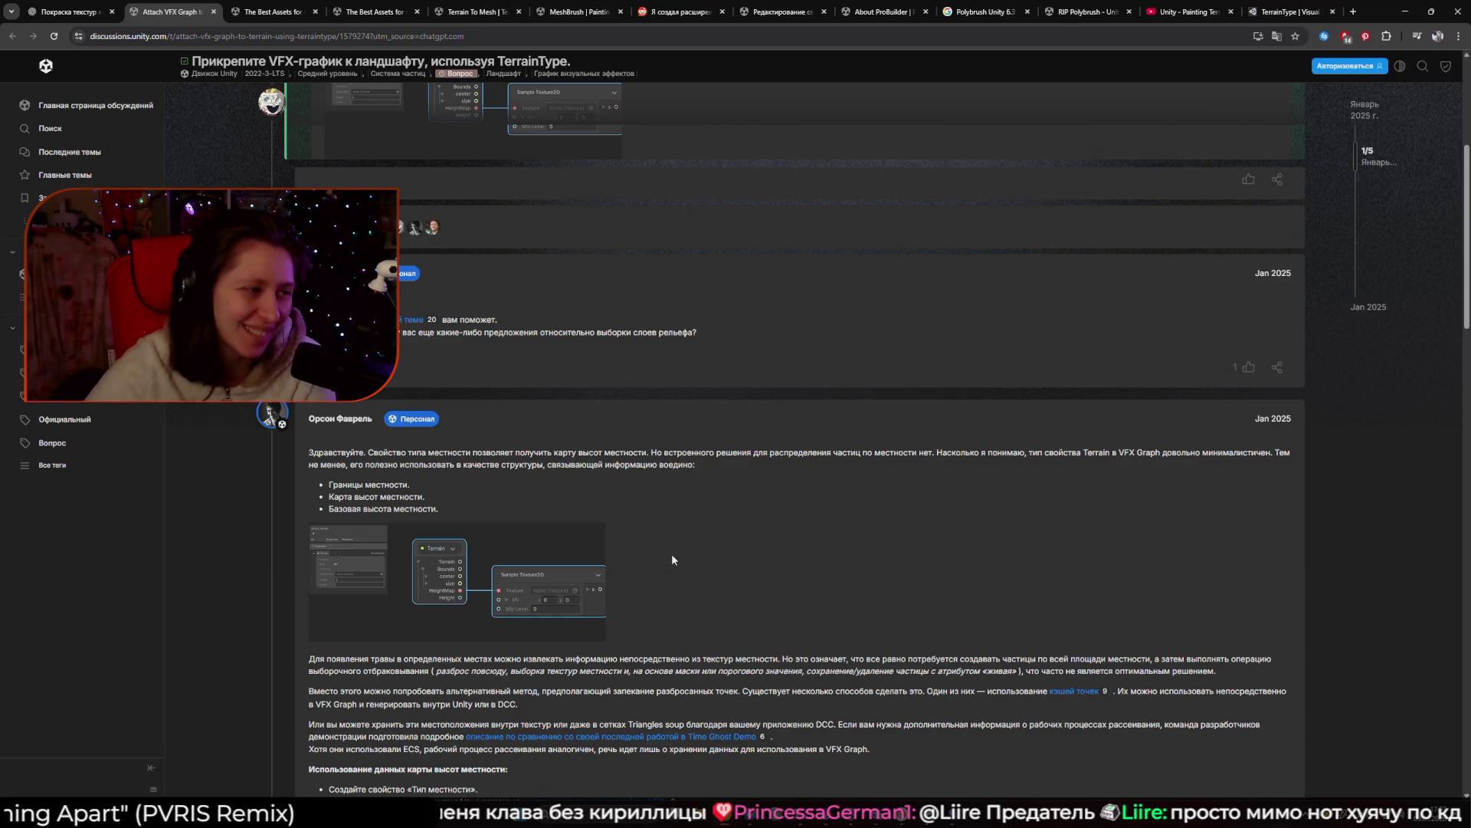
{"action": "scroll", "coordinate": [736, 592], "scroll_direction": "down", "scroll_amount": 2}
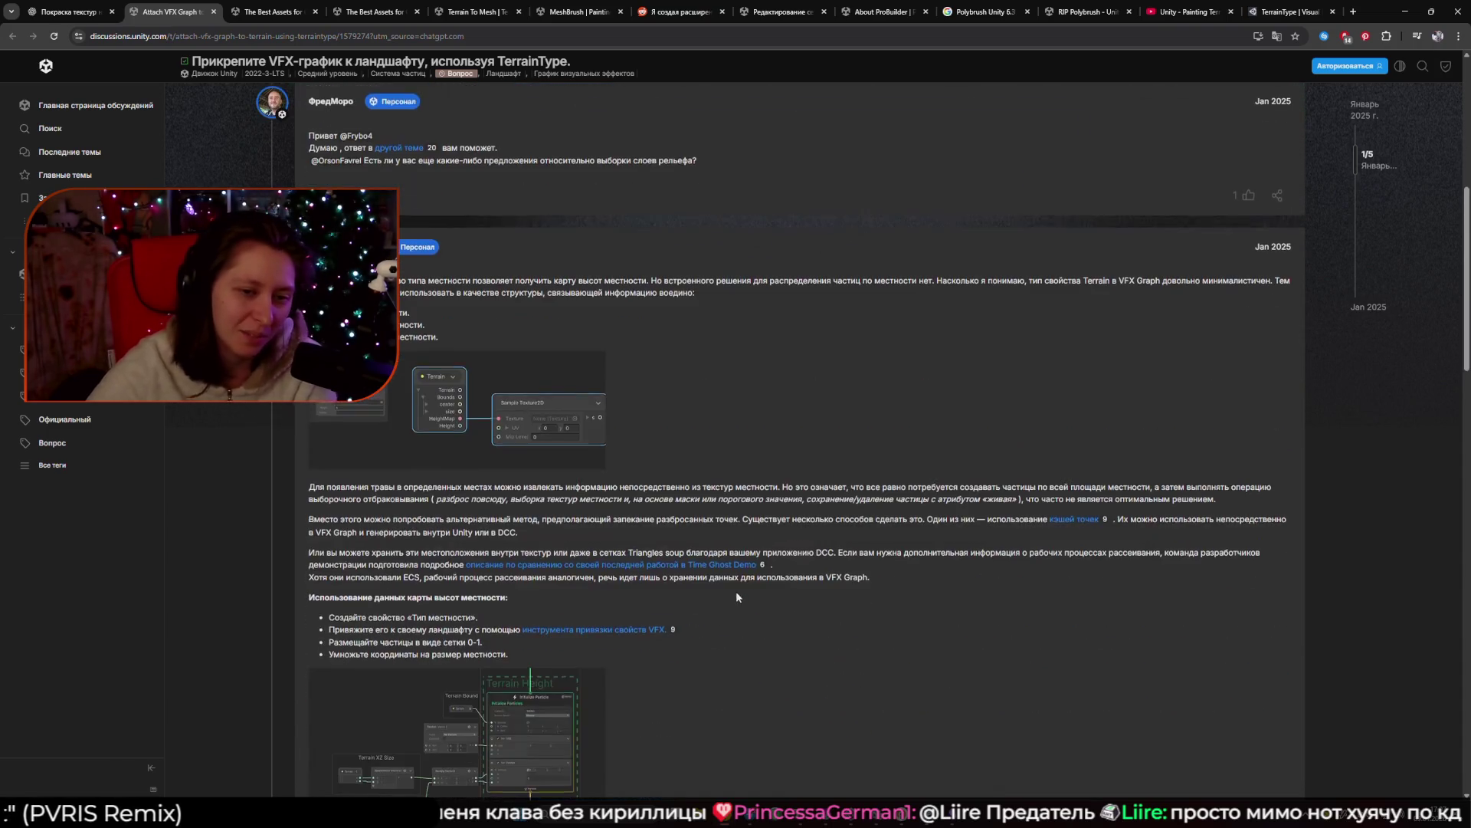
{"action": "mouse_move", "coordinate": [558, 520]}
{"action": "left_mouse_down"}
{"action": "mouse_move", "coordinate": [322, 484]}
{"action": "mouse_move", "coordinate": [306, 460]}
{"action": "mouse_move", "coordinate": [297, 472]}
{"action": "mouse_move", "coordinate": [483, 518]}
{"action": "mouse_move", "coordinate": [748, 530]}
{"action": "left_mouse_up"}
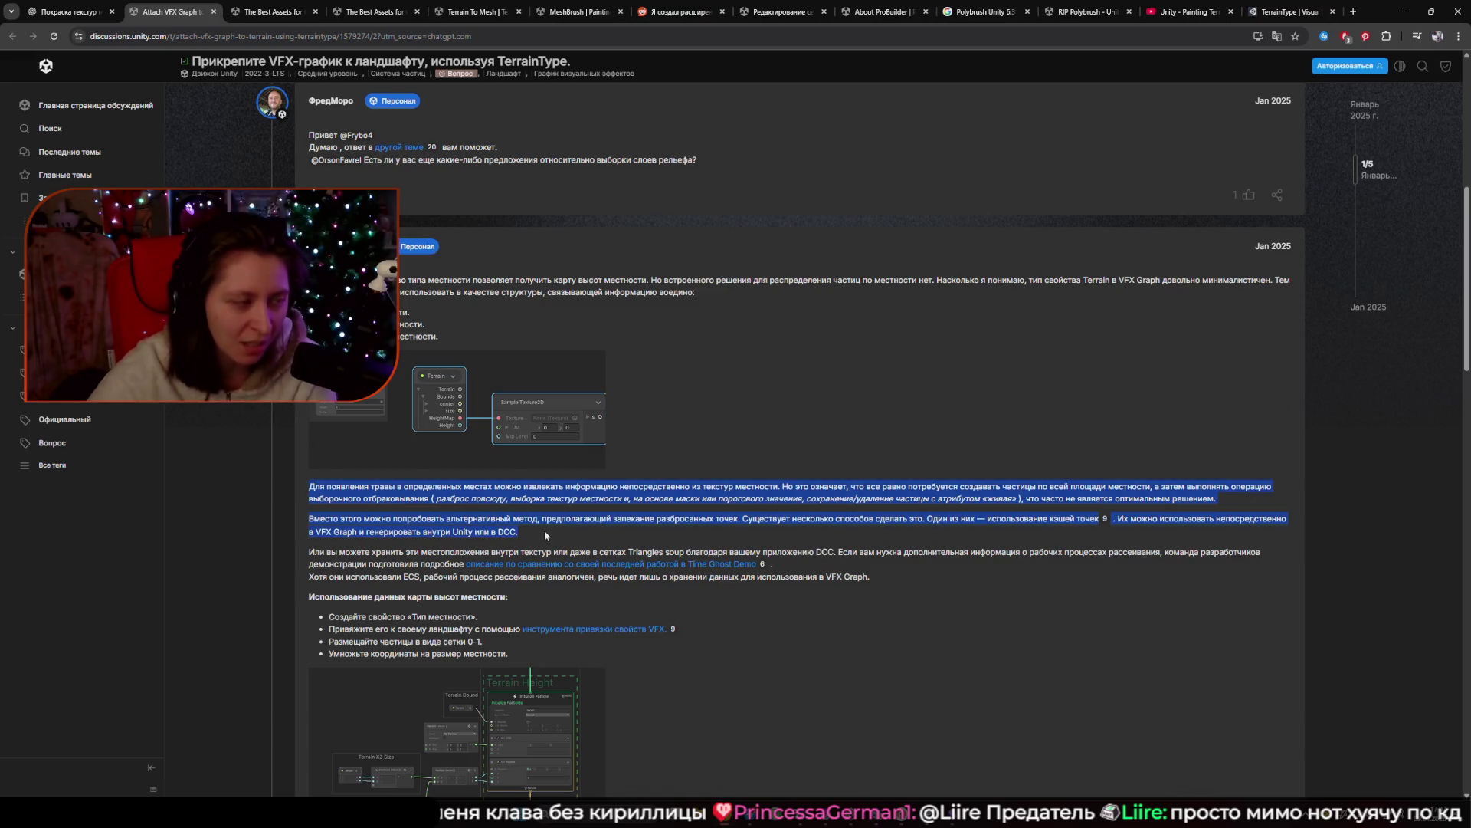
{"action": "left_click", "coordinate": [749, 529]}
{"action": "scroll", "coordinate": [748, 529], "scroll_direction": "down", "scroll_amount": 3}
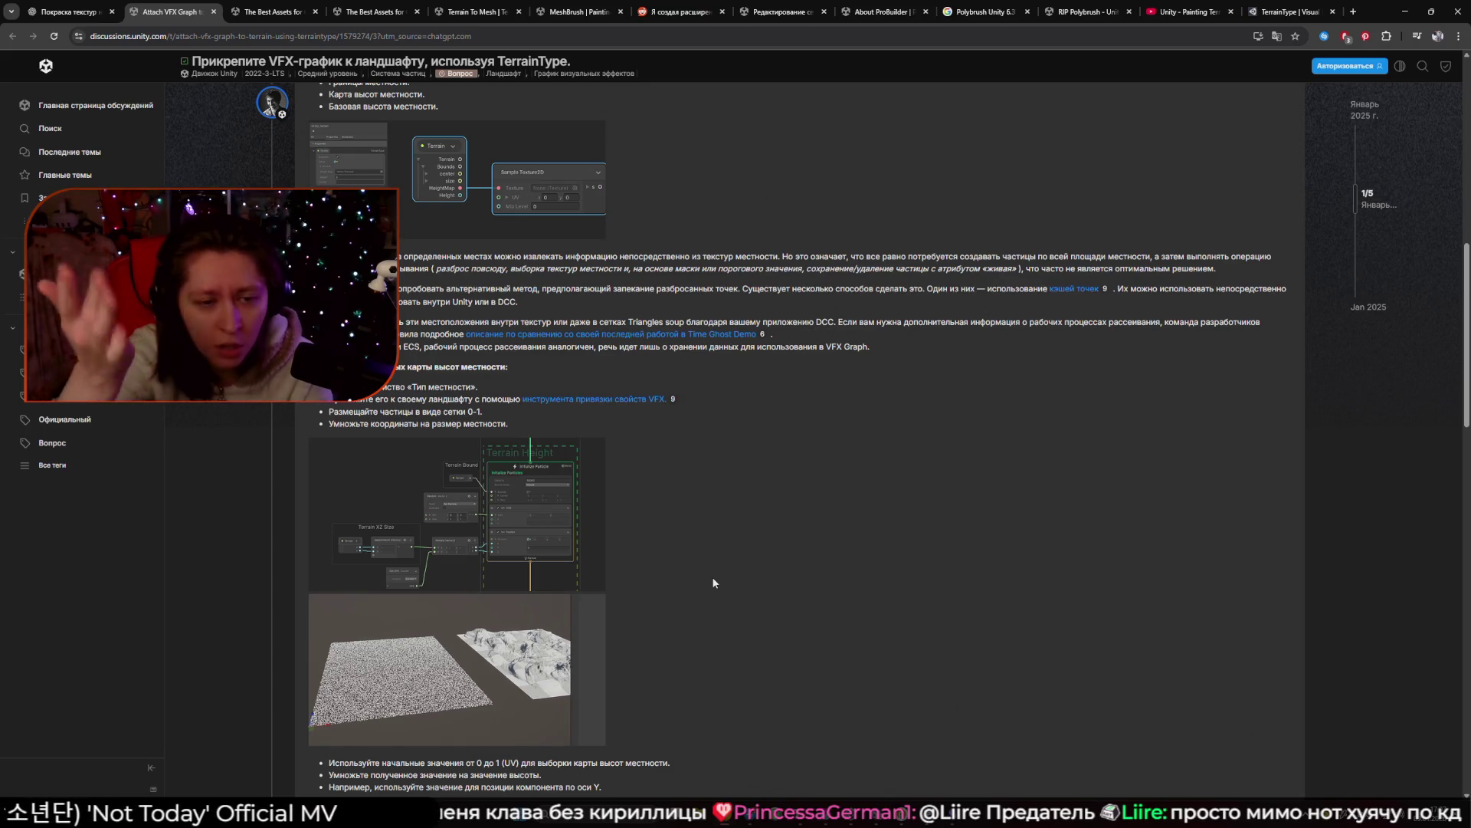
{"action": "left_click", "coordinate": [500, 508]}
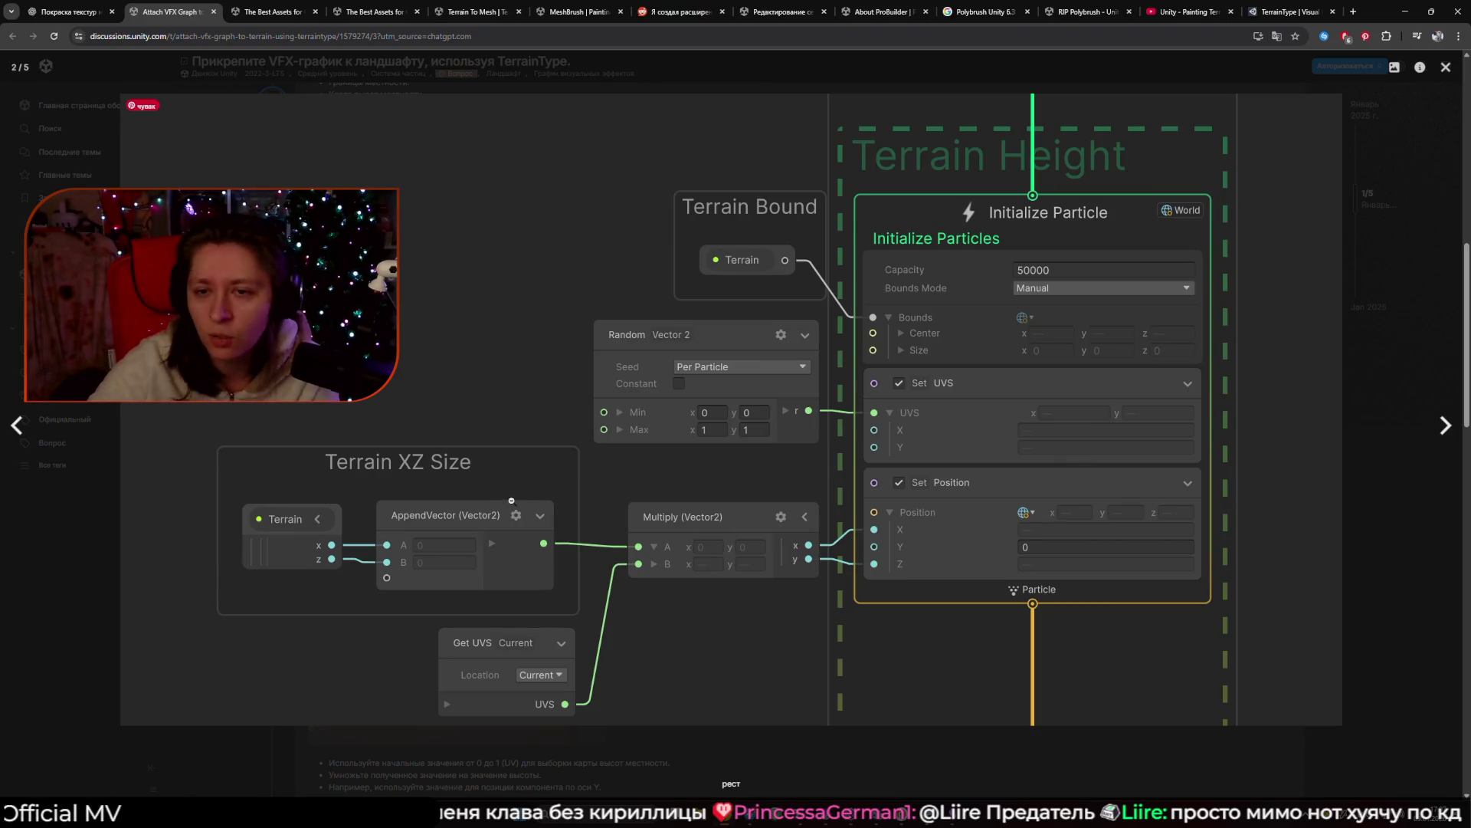
{"action": "left_click", "coordinate": [1363, 576]}
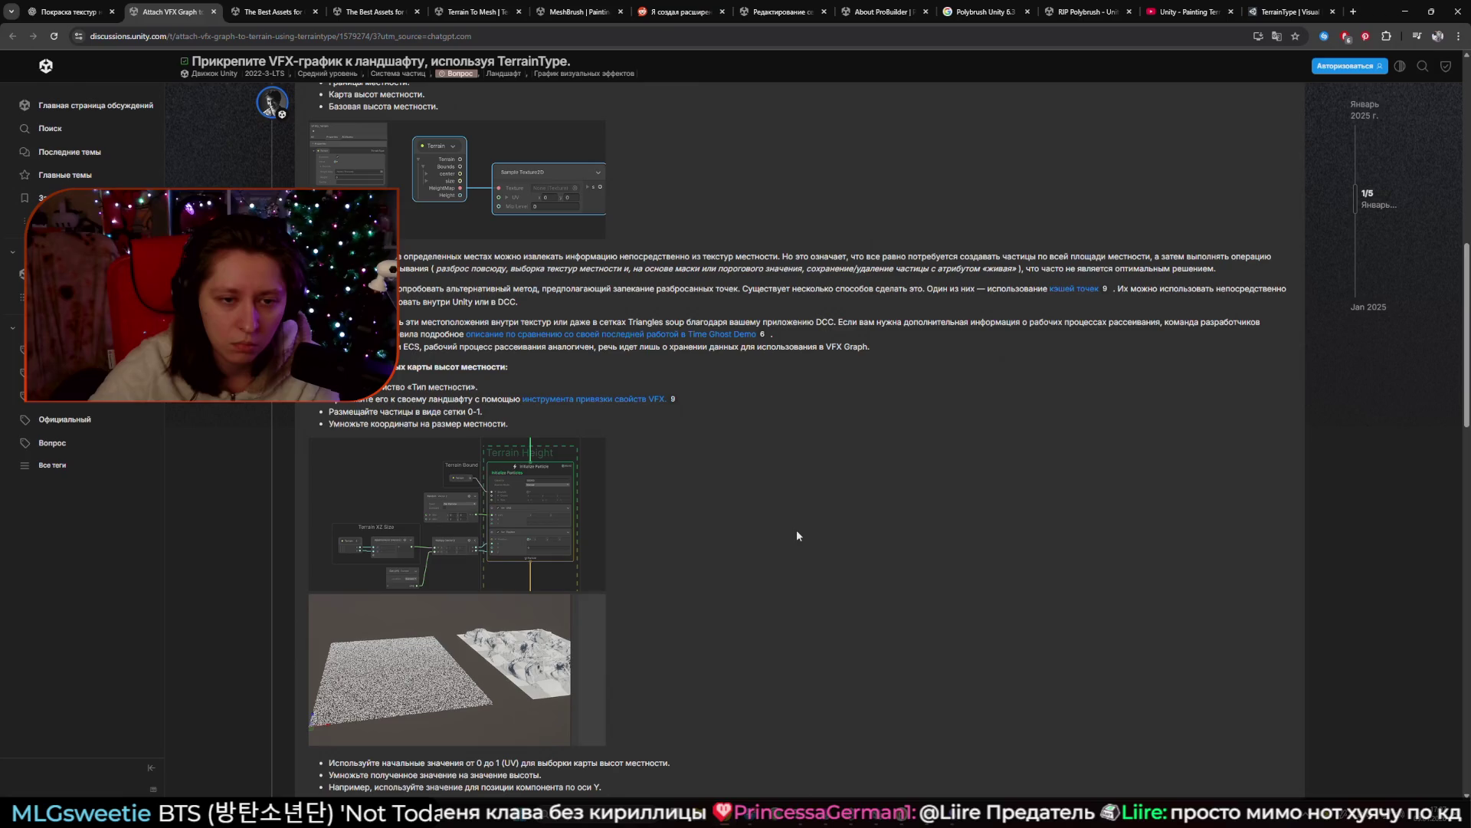
Open the VFX Property Binders documentation in a new tab, skim it, and return to the thread.
{"action": "middle_click", "coordinate": [640, 399]}
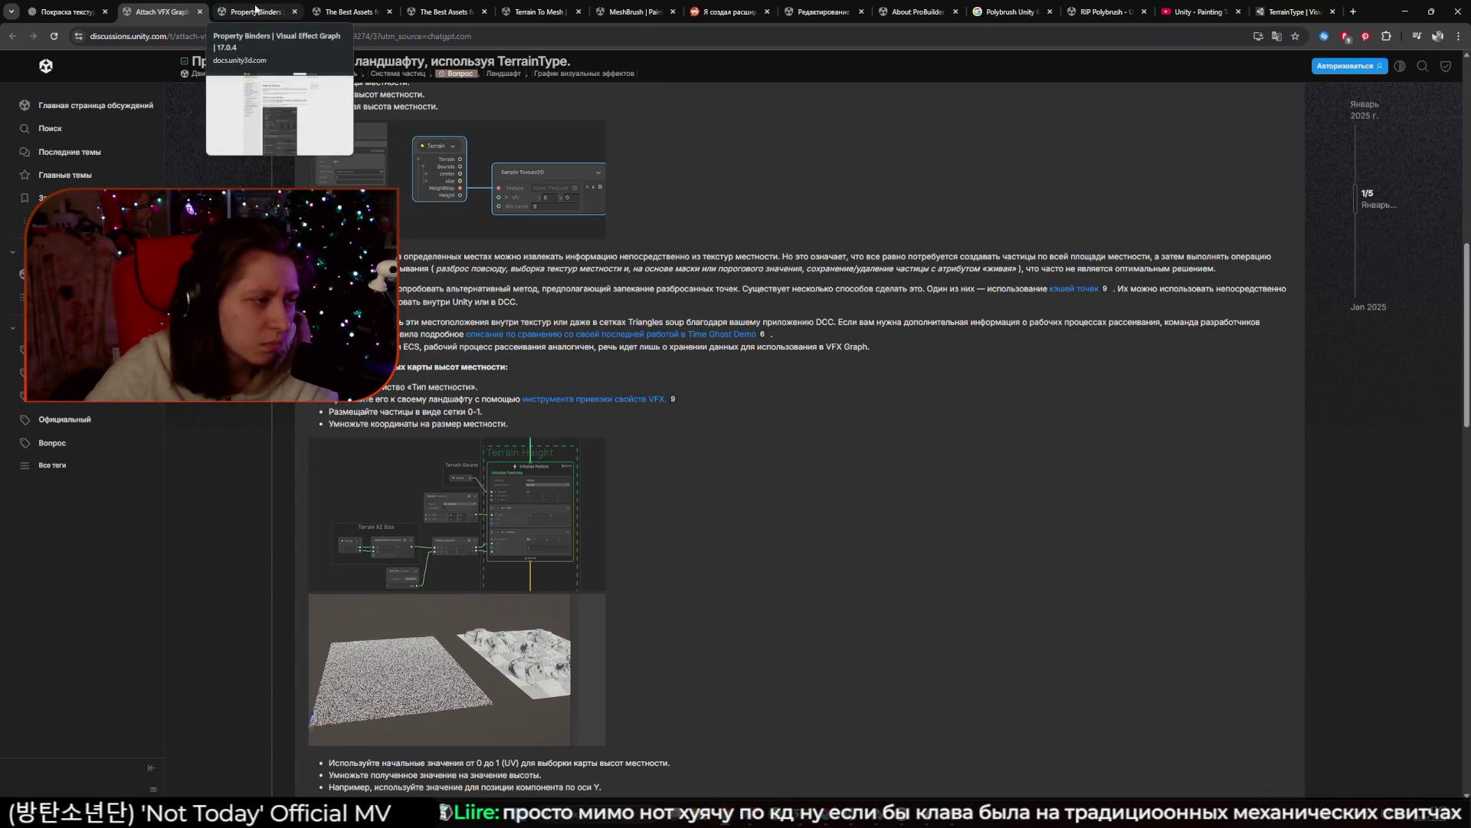
{"action": "left_click", "coordinate": [255, 9]}
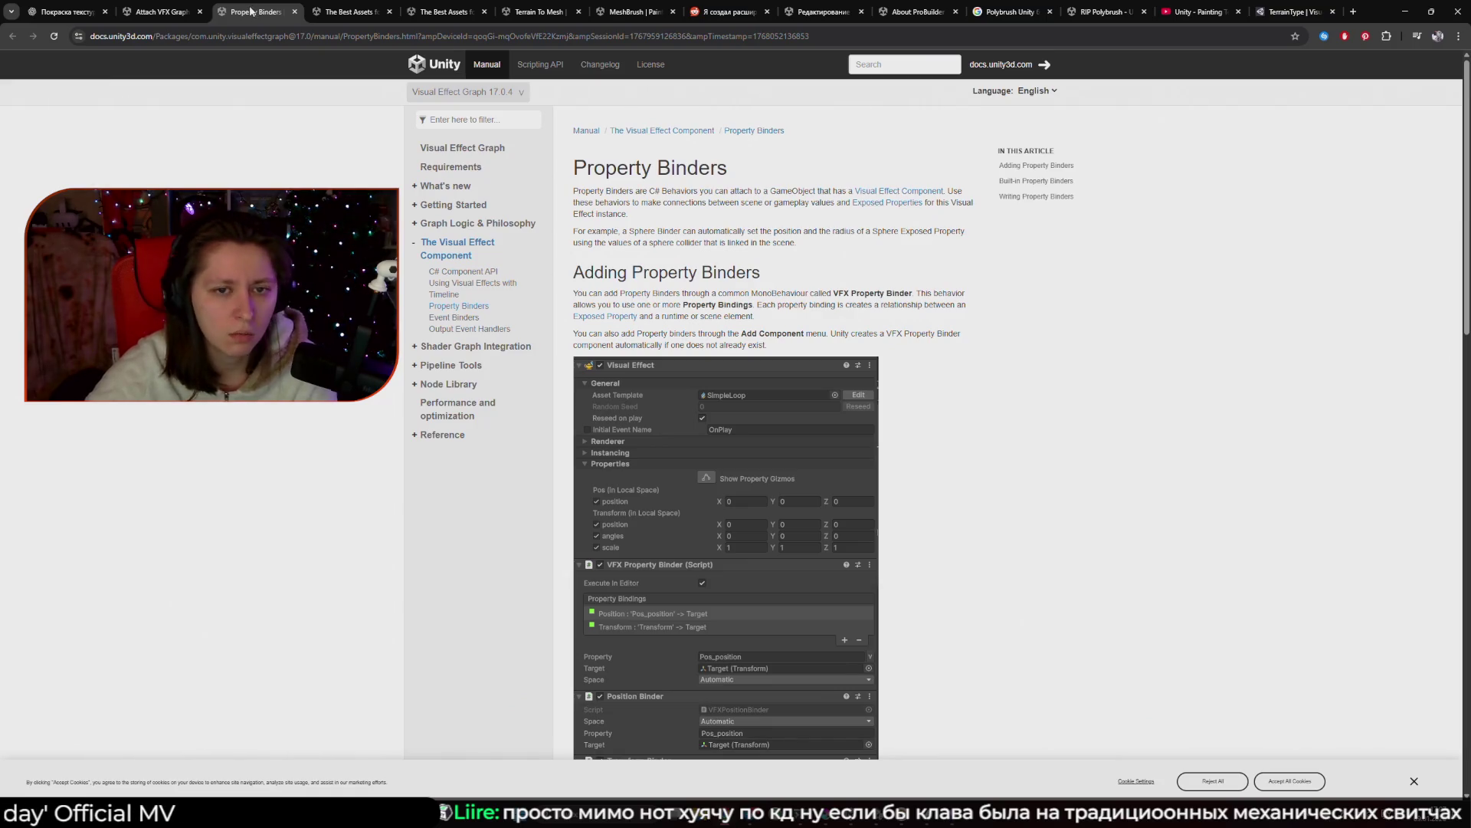
{"action": "scroll", "coordinate": [460, 127], "scroll_direction": "down", "scroll_amount": 5}
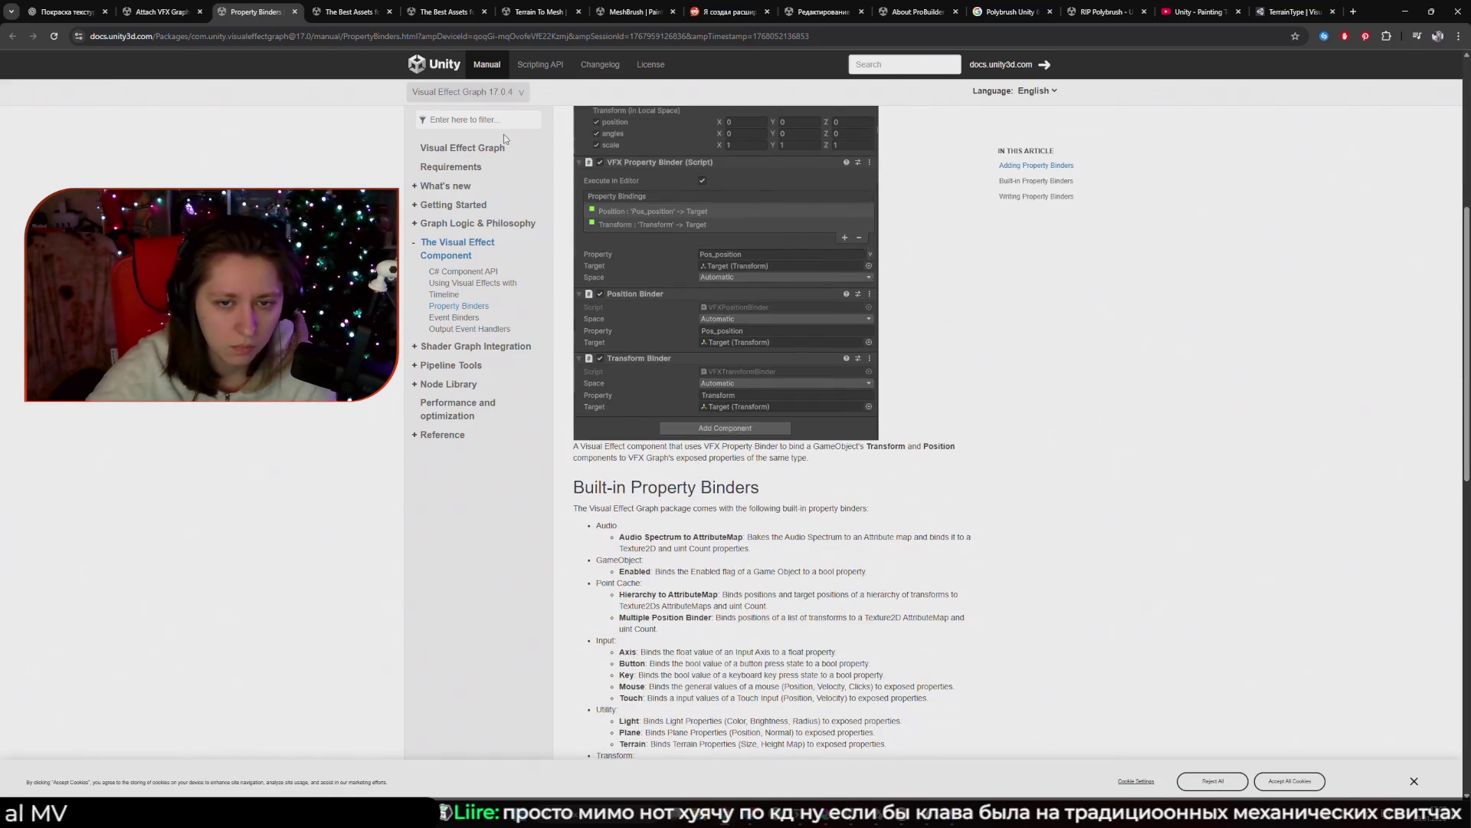
{"action": "left_click", "coordinate": [161, 12]}
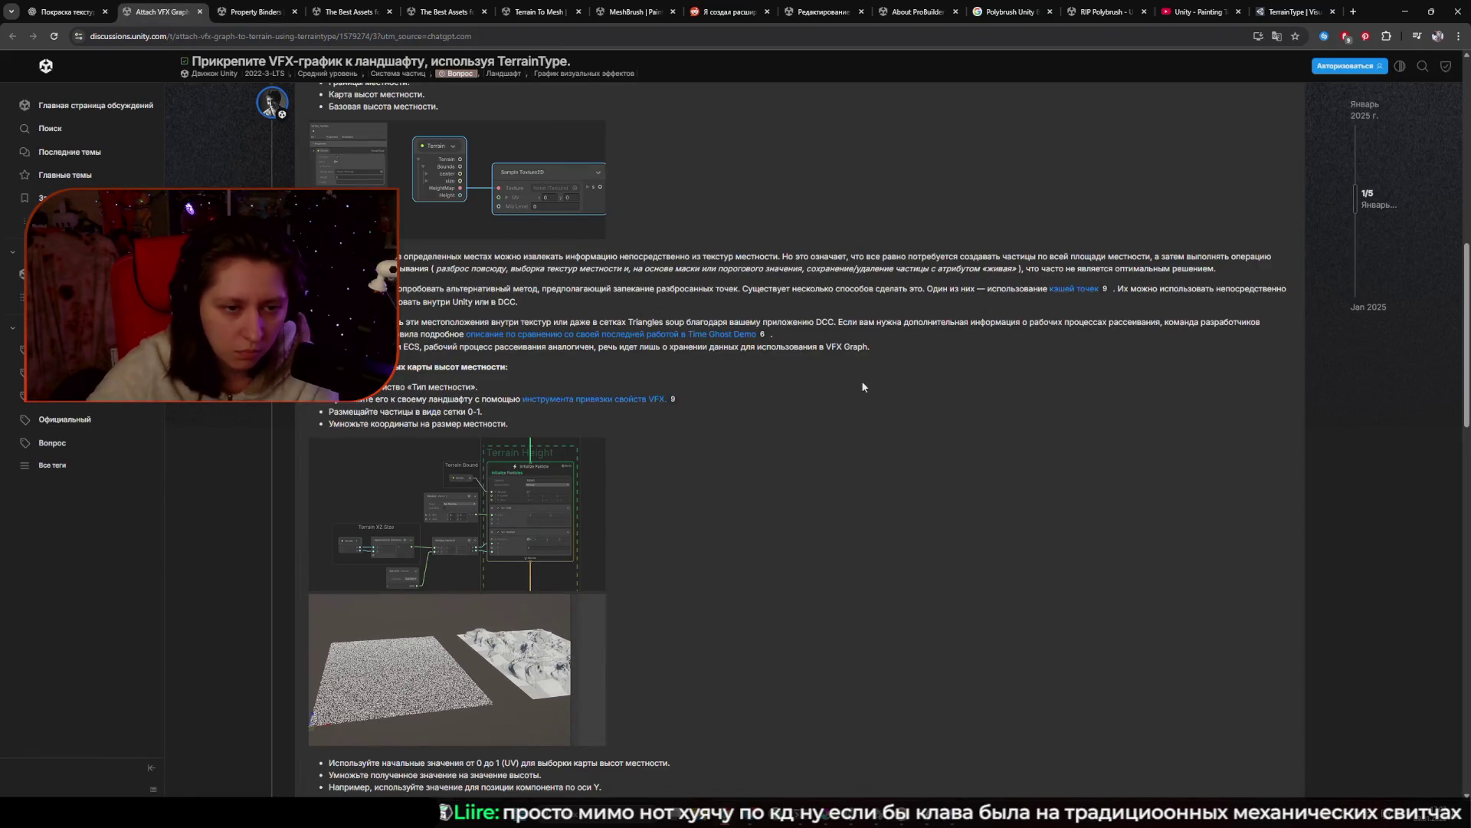
Enlarge and close the thread's node-graph and particle-covered terrain screenshots.
{"action": "left_click", "coordinate": [457, 513]}
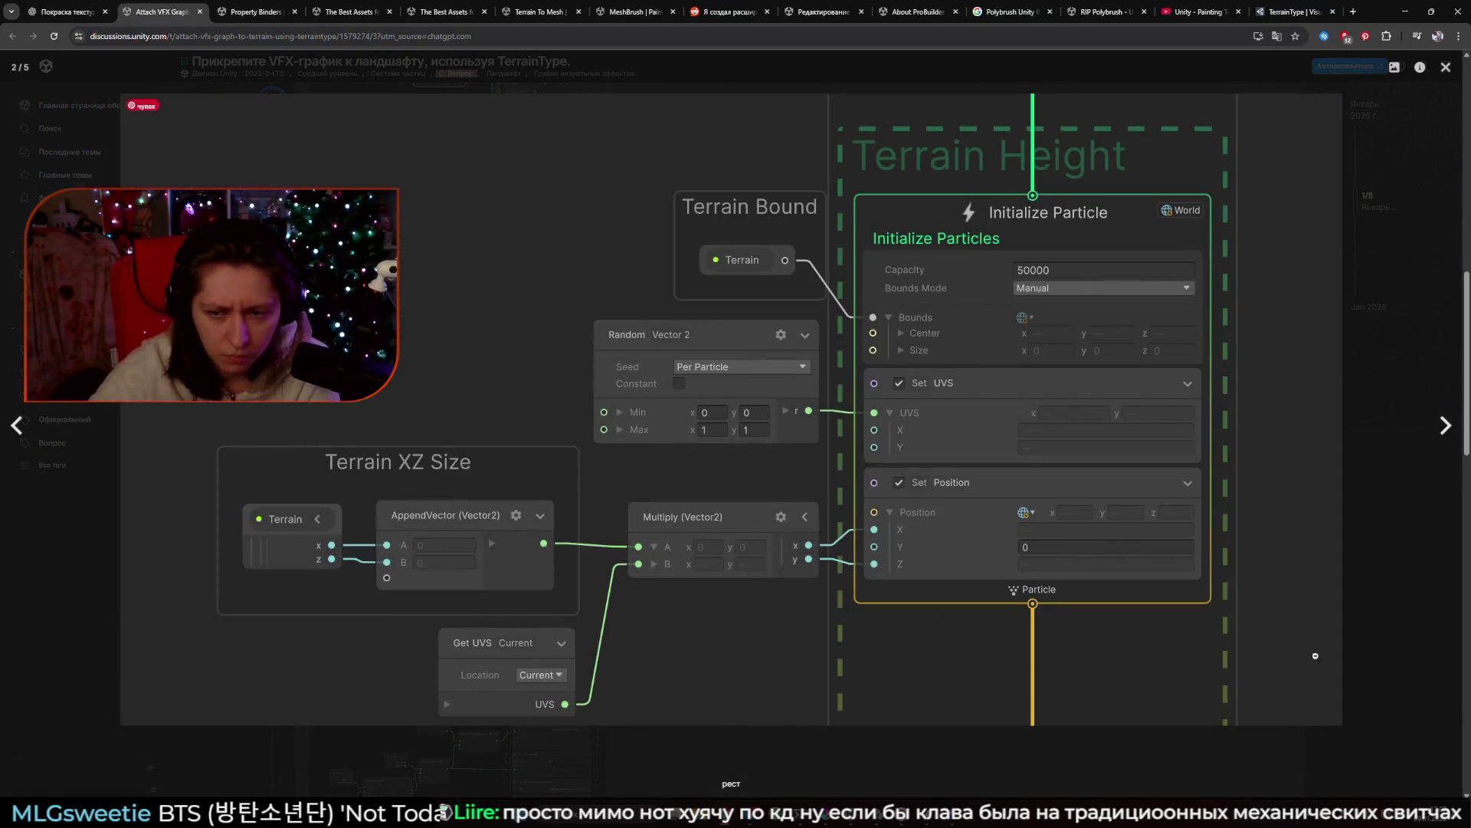
{"action": "left_click", "coordinate": [1316, 656]}
{"action": "left_click", "coordinate": [617, 604]}
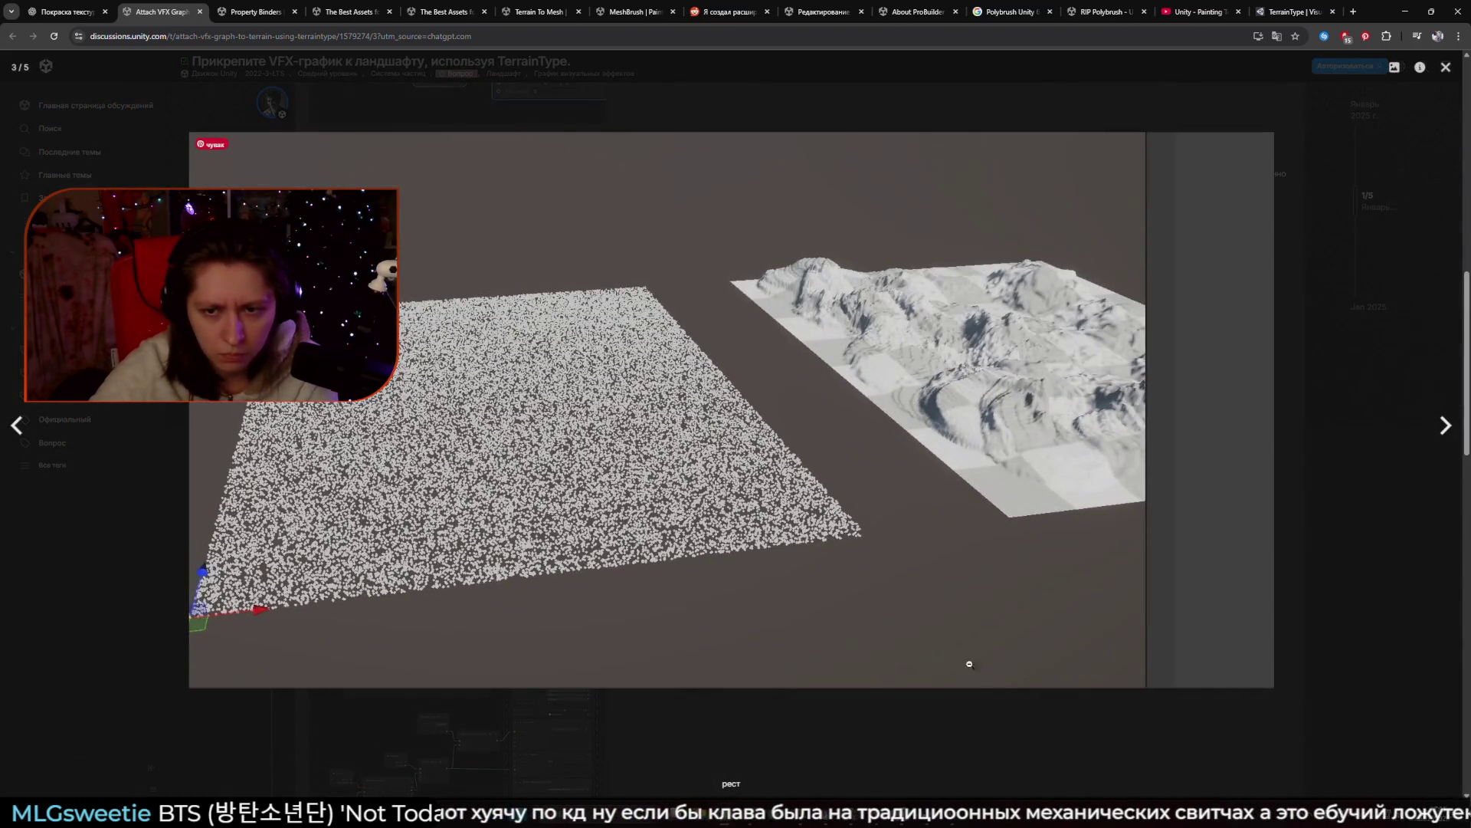
{"action": "left_click", "coordinate": [1328, 676]}
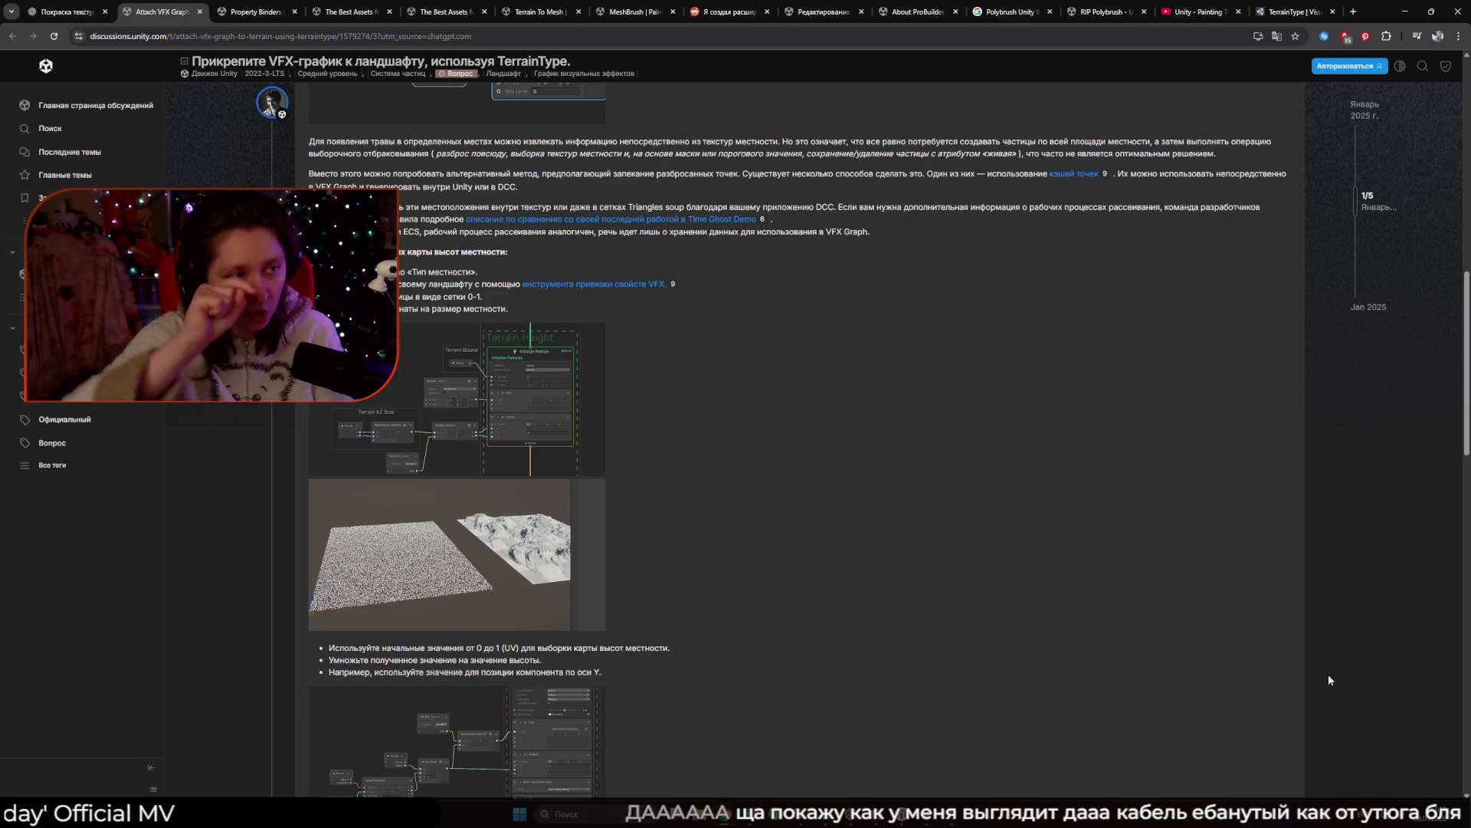
In Krita, add a new layer and fill it with near-white.
{"action": "key", "text": "alt+Tab"}
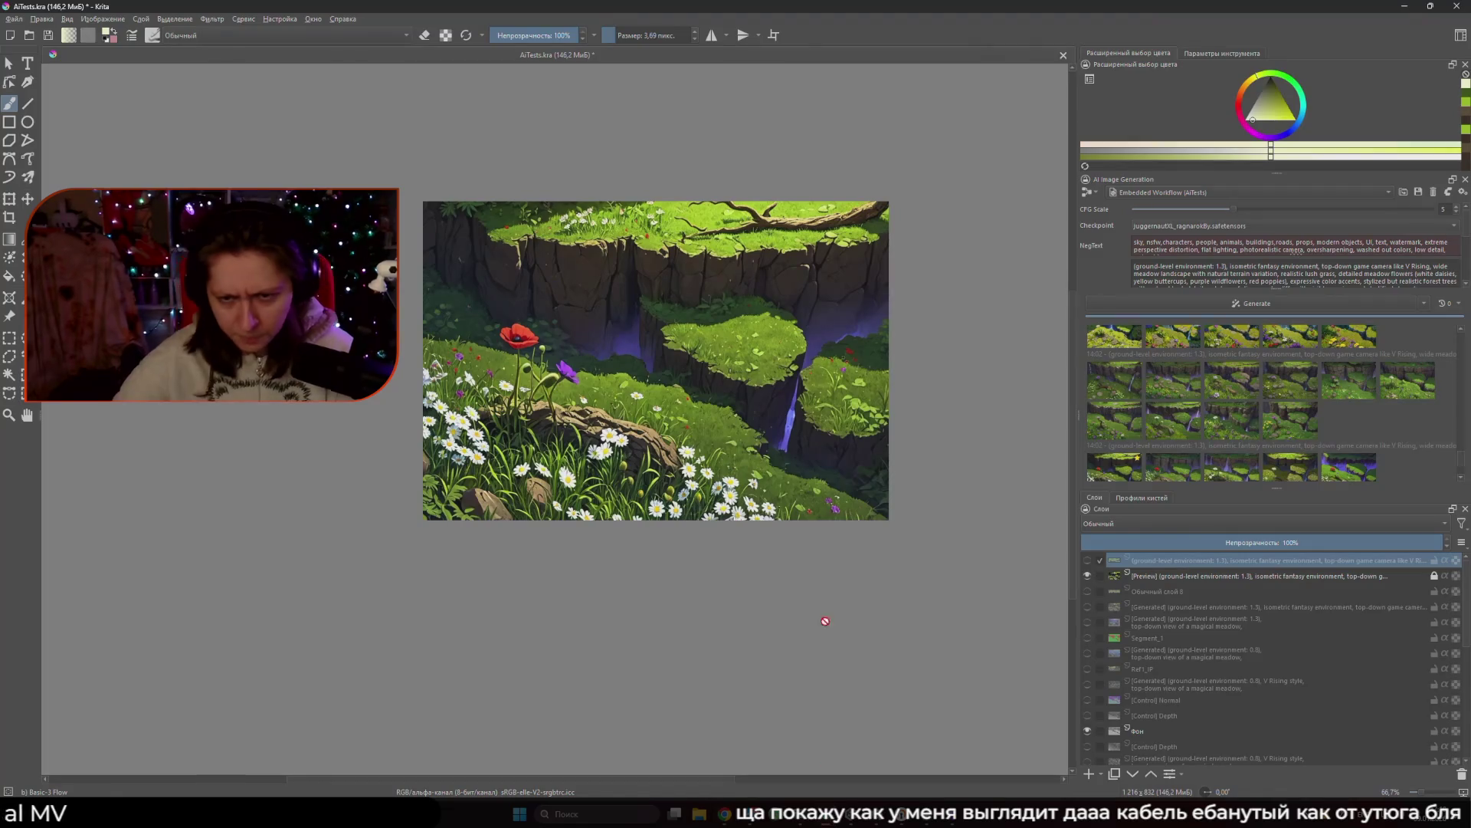
{"action": "left_click", "coordinate": [1089, 775]}
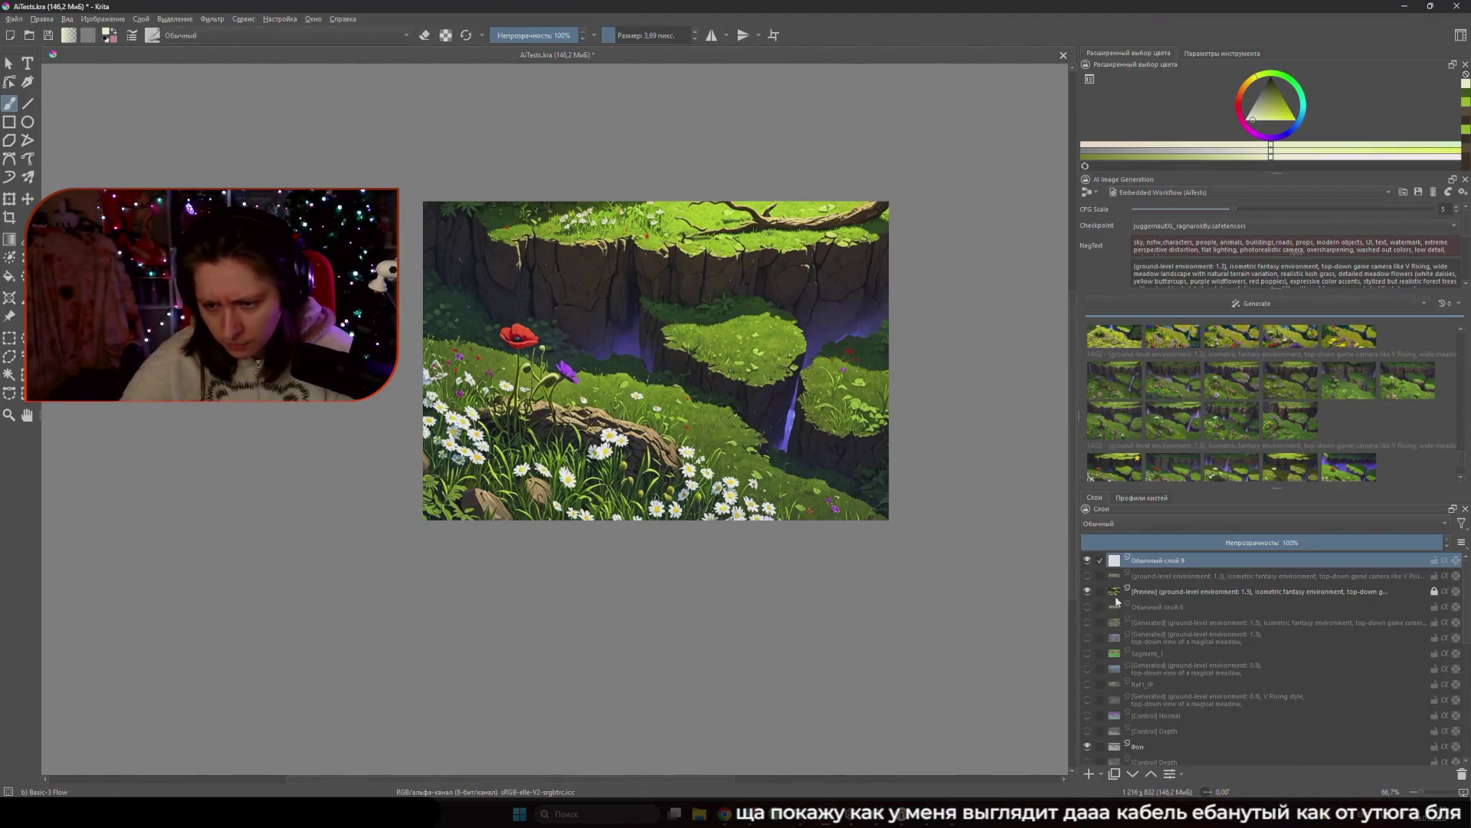
{"action": "left_click", "coordinate": [9, 276]}
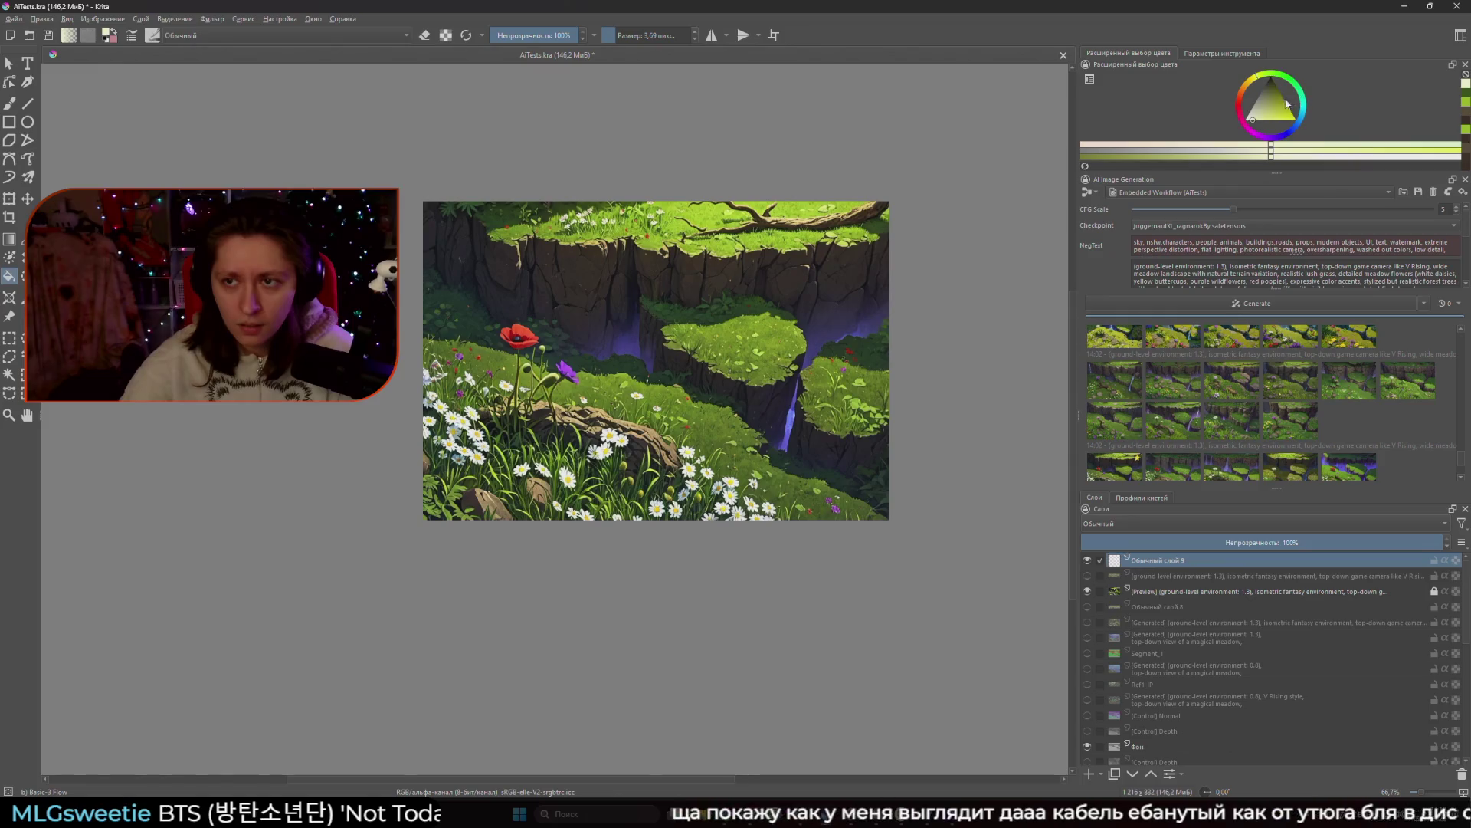
{"action": "left_click", "coordinate": [1249, 118]}
{"action": "key", "text": "BackSpace"}
Switch to a black brush and draw the first sketch line on the canvas.
{"action": "key", "text": "x"}
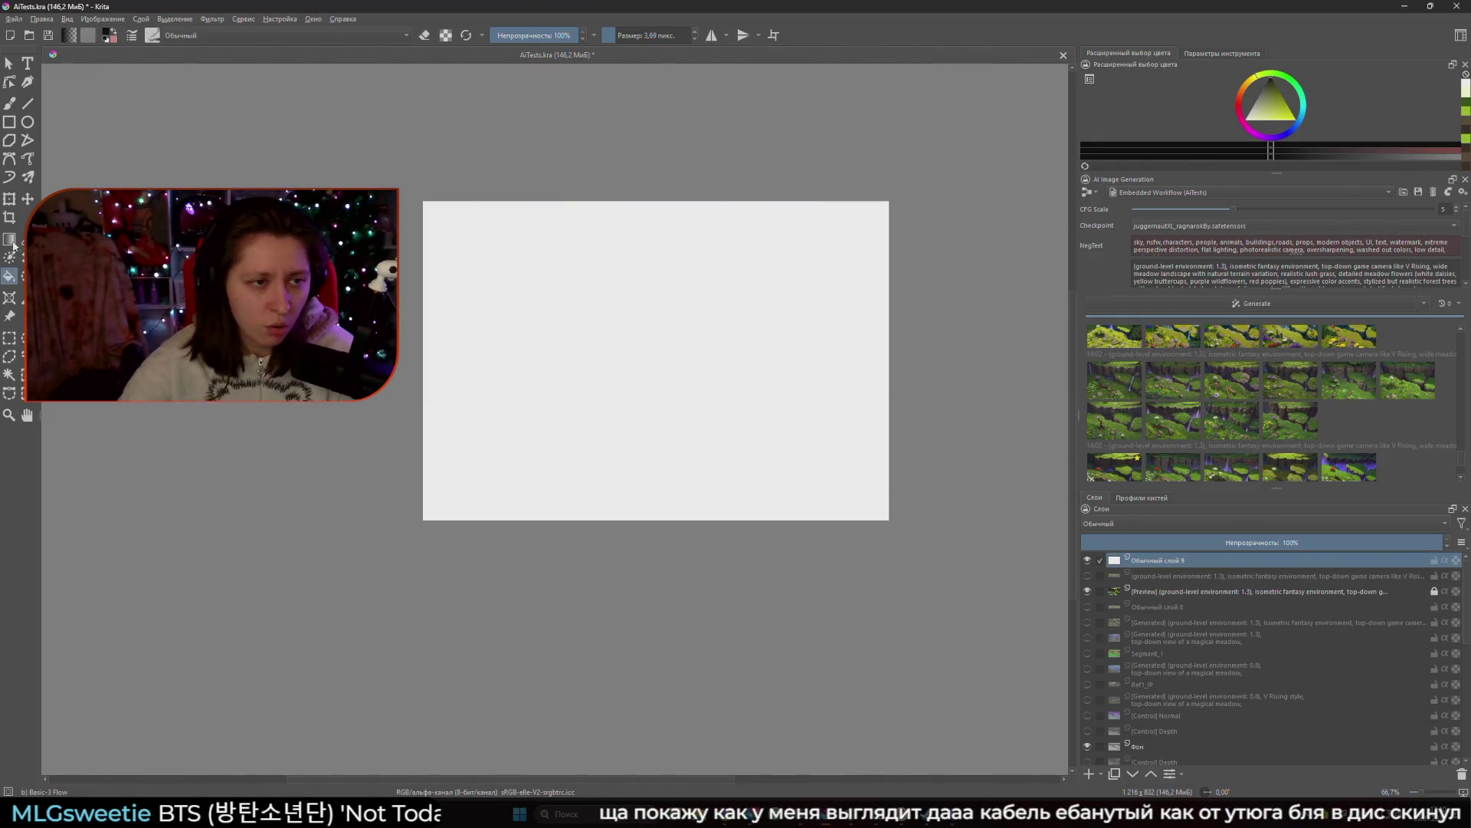
{"action": "left_click", "coordinate": [10, 103]}
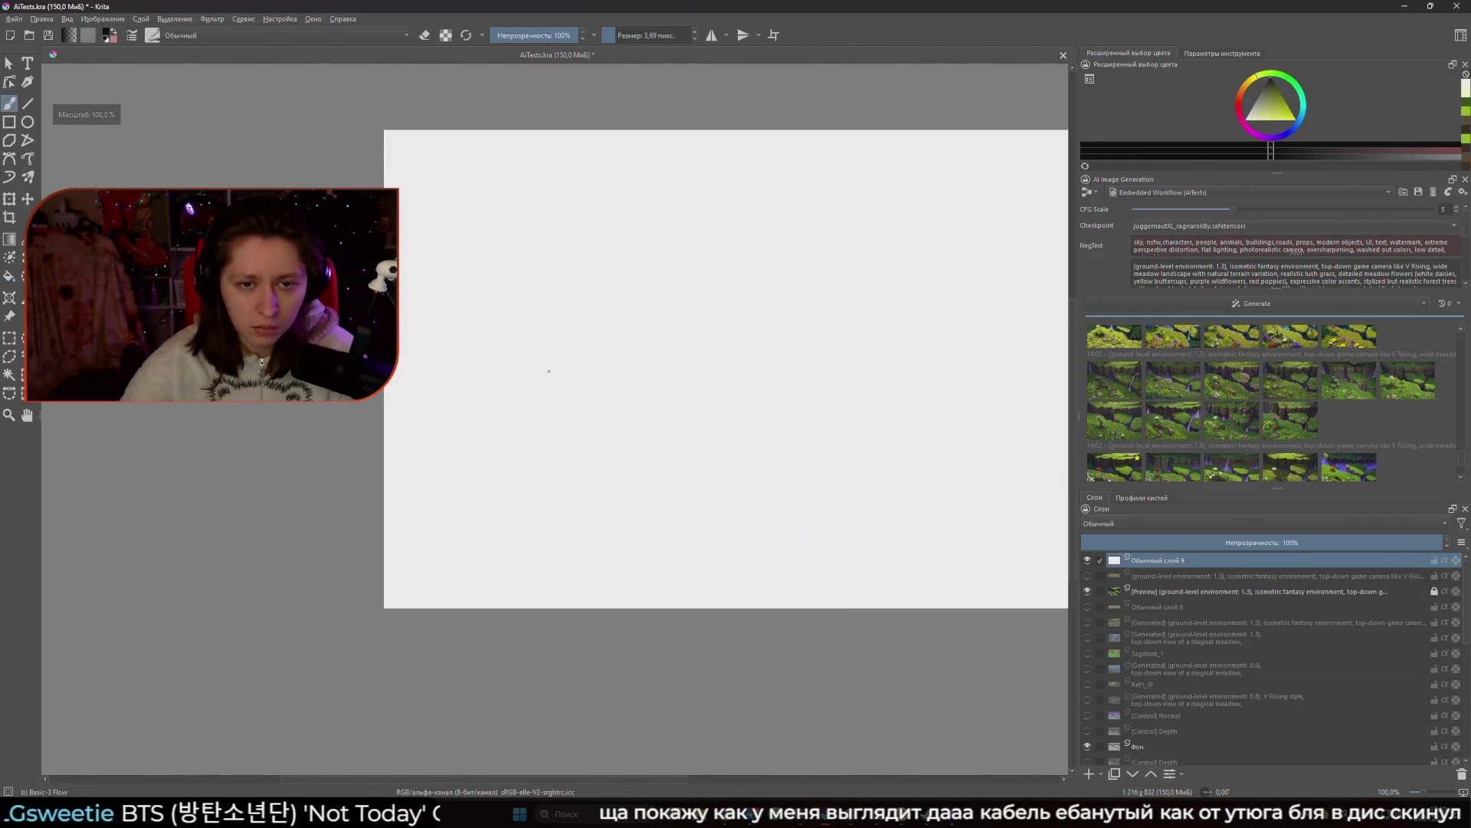
{"action": "scroll", "coordinate": [501, 342], "scroll_direction": "up", "scroll_amount": 1}
{"action": "mouse_move", "coordinate": [642, 344]}
{"action": "left_mouse_down"}
{"action": "mouse_move", "coordinate": [789, 339]}
{"action": "mouse_move", "coordinate": [758, 276]}
{"action": "mouse_move", "coordinate": [643, 289]}
{"action": "mouse_move", "coordinate": [628, 331]}
{"action": "mouse_move", "coordinate": [699, 374]}
{"action": "mouse_move", "coordinate": [727, 343]}
{"action": "mouse_move", "coordinate": [779, 356]}
{"action": "mouse_move", "coordinate": [785, 342]}
{"action": "left_mouse_up"}
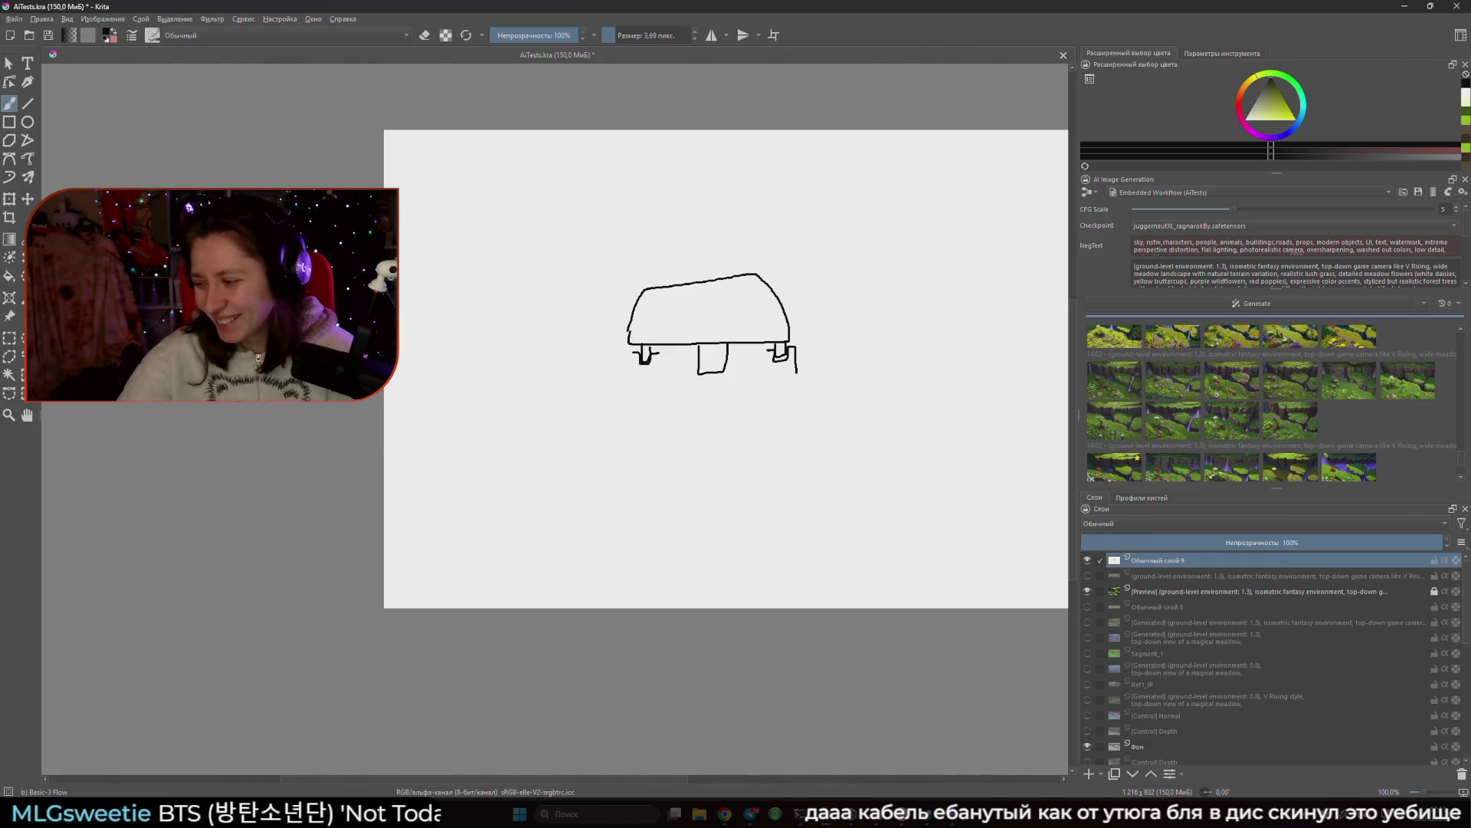
Launch Discord from Windows search and add two strokes at the sketch's lower left.
{"action": "left_click", "coordinate": [630, 807]}
{"action": "type", "text": "discord"}
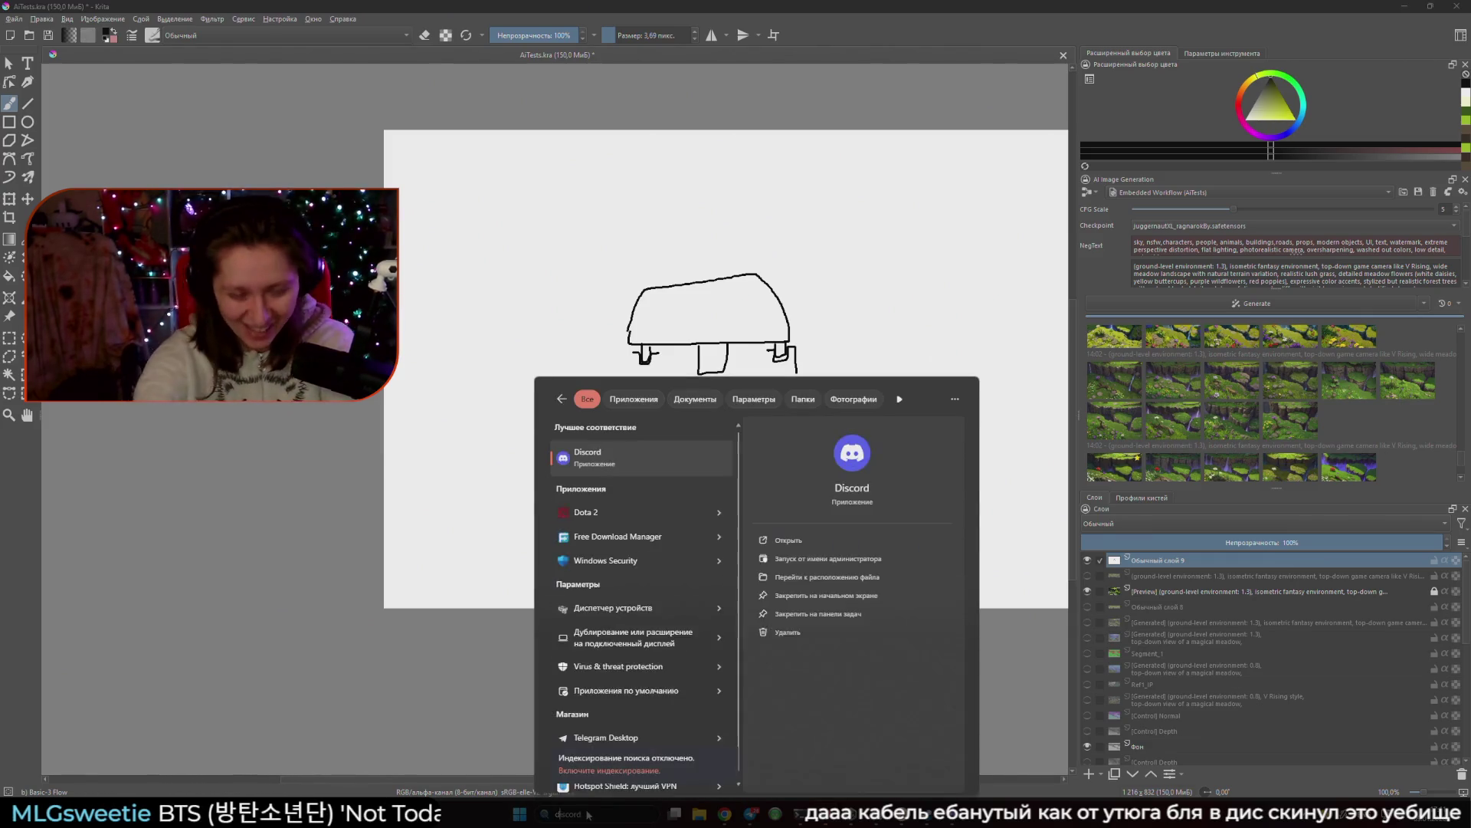
{"action": "left_click", "coordinate": [630, 807]}
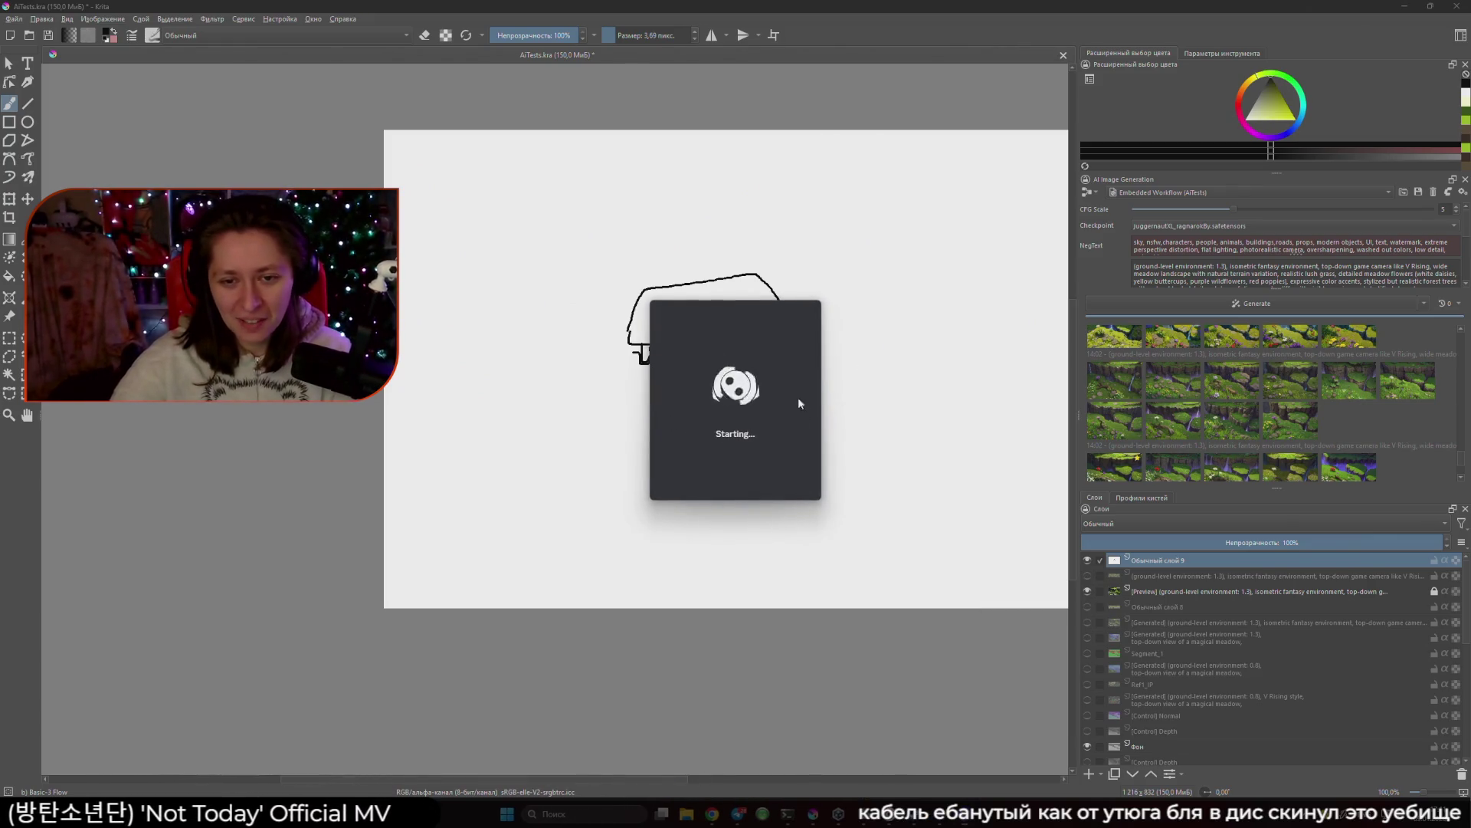
{"action": "right_click", "coordinate": [761, 405]}
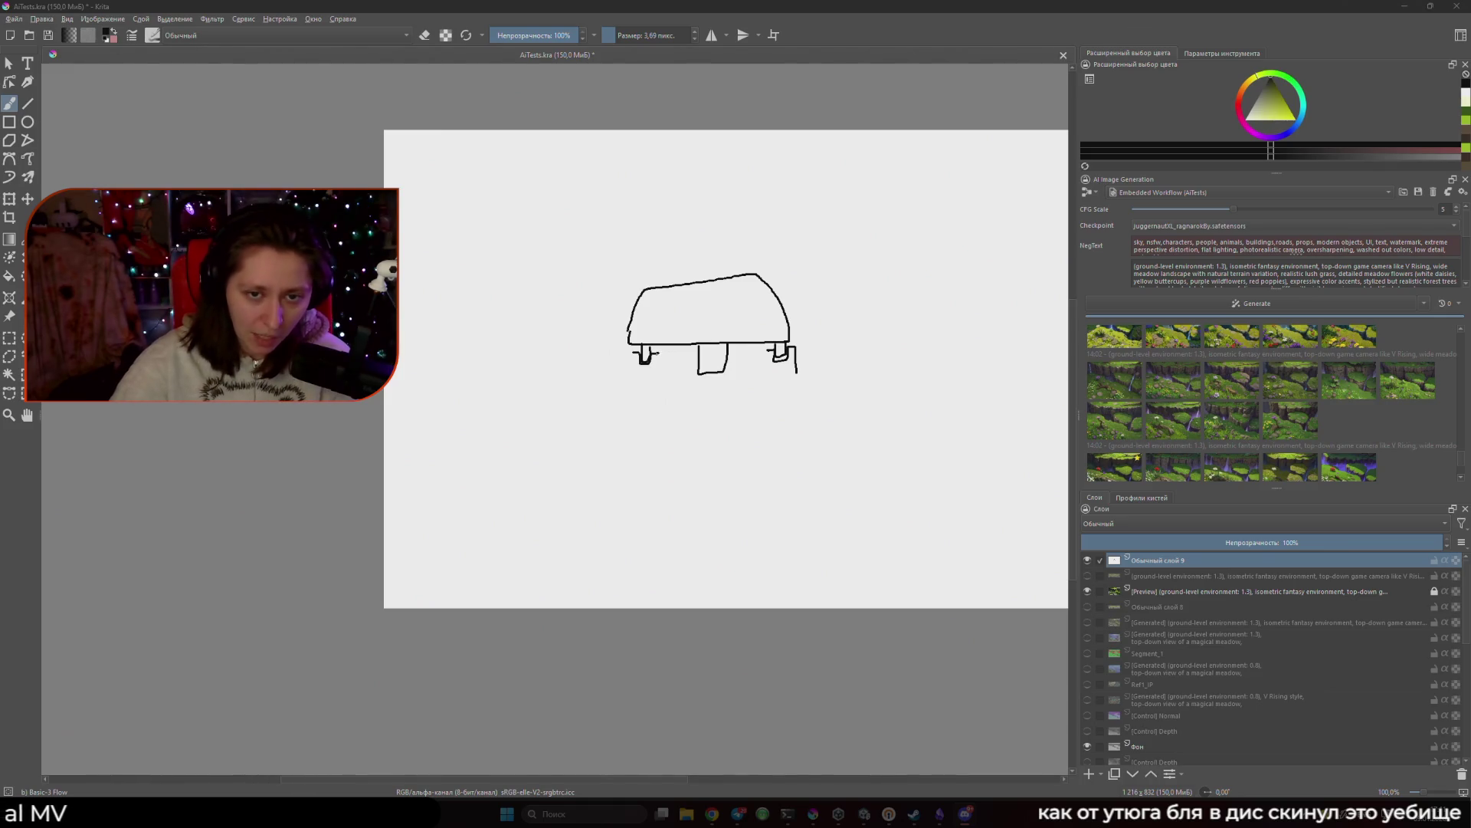
{"action": "left_click_drag", "start_coordinate": [656, 353], "coordinate": [682, 352]}
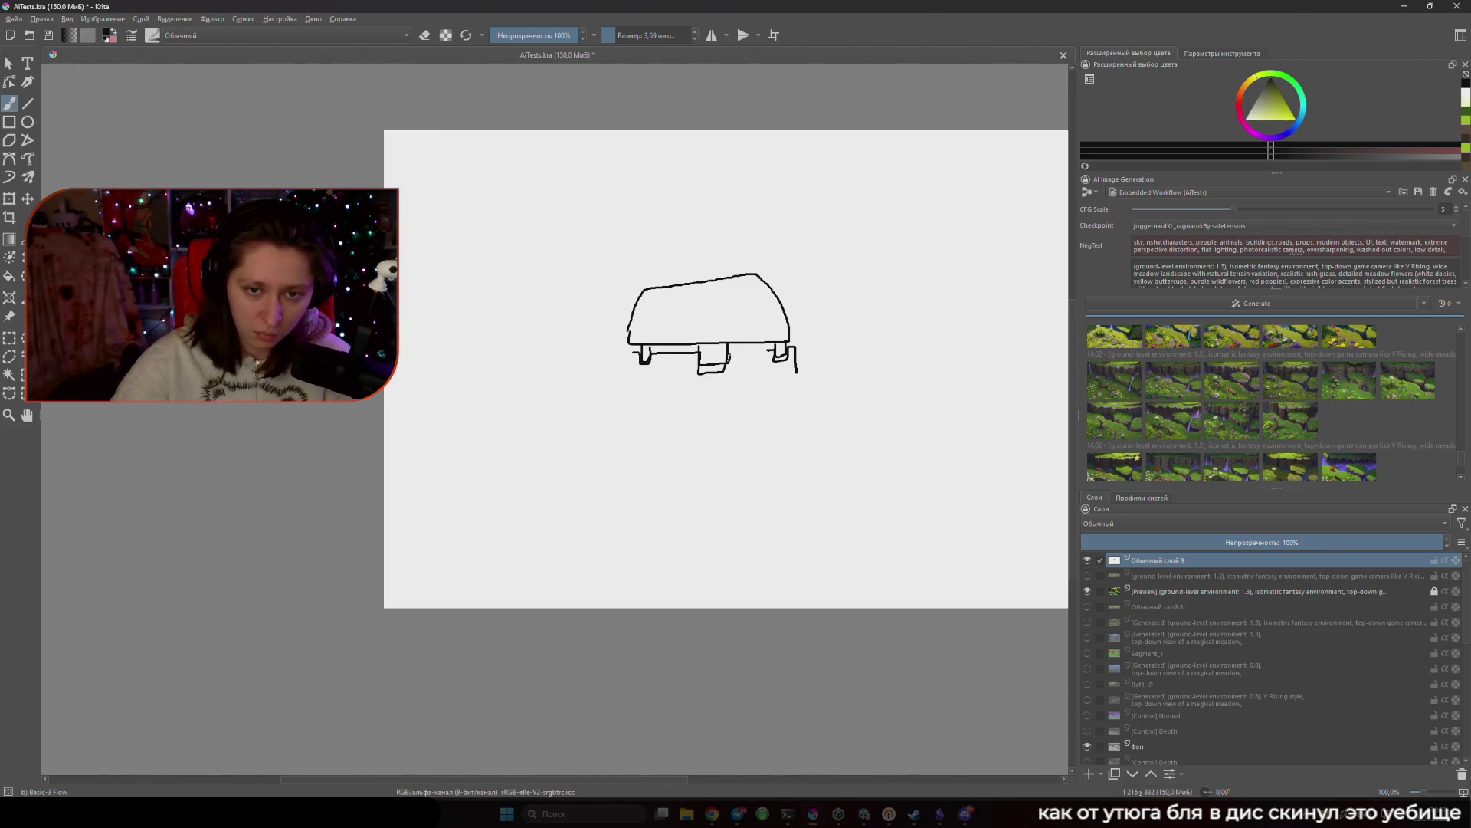
{"action": "left_click_drag", "start_coordinate": [642, 343], "coordinate": [622, 394]}
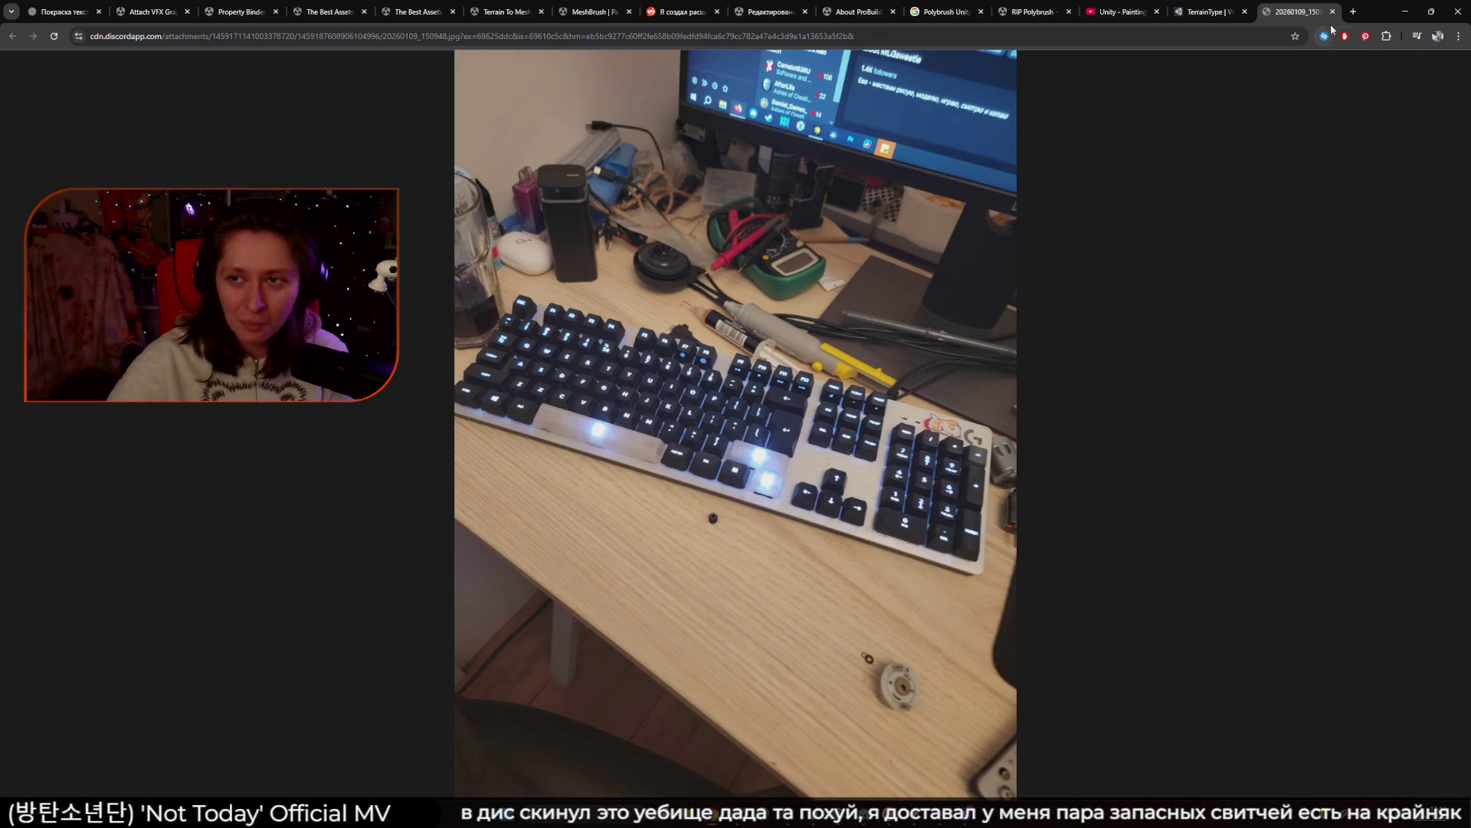
Close the keyboard photo tab so the TerrainType operator documentation is showing.
{"action": "left_click", "coordinate": [1333, 11]}
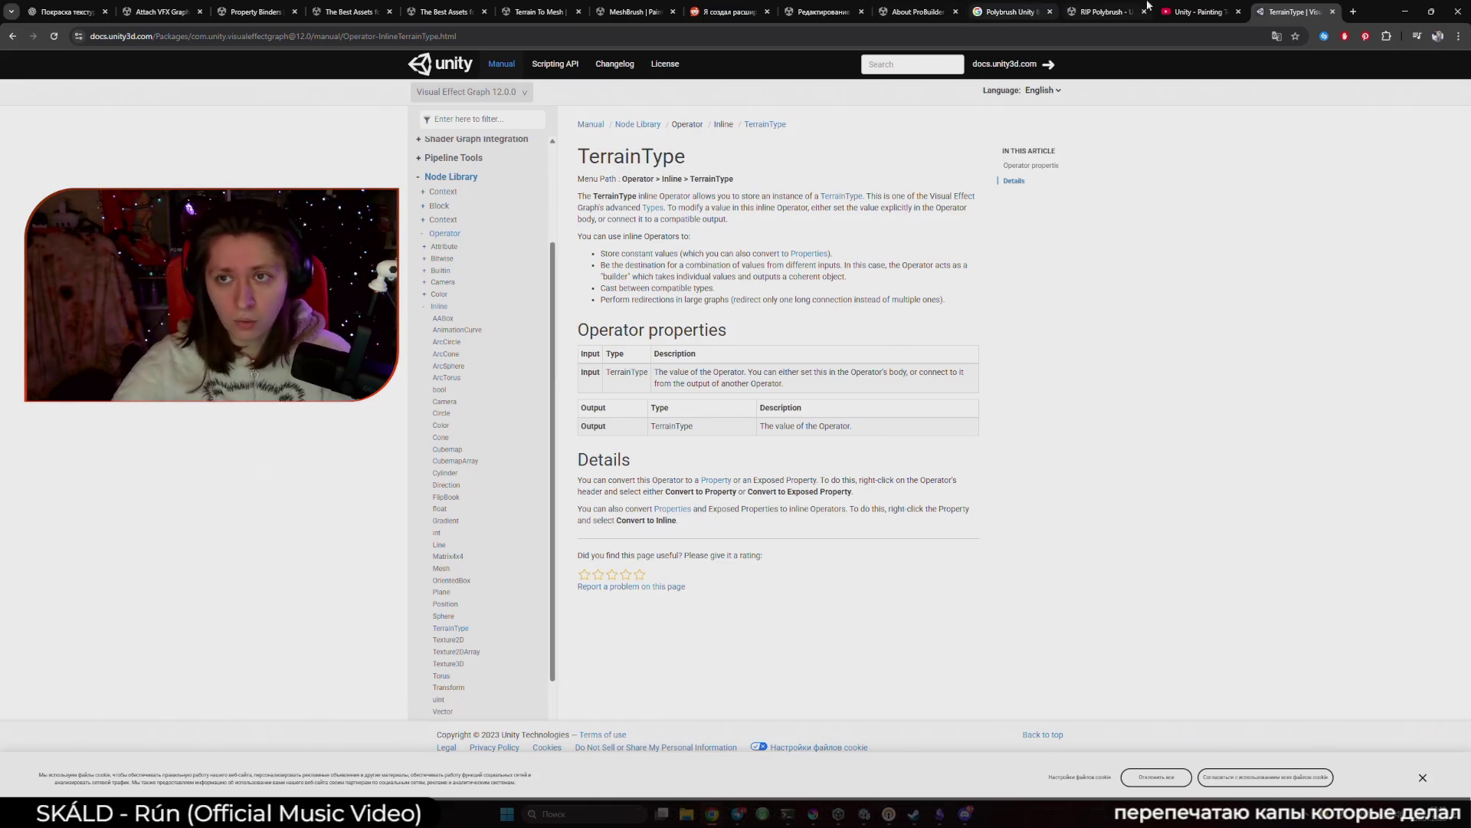
Return to ChatGPT's TerrainType answer listing world position, bounds, heightmap height and size.
{"action": "left_click", "coordinate": [1197, 12]}
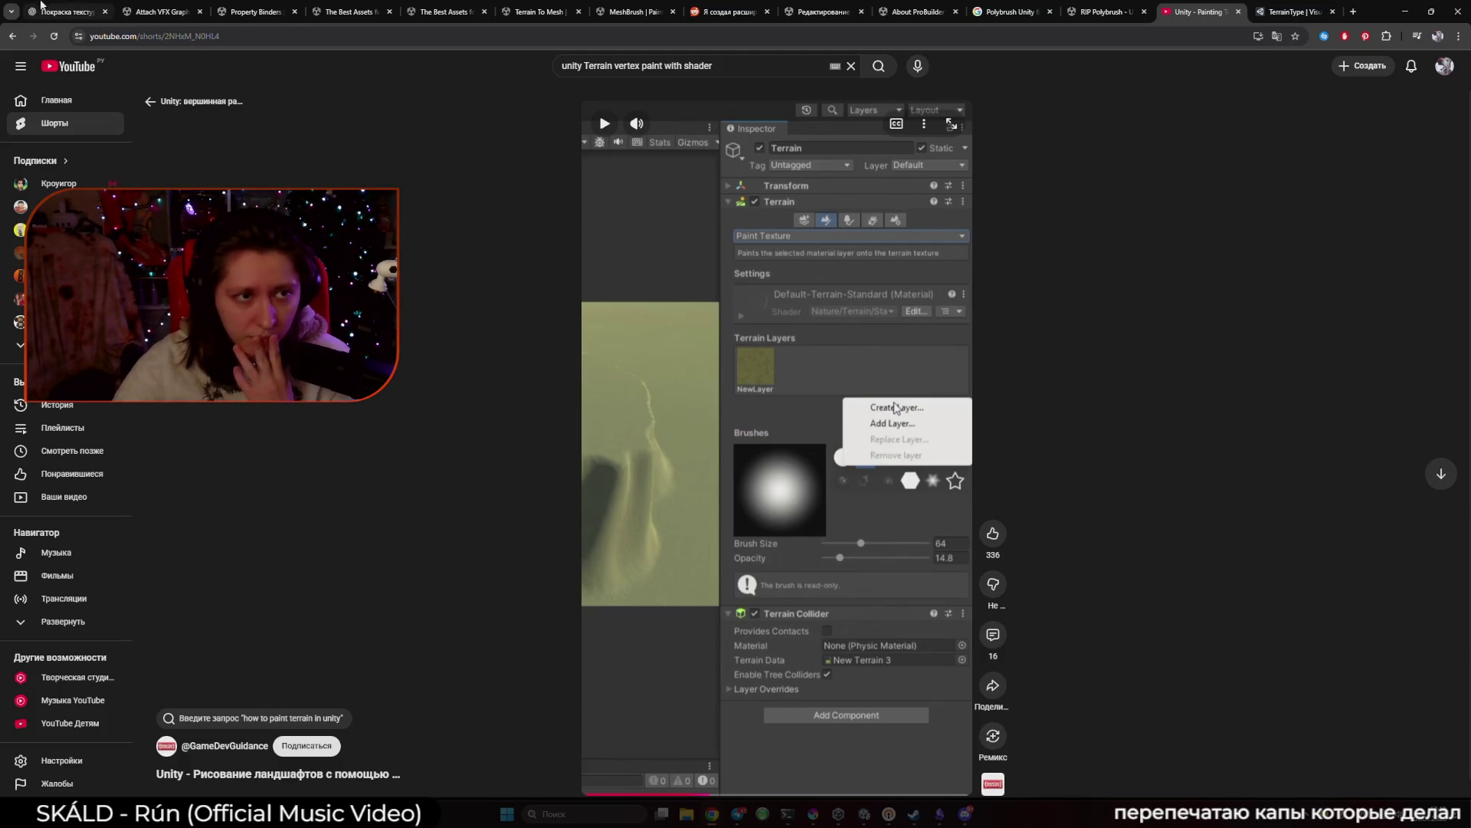
{"action": "left_click", "coordinate": [69, 11]}
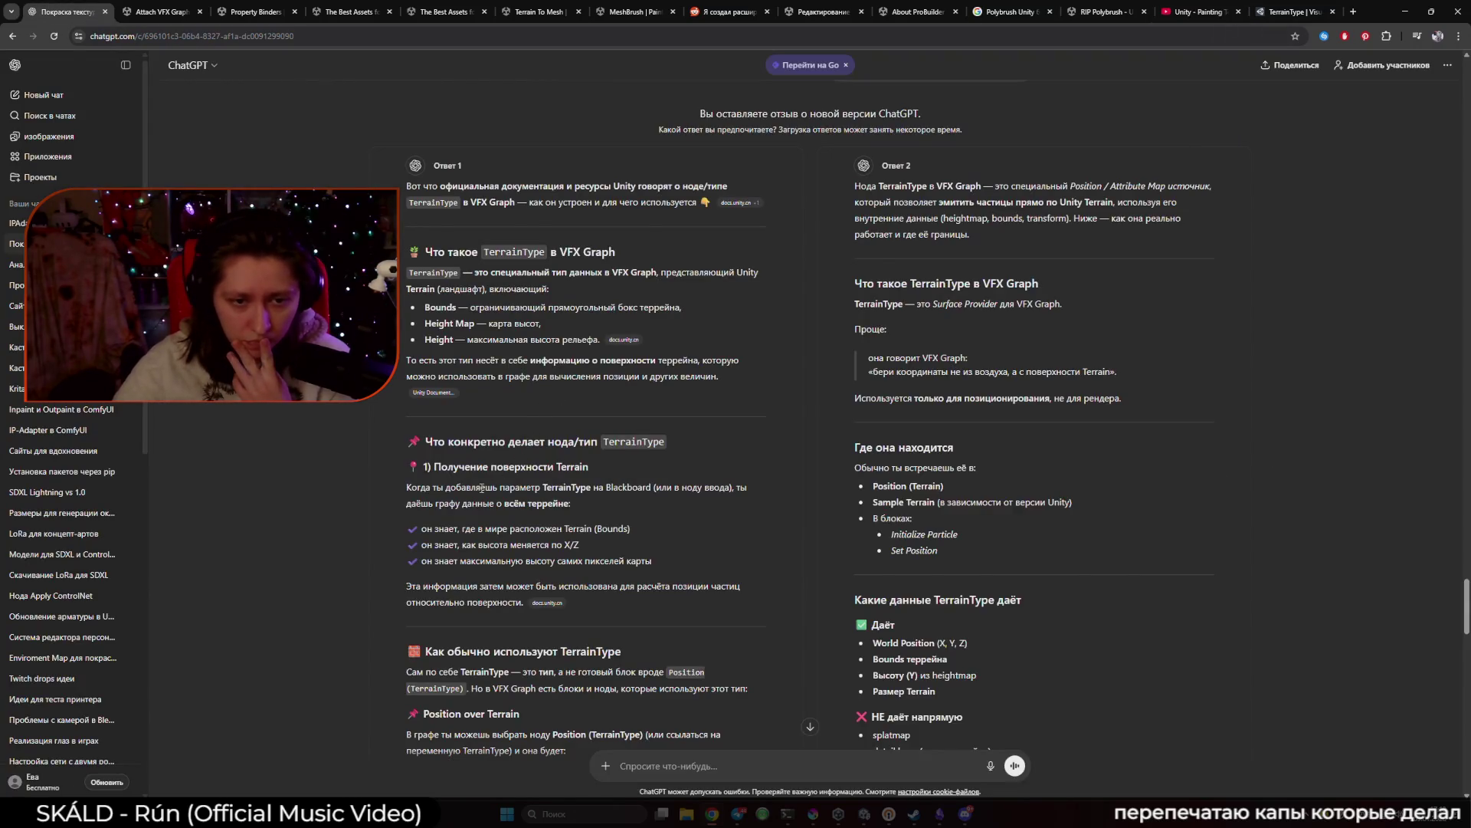
{"action": "scroll", "coordinate": [381, 503], "scroll_direction": "down", "scroll_amount": 2}
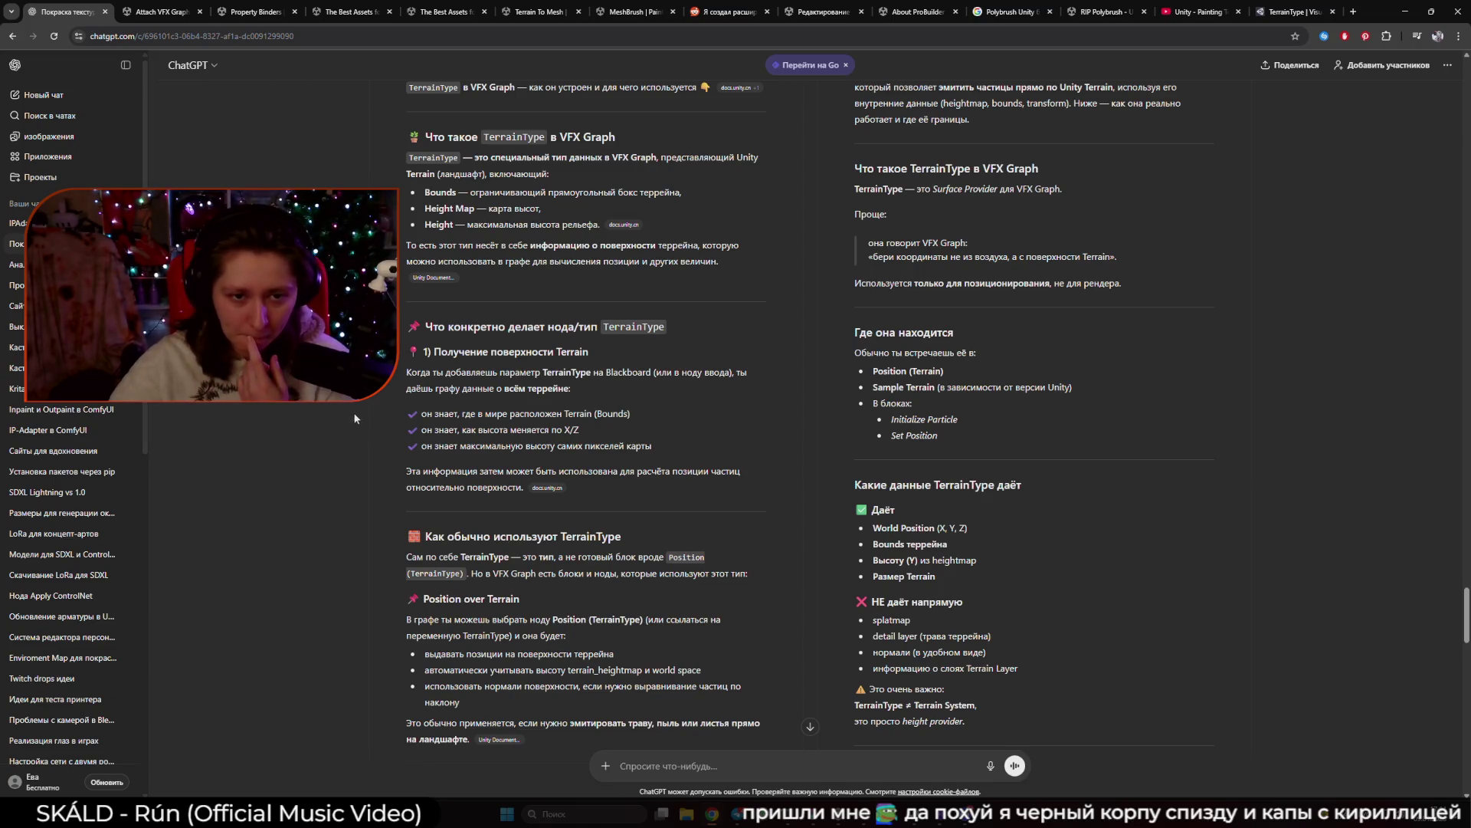
Open the Unity Discussions thread about attaching VFX Graph to a terrain.
{"action": "left_click", "coordinate": [253, 12]}
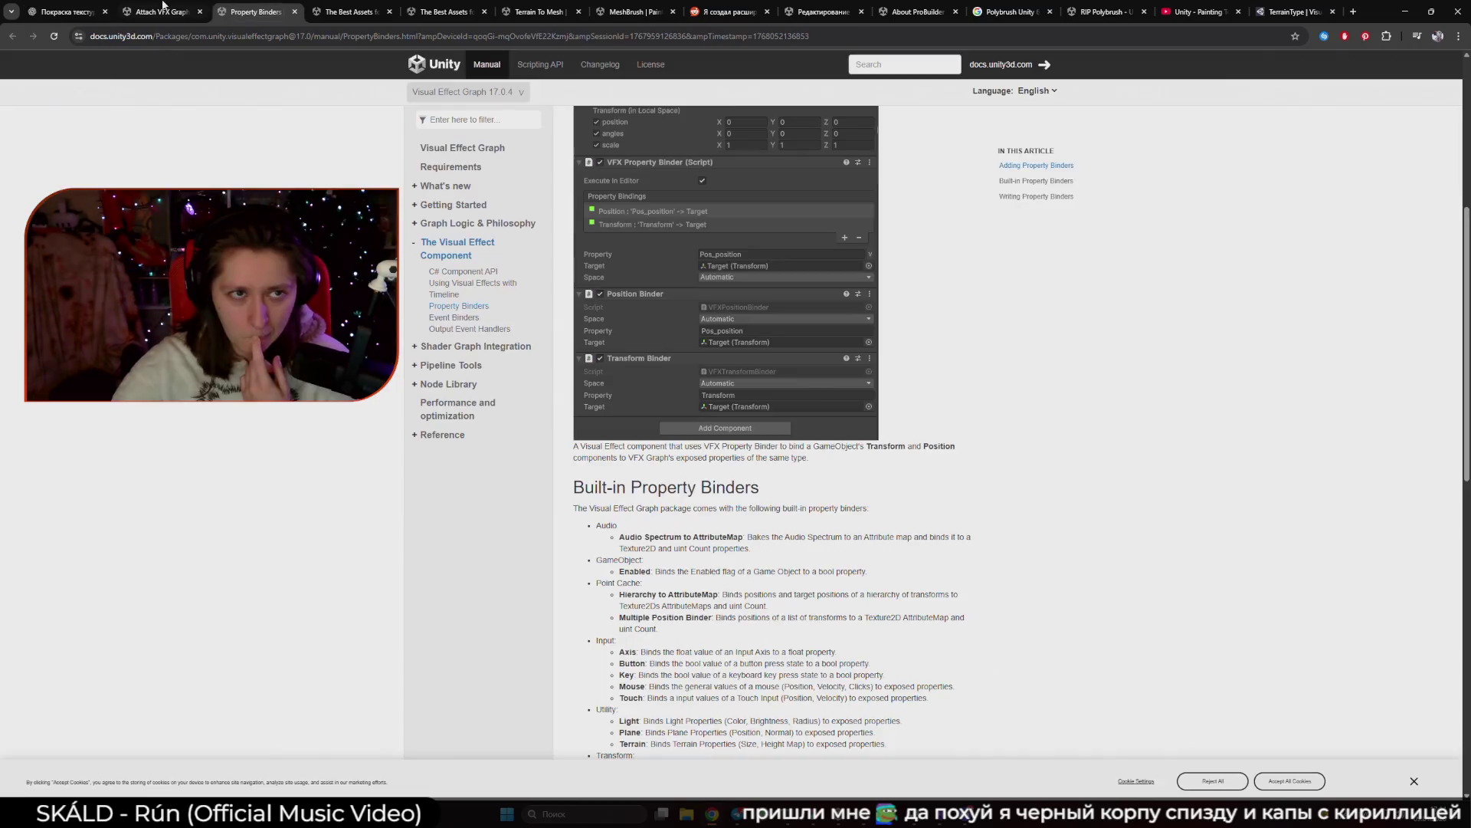
{"action": "left_click", "coordinate": [160, 11]}
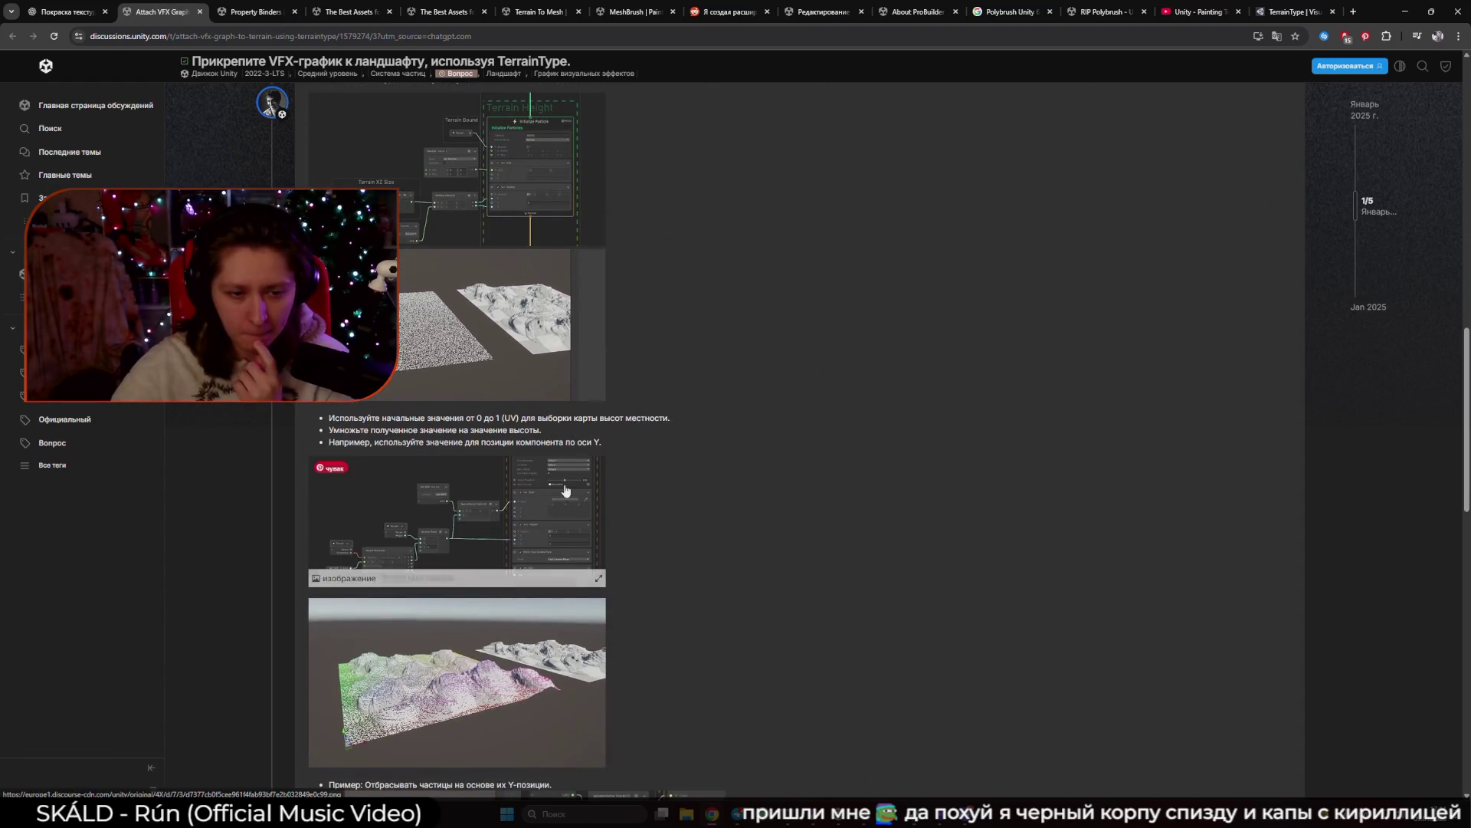
{"action": "scroll", "coordinate": [498, 537], "scroll_direction": "down", "scroll_amount": 3}
Enlarge the terrain scatter and node graph screenshots, then scroll to the Y-position example.
{"action": "left_click", "coordinate": [497, 558]}
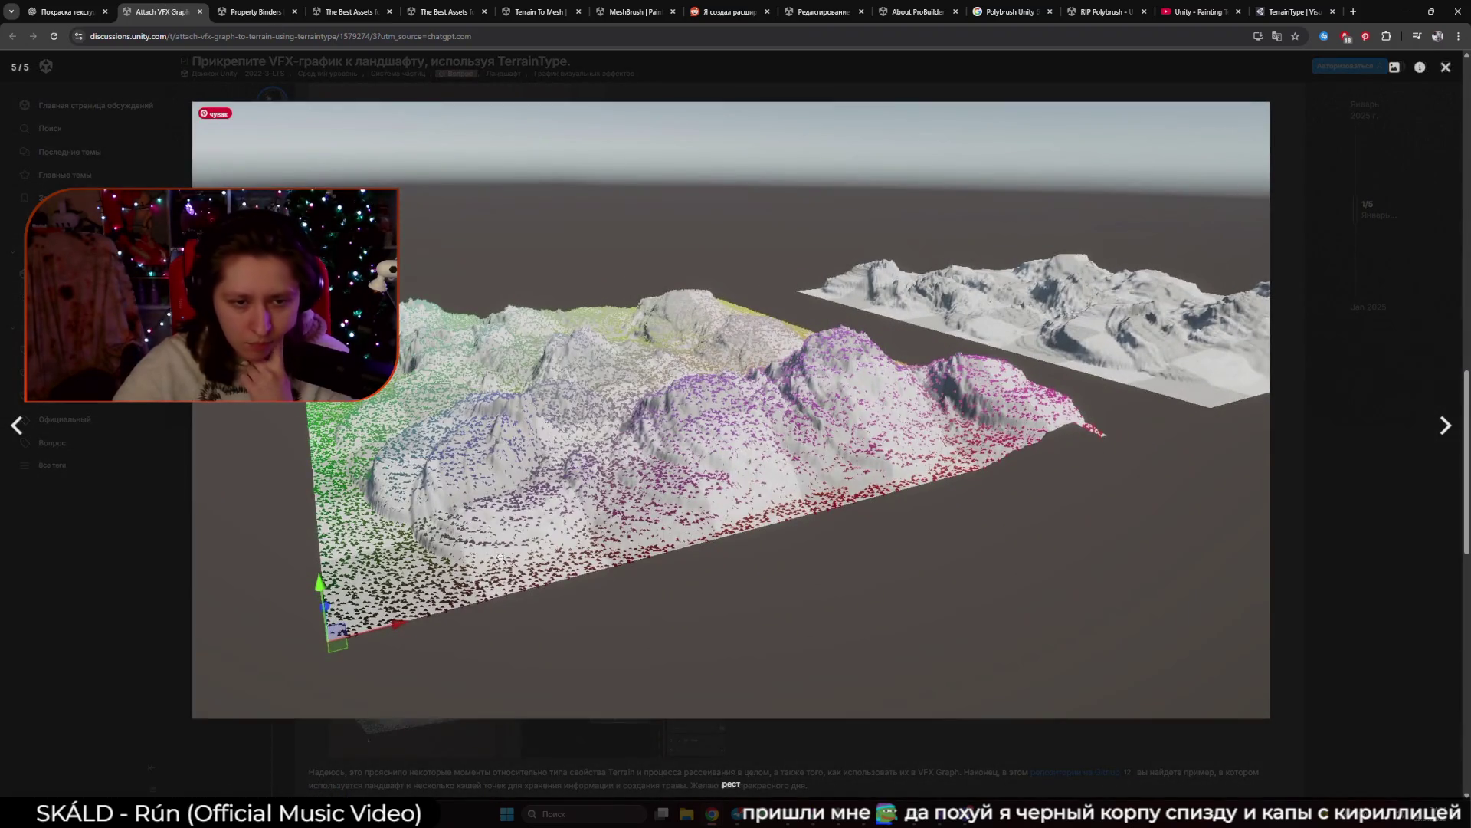
{"action": "left_click", "coordinate": [1199, 568]}
{"action": "left_click", "coordinate": [478, 338]}
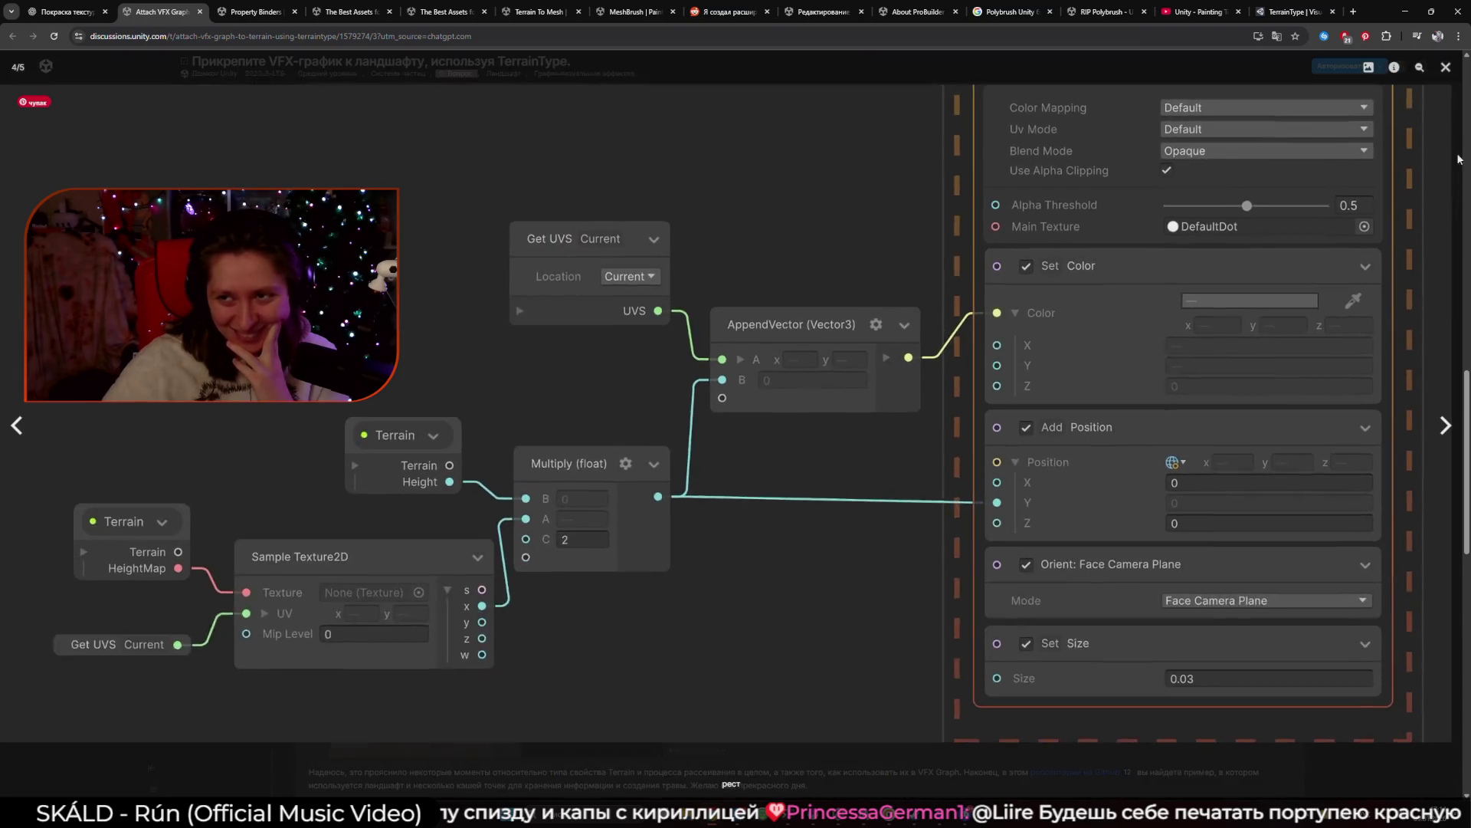
{"action": "left_click", "coordinate": [870, 423]}
{"action": "scroll", "coordinate": [859, 442], "scroll_direction": "down", "scroll_amount": 1}
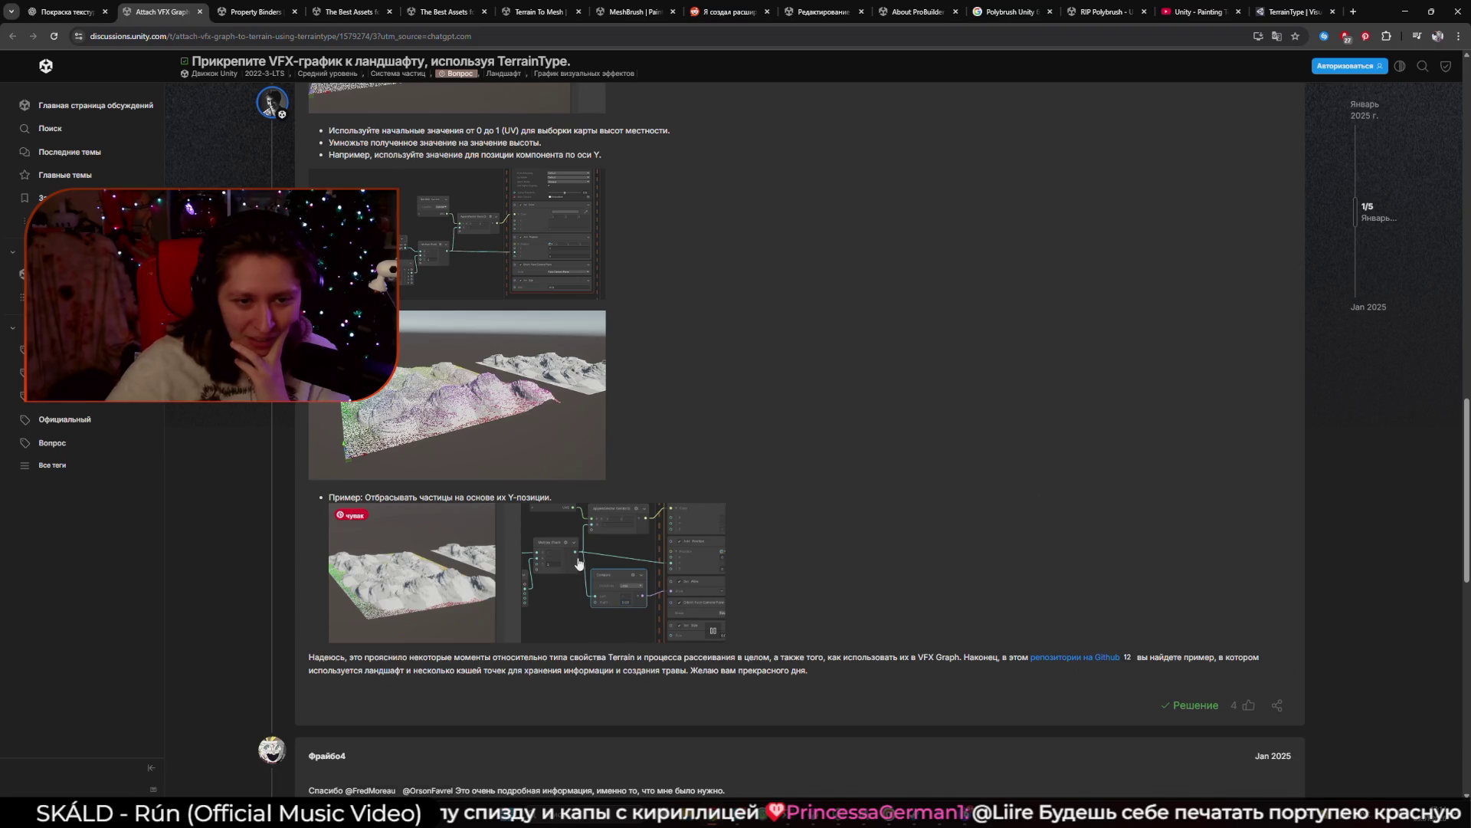
View the Y-position example image in its own tab, then follow the VisualEffectGraph-Samples GitHub link.
{"action": "right_click", "coordinate": [596, 606]}
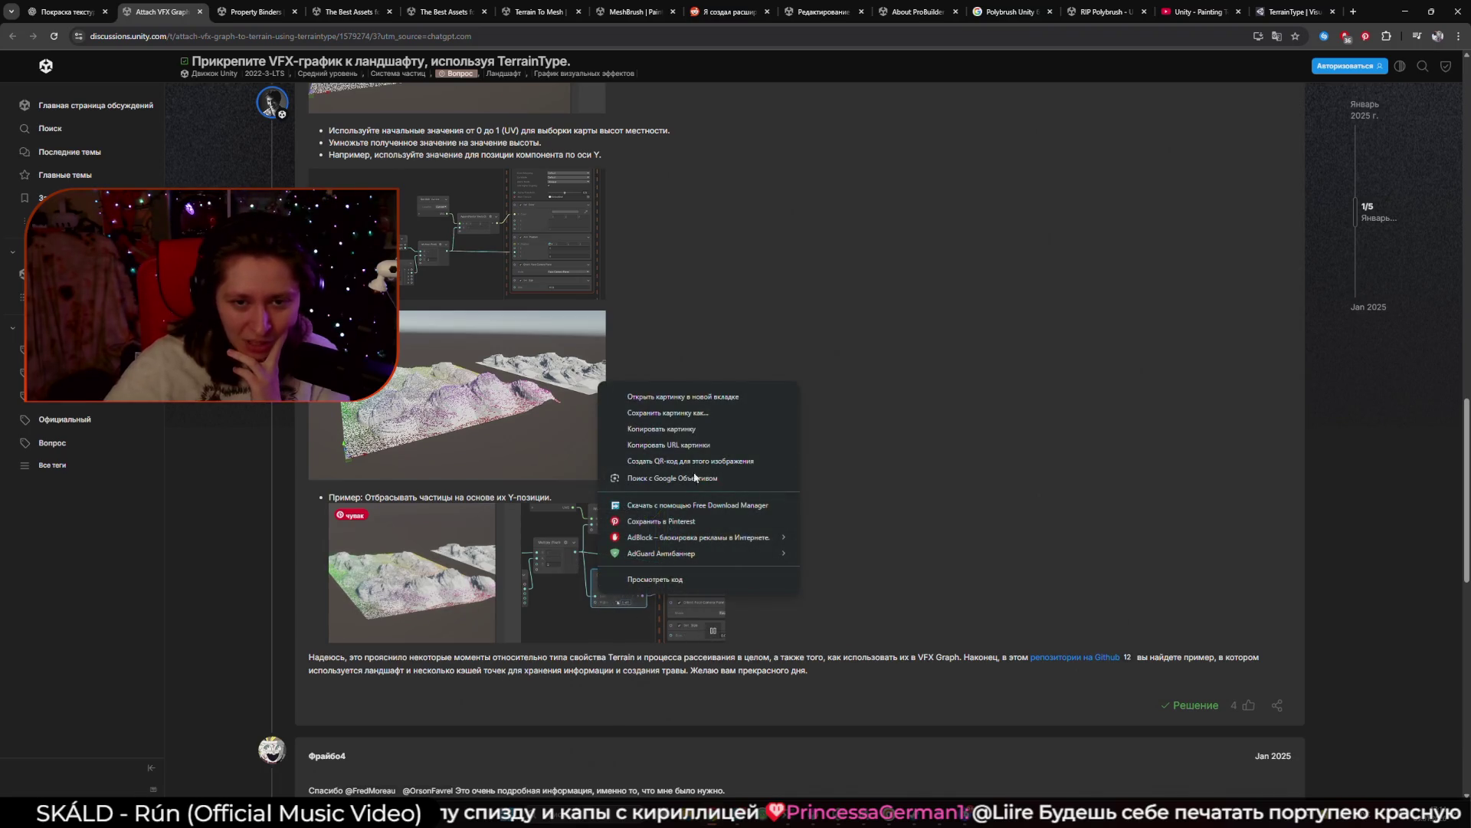
{"action": "left_click", "coordinate": [729, 404]}
{"action": "left_click", "coordinate": [236, 12]}
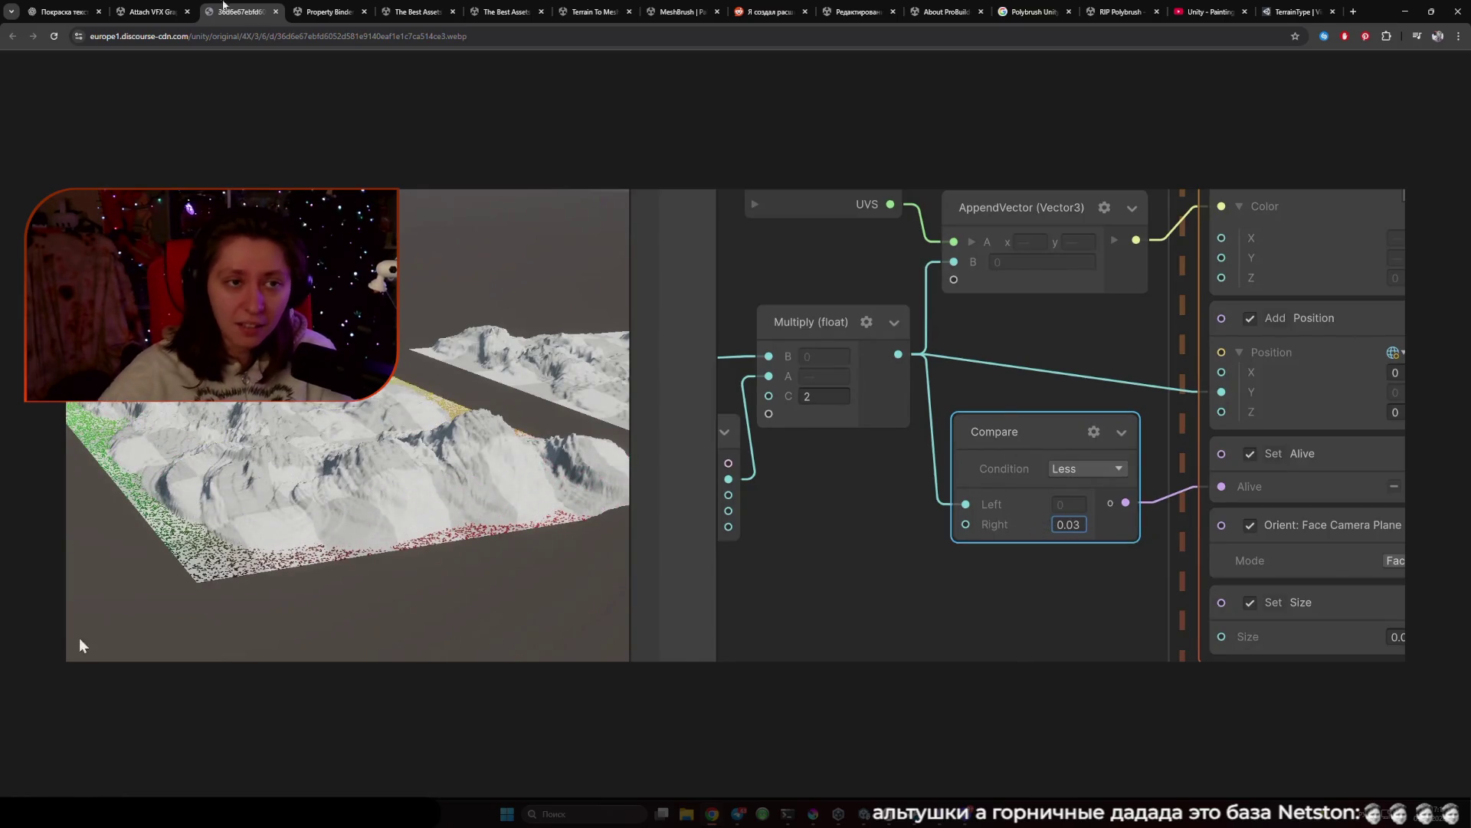
{"action": "left_click", "coordinate": [276, 12]}
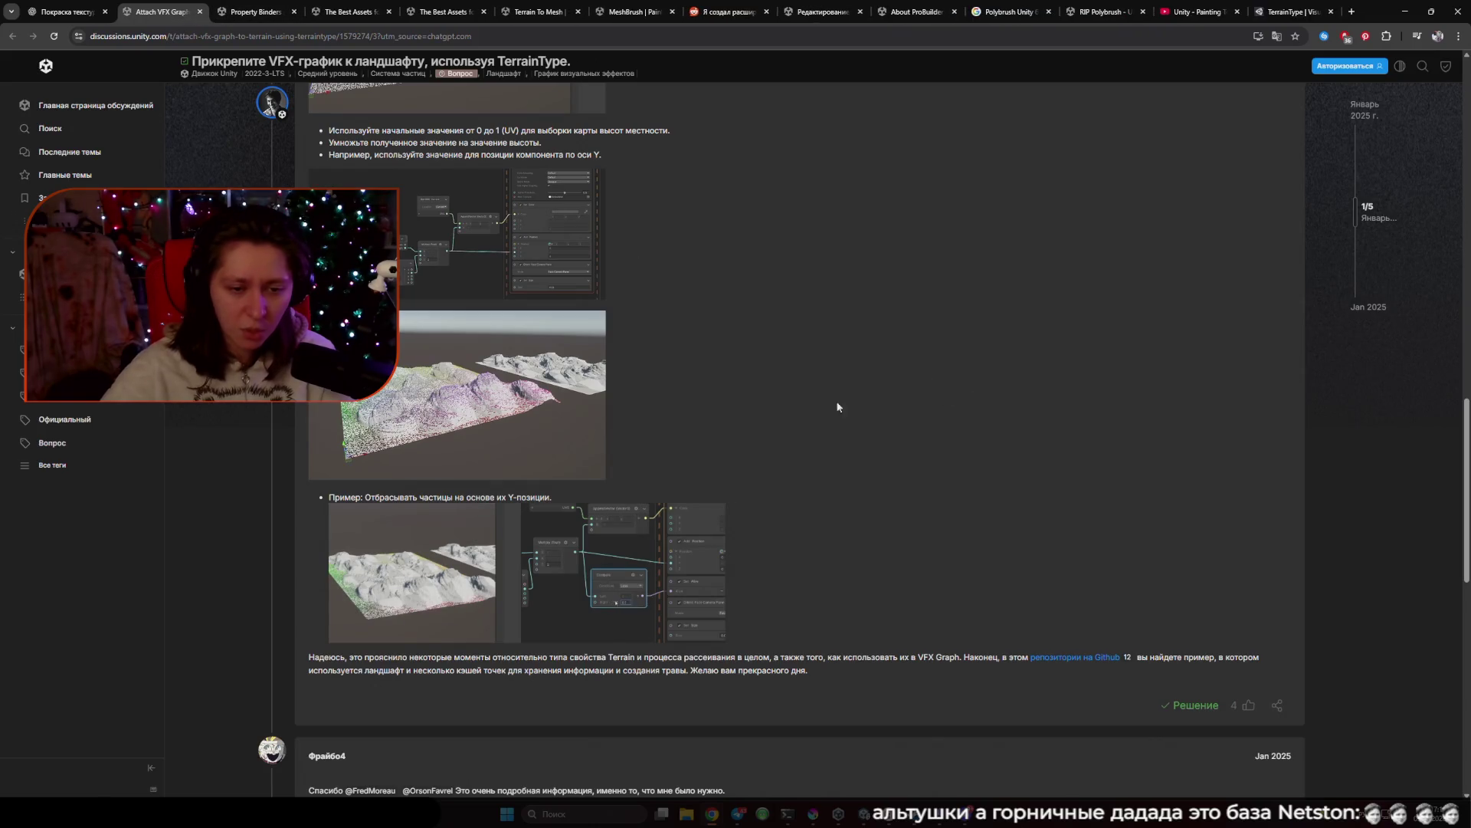
{"action": "scroll", "coordinate": [838, 407], "scroll_direction": "down", "scroll_amount": 2}
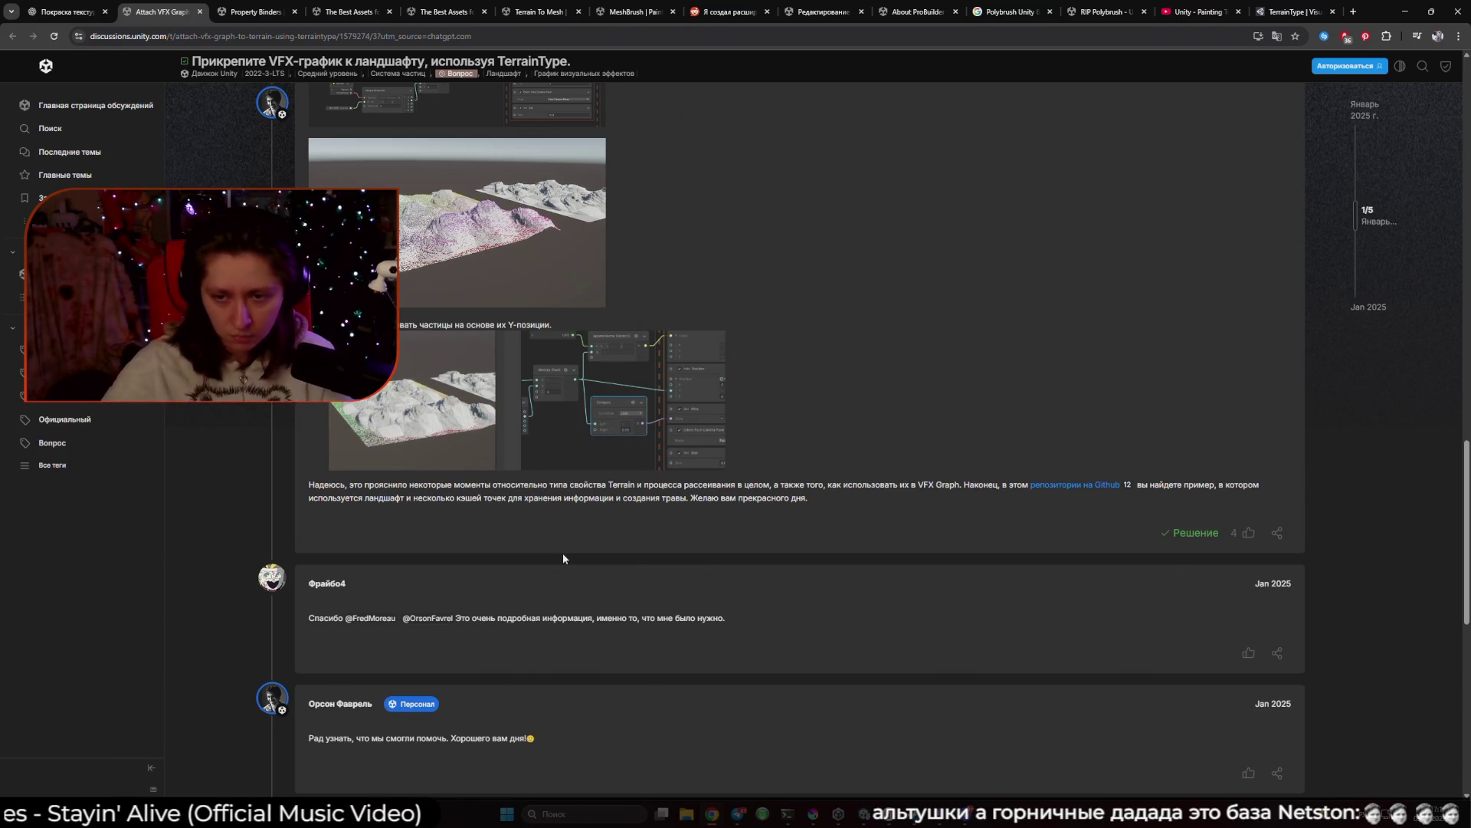
{"action": "left_click", "coordinate": [1035, 485]}
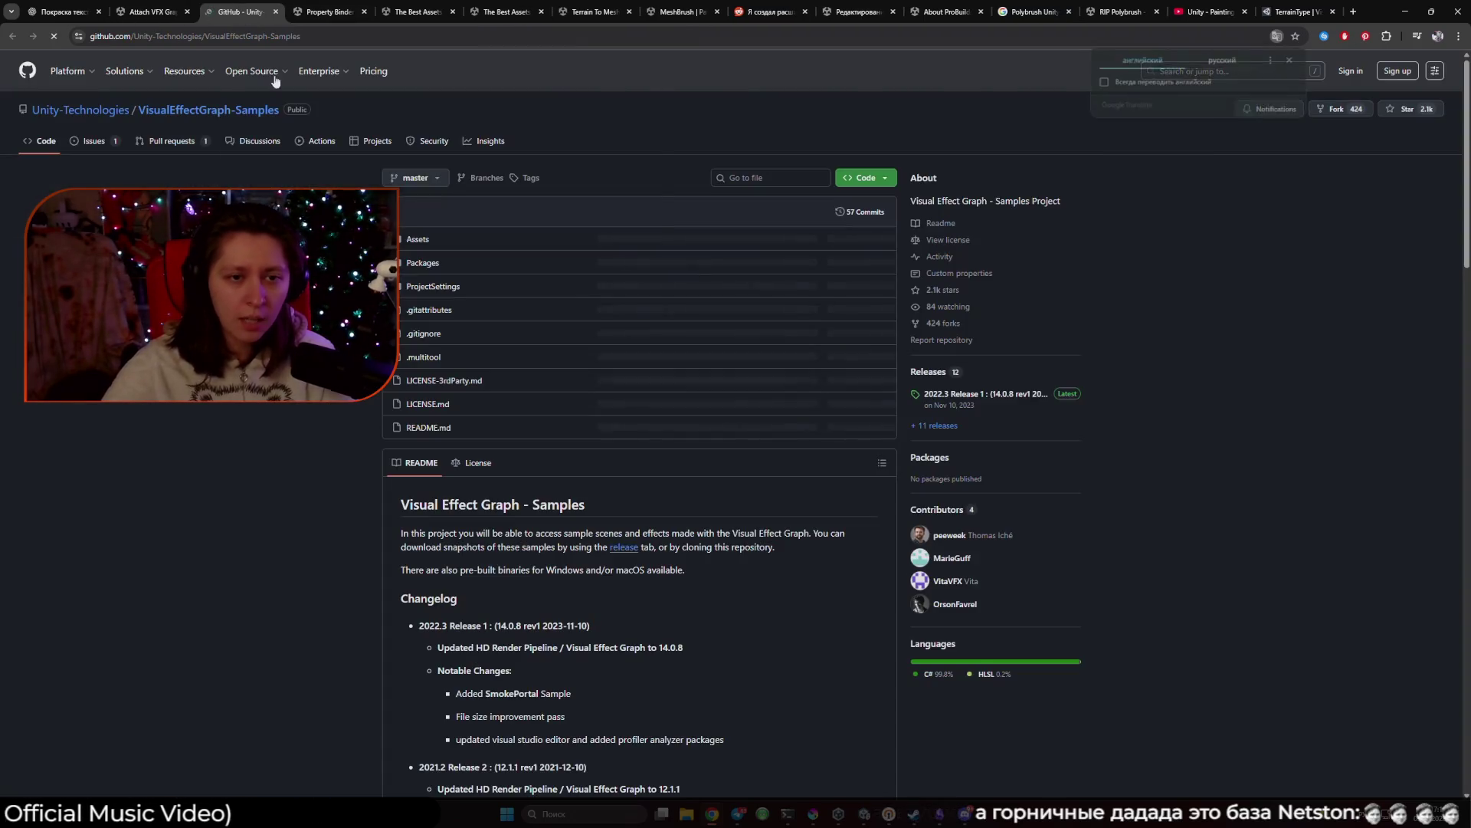
Scroll through the README changelog and open the Voxelized Terrain image in a new tab.
{"action": "scroll", "coordinate": [276, 81], "scroll_direction": "down", "scroll_amount": 15}
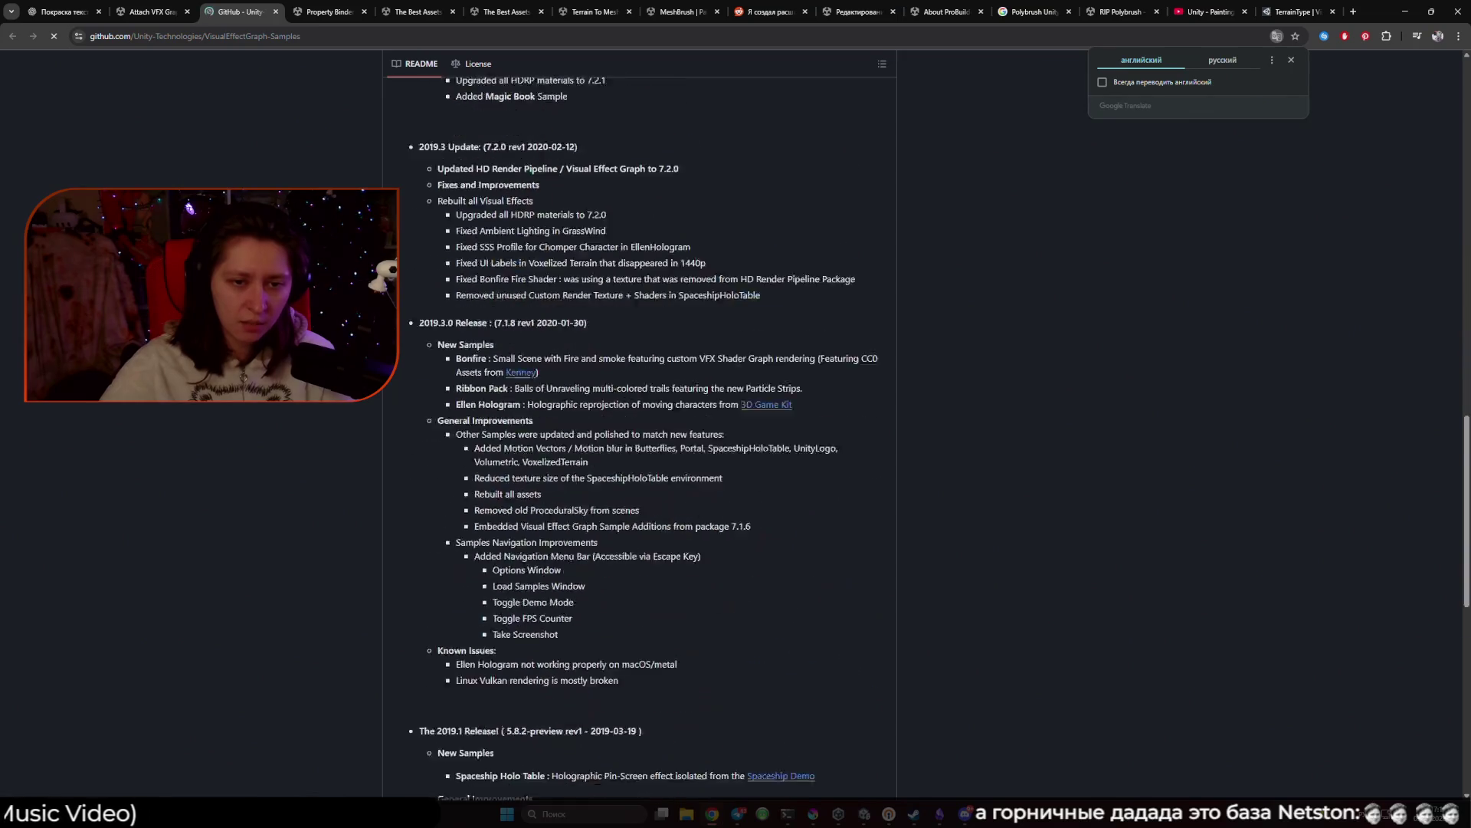
{"action": "scroll", "coordinate": [640, 429], "scroll_direction": "down", "scroll_amount": 5}
{"action": "scroll", "coordinate": [639, 429], "scroll_direction": "up", "scroll_amount": 15}
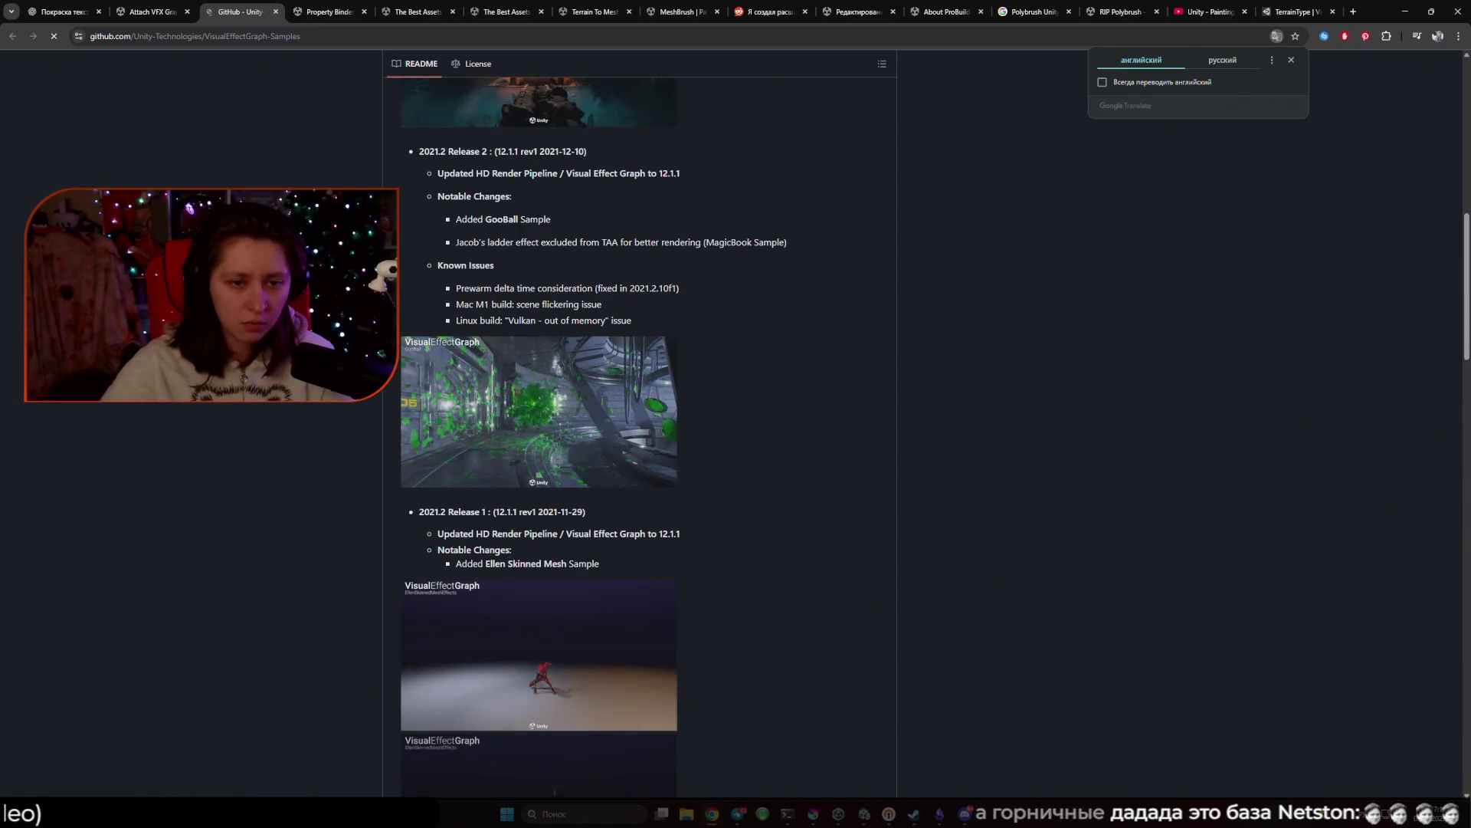
{"action": "scroll", "coordinate": [640, 429], "scroll_direction": "down", "scroll_amount": 5}
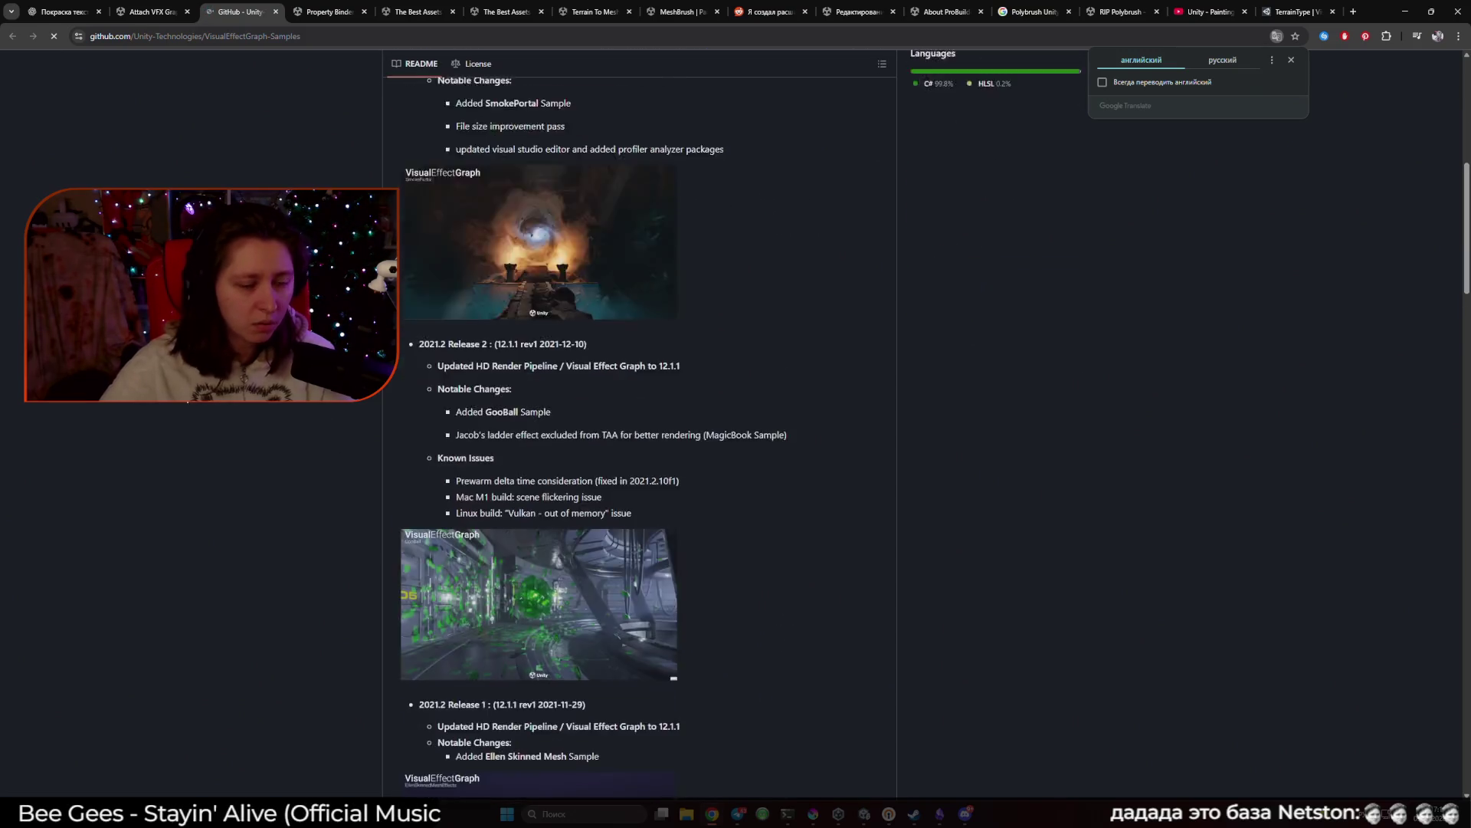
{"action": "scroll", "coordinate": [640, 429], "scroll_direction": "down", "scroll_amount": 8}
{"action": "scroll", "coordinate": [640, 429], "scroll_direction": "down", "scroll_amount": 20}
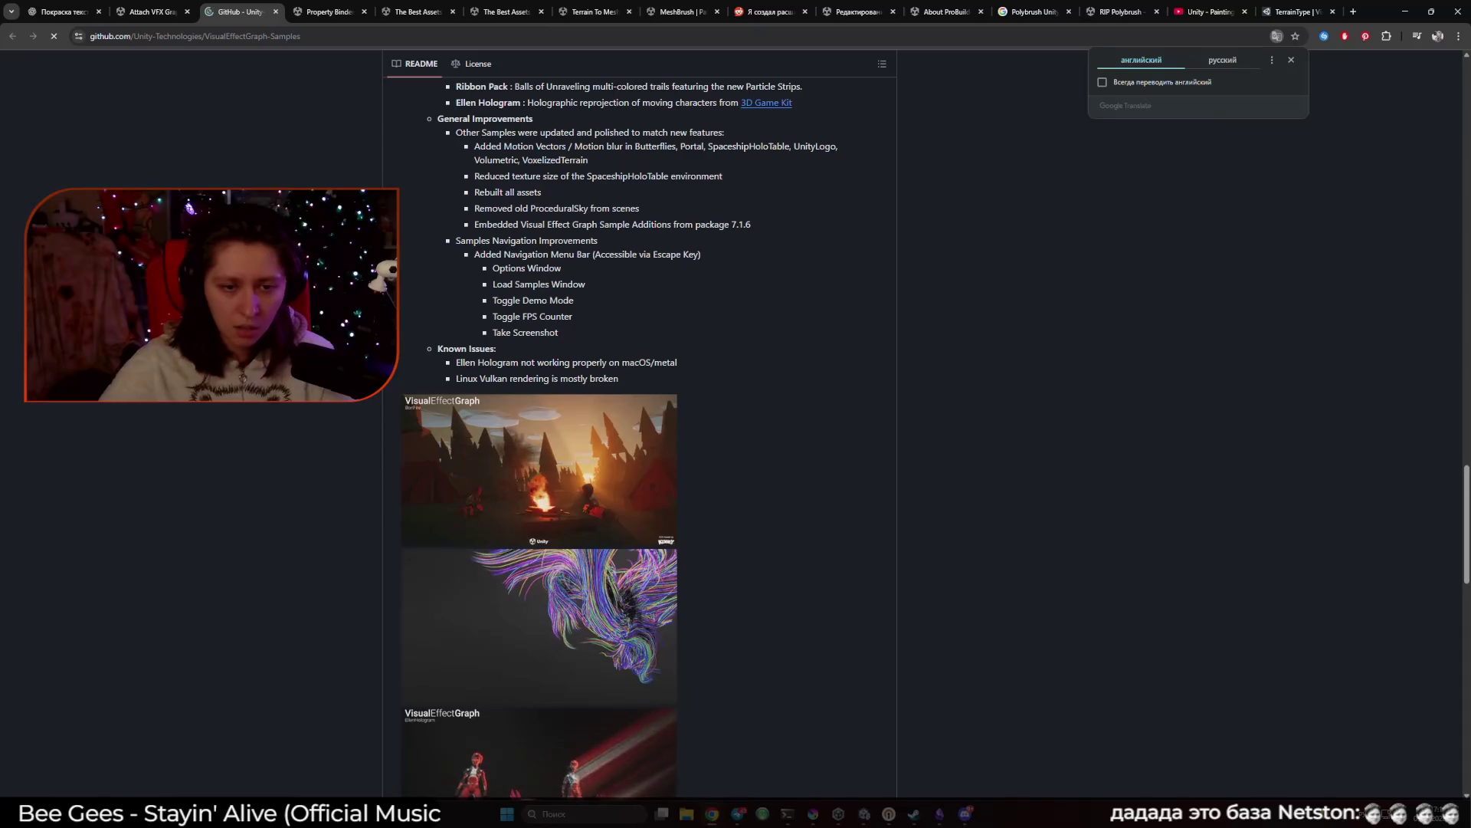
{"action": "scroll", "coordinate": [640, 429], "scroll_direction": "down", "scroll_amount": 9}
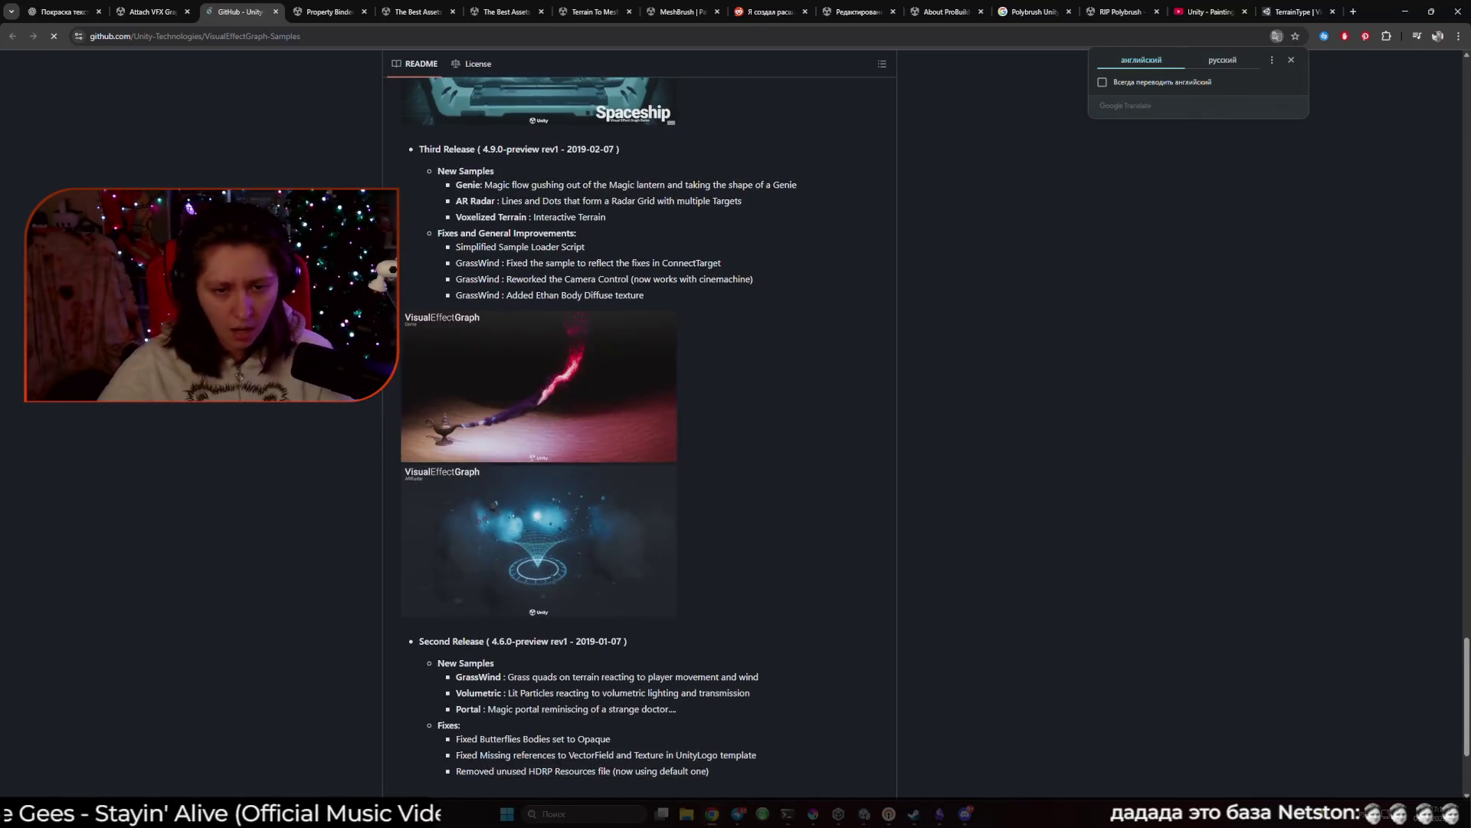
{"action": "scroll", "coordinate": [640, 429], "scroll_direction": "down", "scroll_amount": 3}
{"action": "scroll", "coordinate": [640, 429], "scroll_direction": "up", "scroll_amount": 20}
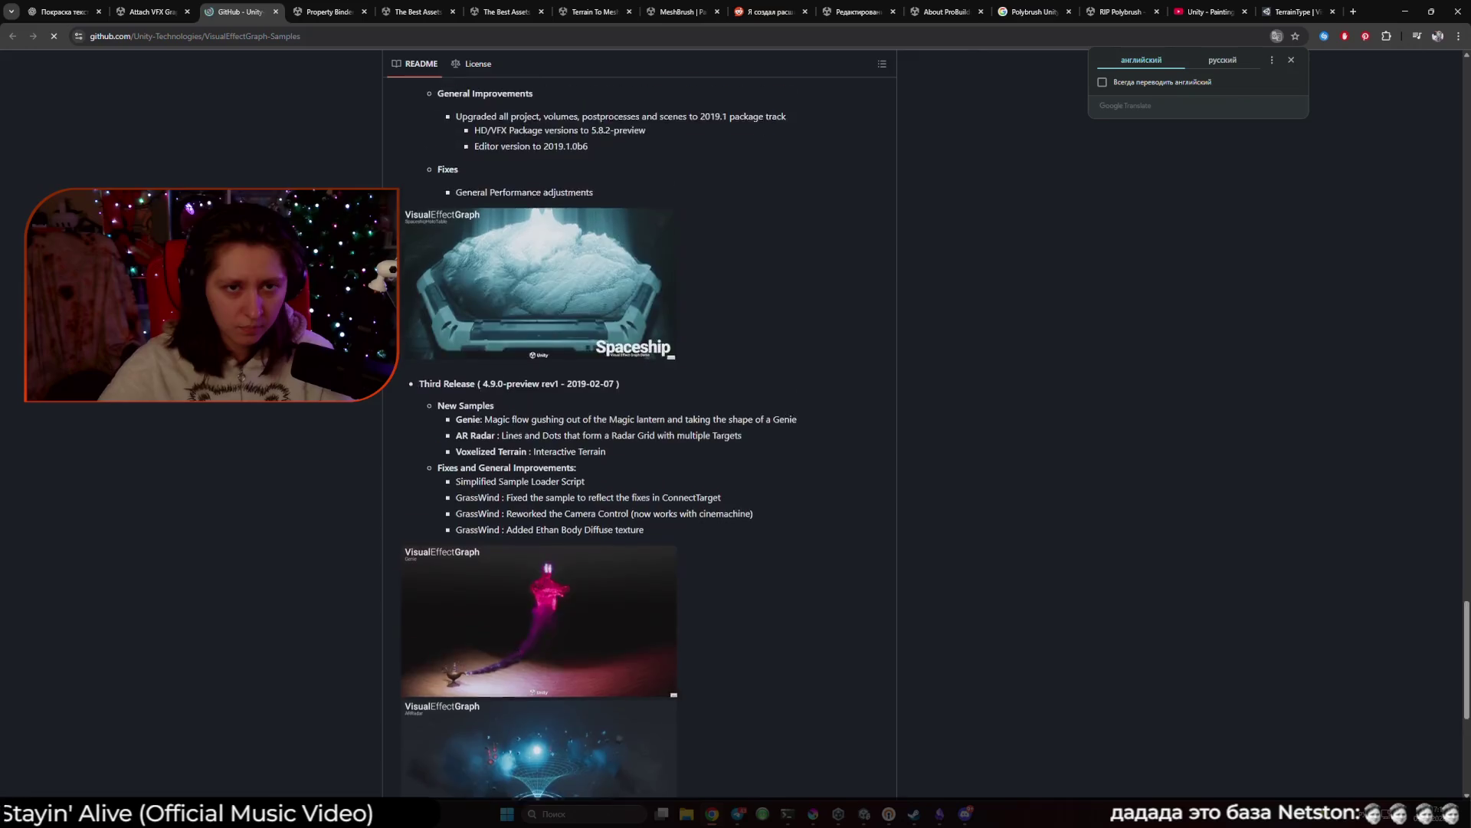
{"action": "scroll", "coordinate": [640, 429], "scroll_direction": "up", "scroll_amount": 20}
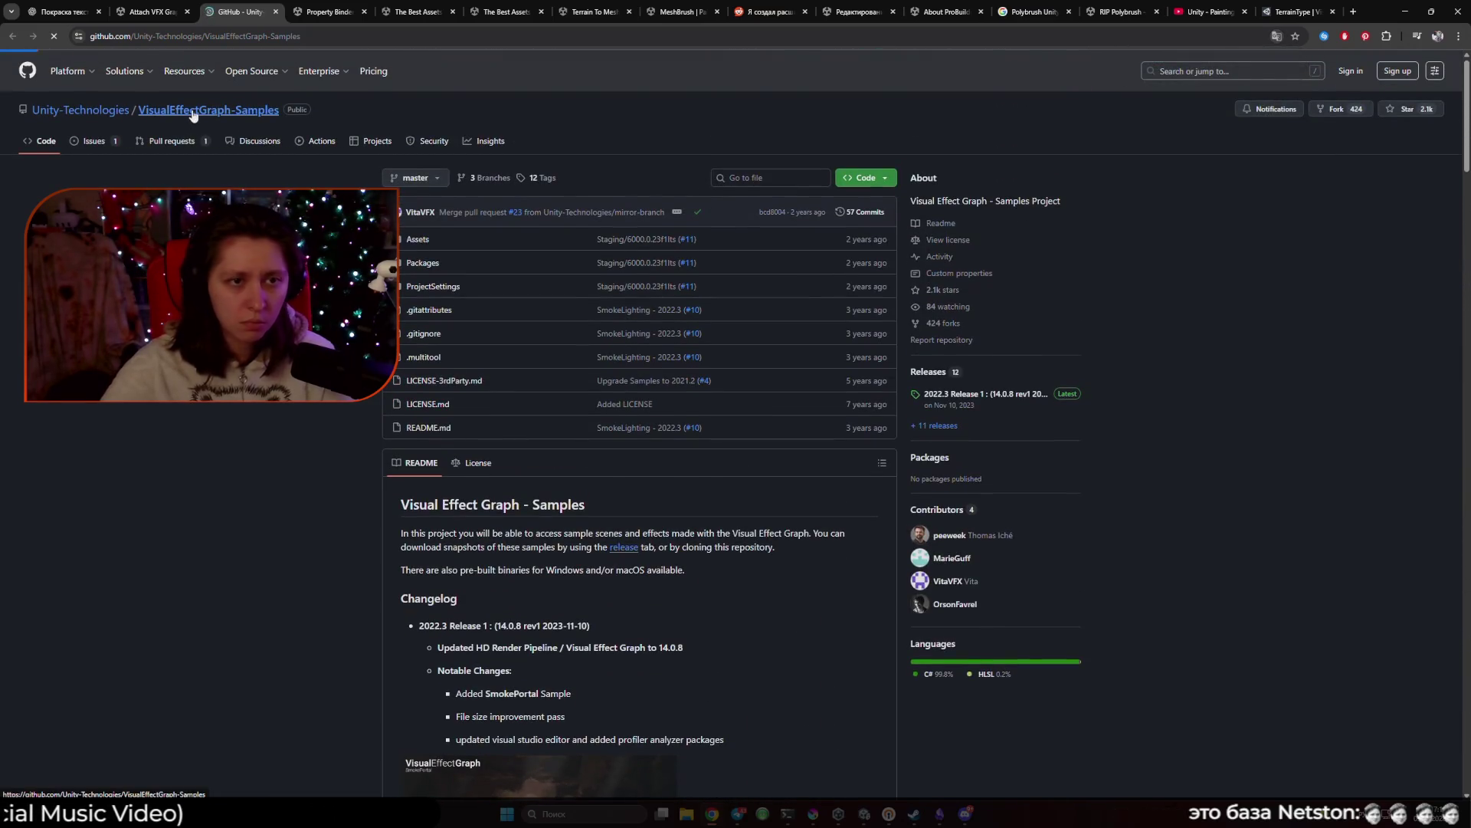
{"action": "scroll", "coordinate": [206, 115], "scroll_direction": "down", "scroll_amount": 5}
{"action": "scroll", "coordinate": [640, 429], "scroll_direction": "down", "scroll_amount": 20}
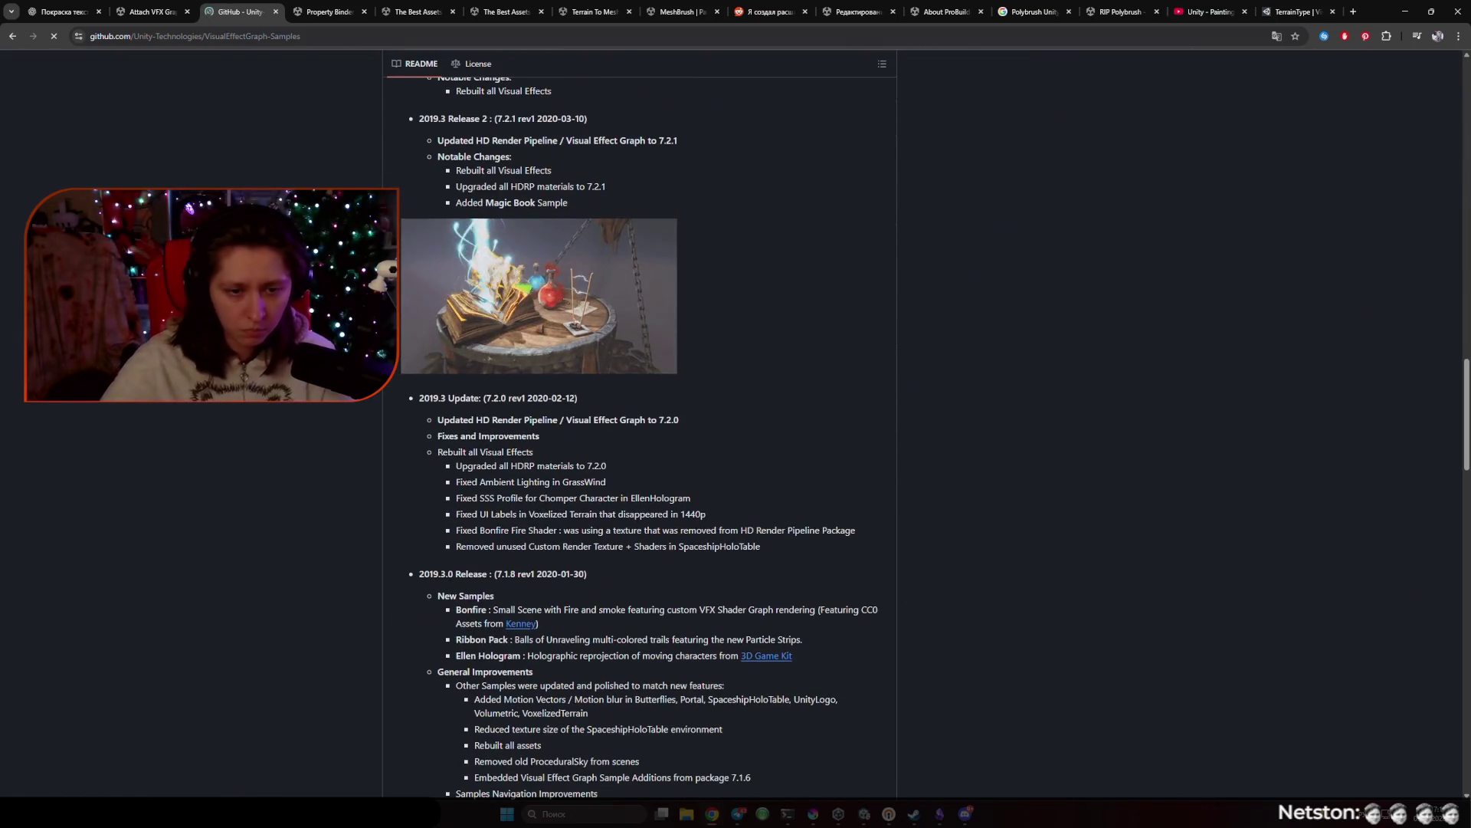
{"action": "scroll", "coordinate": [640, 429], "scroll_direction": "down", "scroll_amount": 11}
{"action": "scroll", "coordinate": [640, 429], "scroll_direction": "down", "scroll_amount": 12}
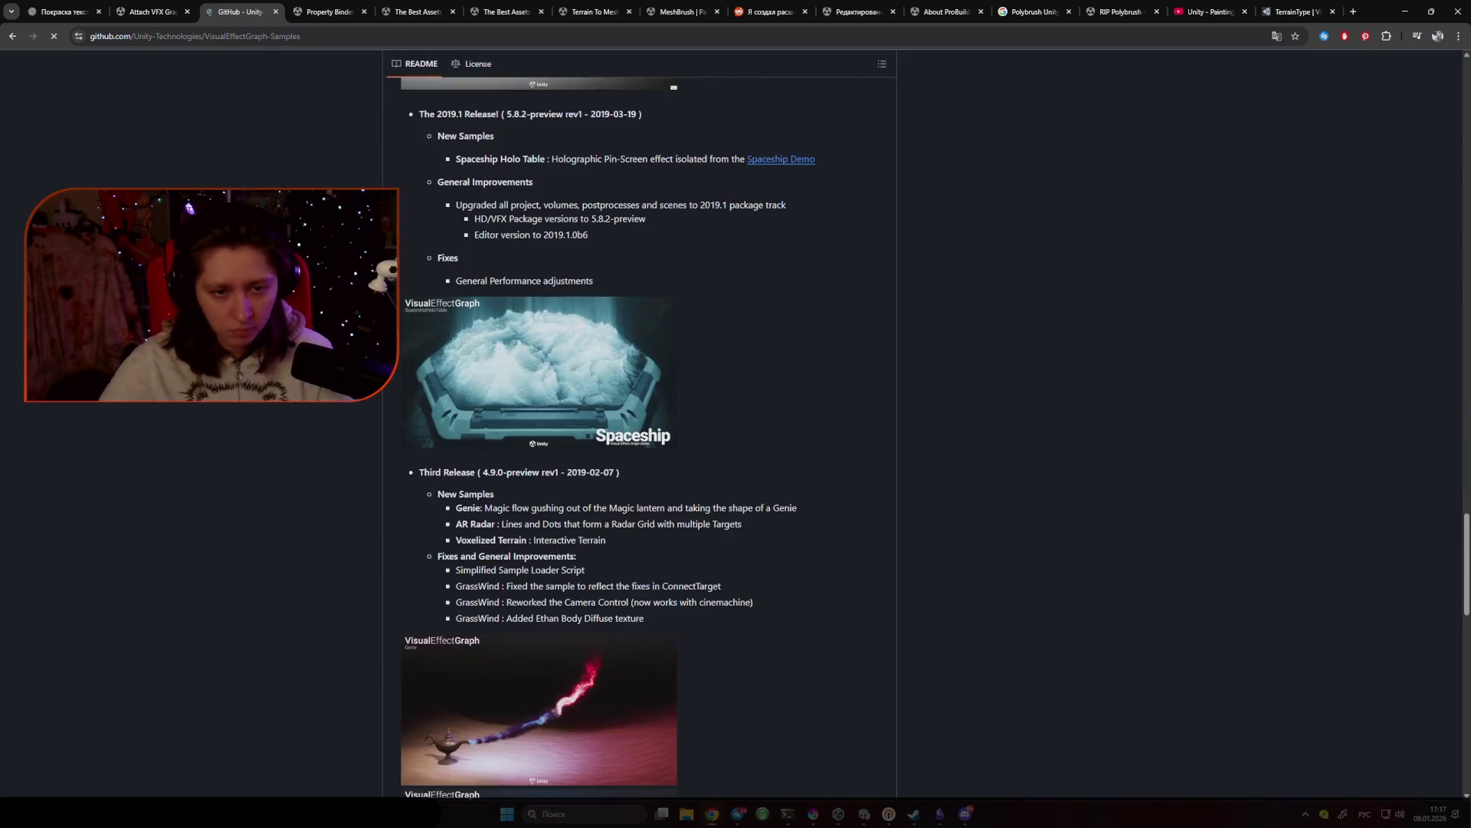
{"action": "scroll", "coordinate": [640, 430], "scroll_direction": "down", "scroll_amount": 2}
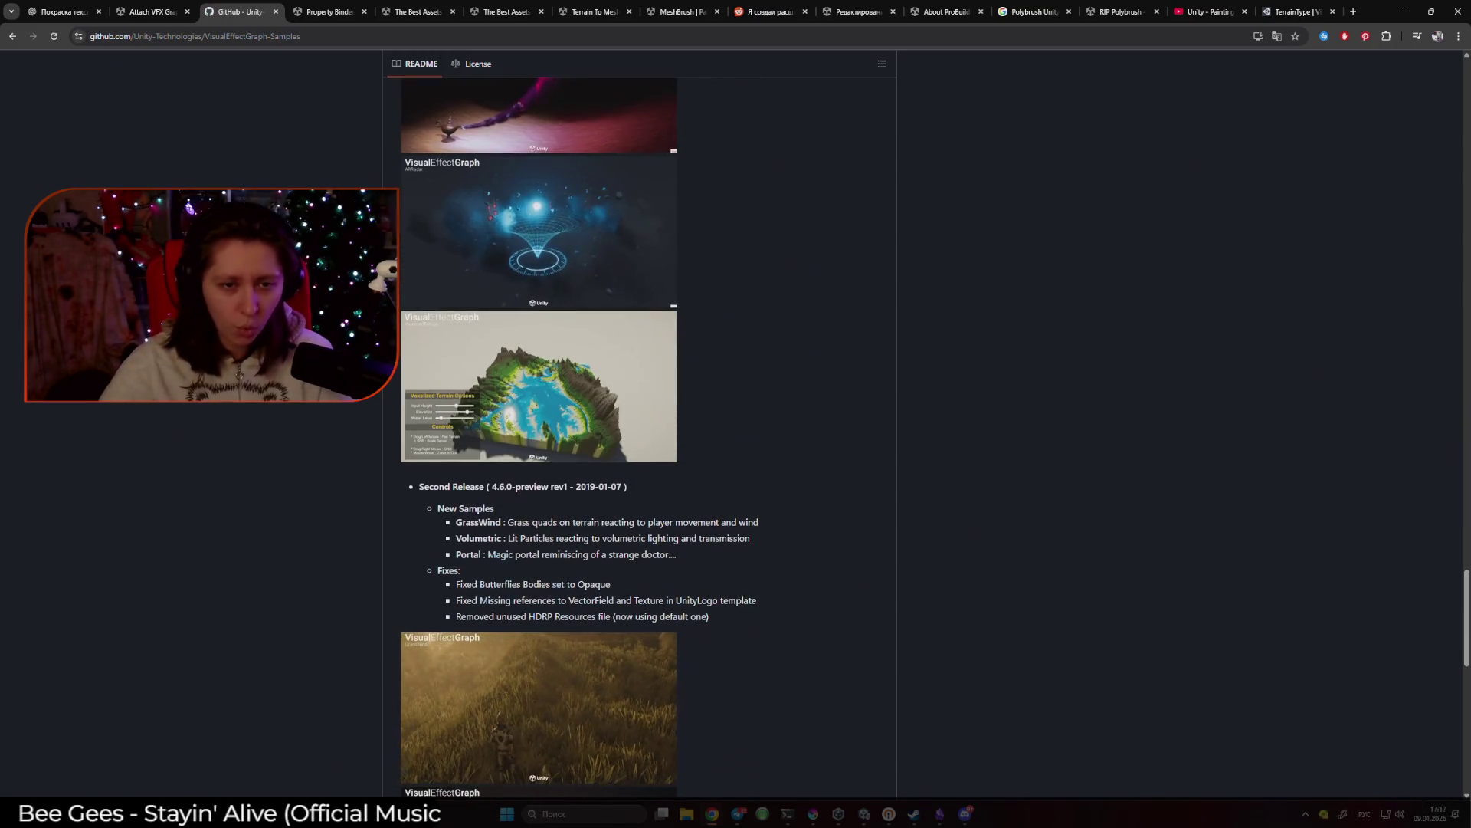
{"action": "left_click", "coordinate": [640, 452]}
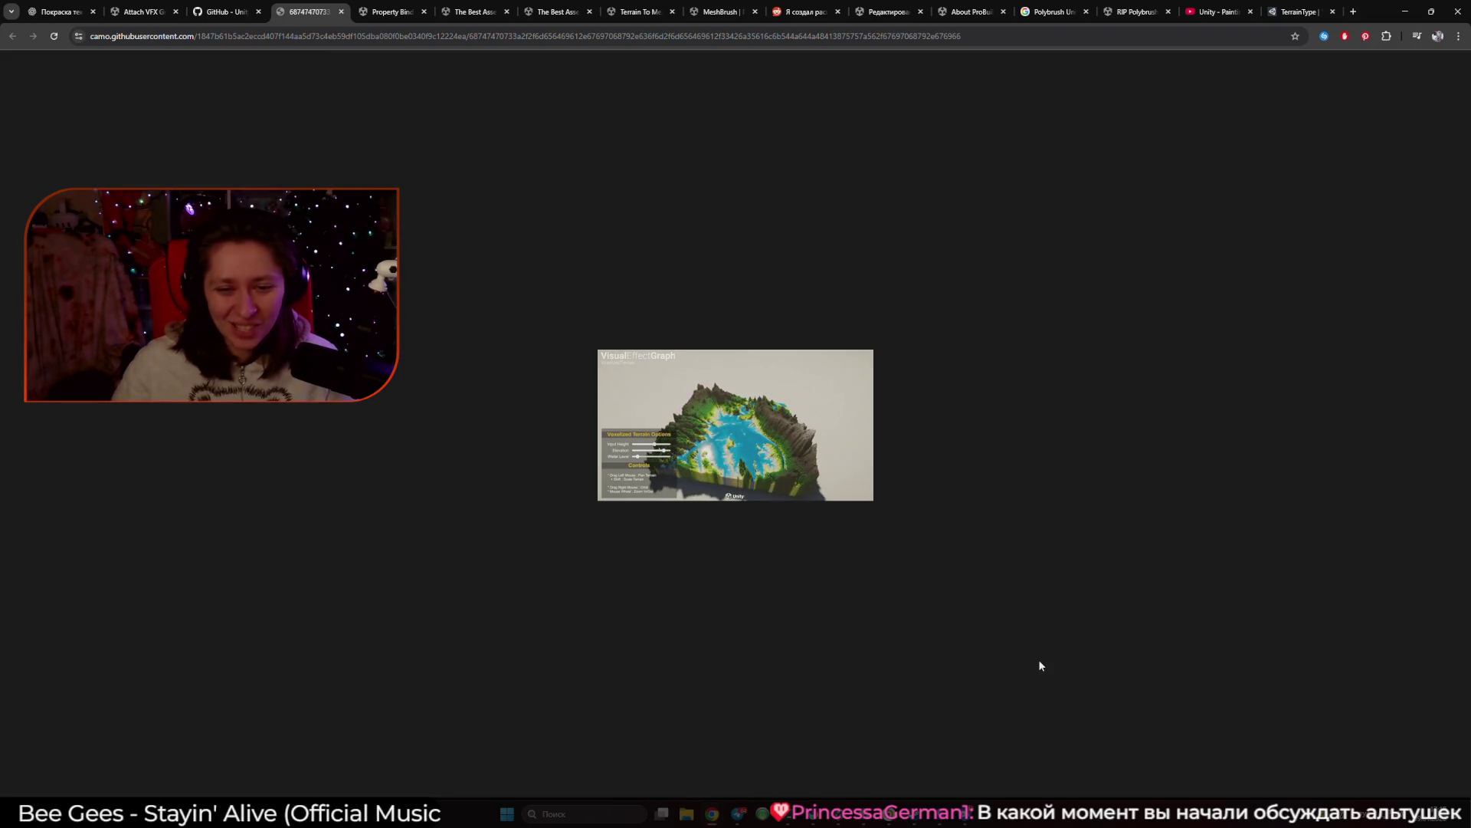
Reopen the Voxelized Terrain image, zoom in and back out, then return to the README top.
{"action": "key", "text": "ctrl+w"}
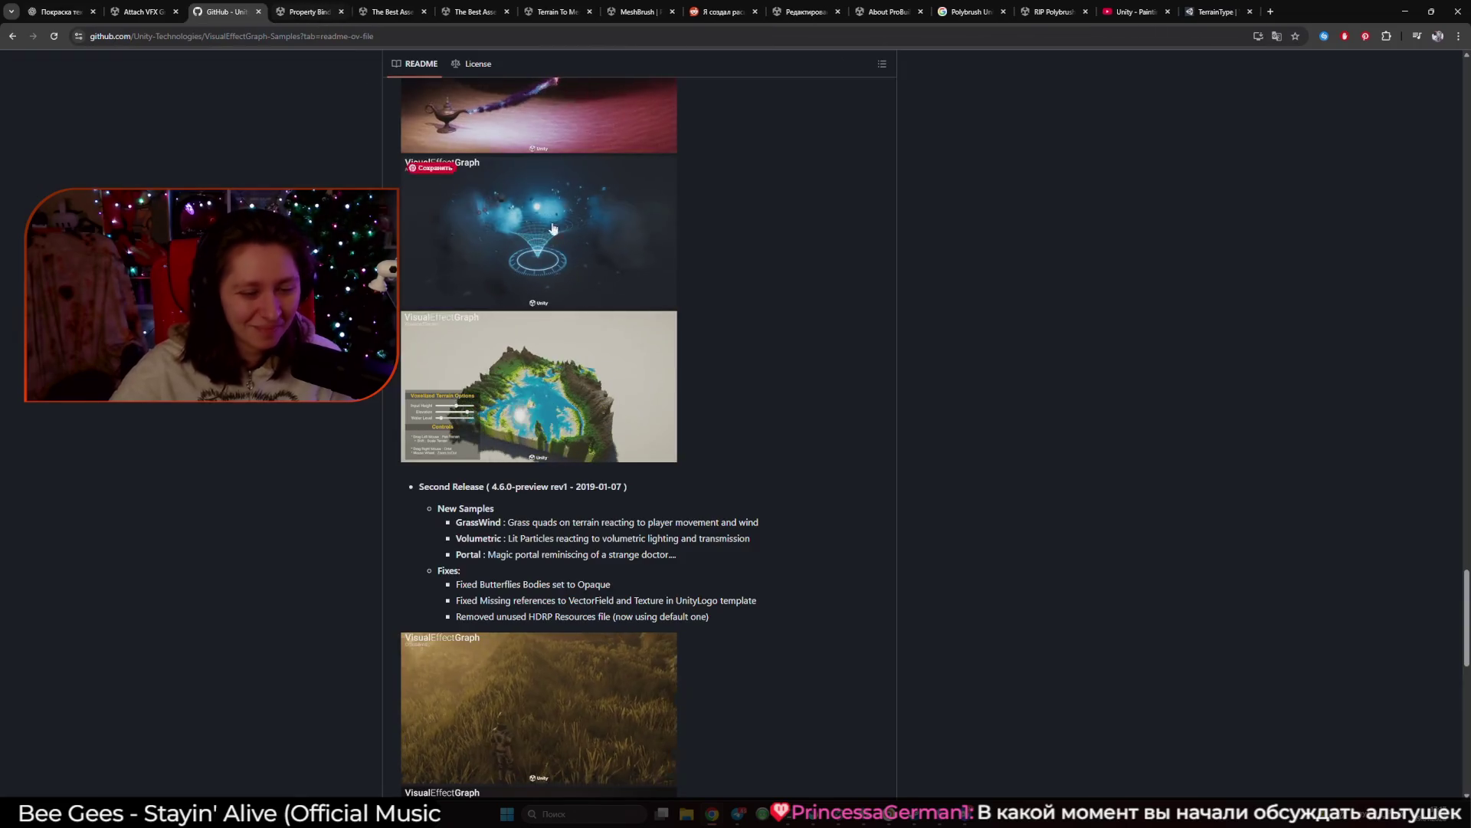
{"action": "scroll", "coordinate": [322, 459], "scroll_direction": "down", "scroll_amount": 3}
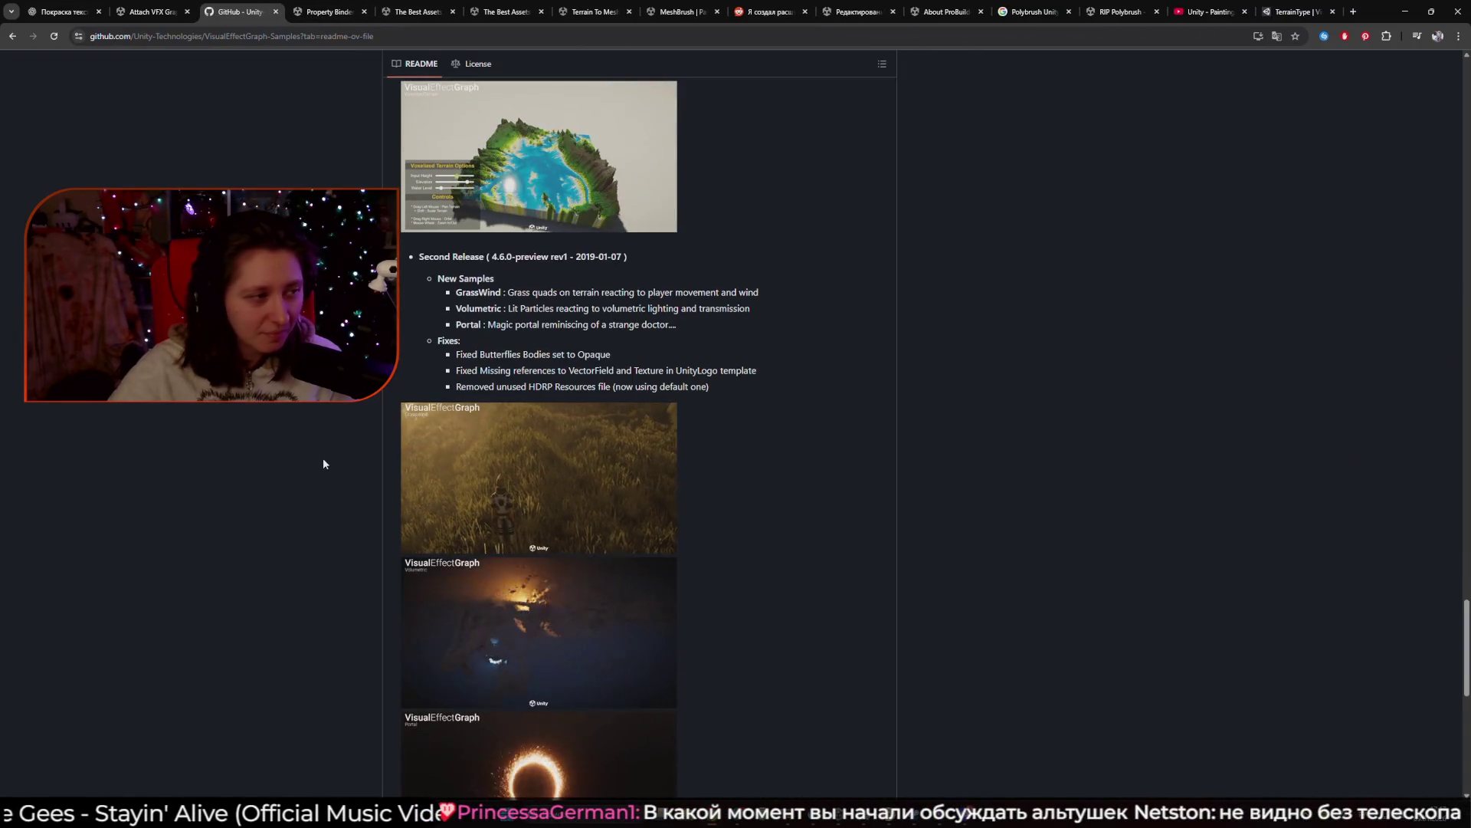
{"action": "key", "text": "ctrl+shift+t"}
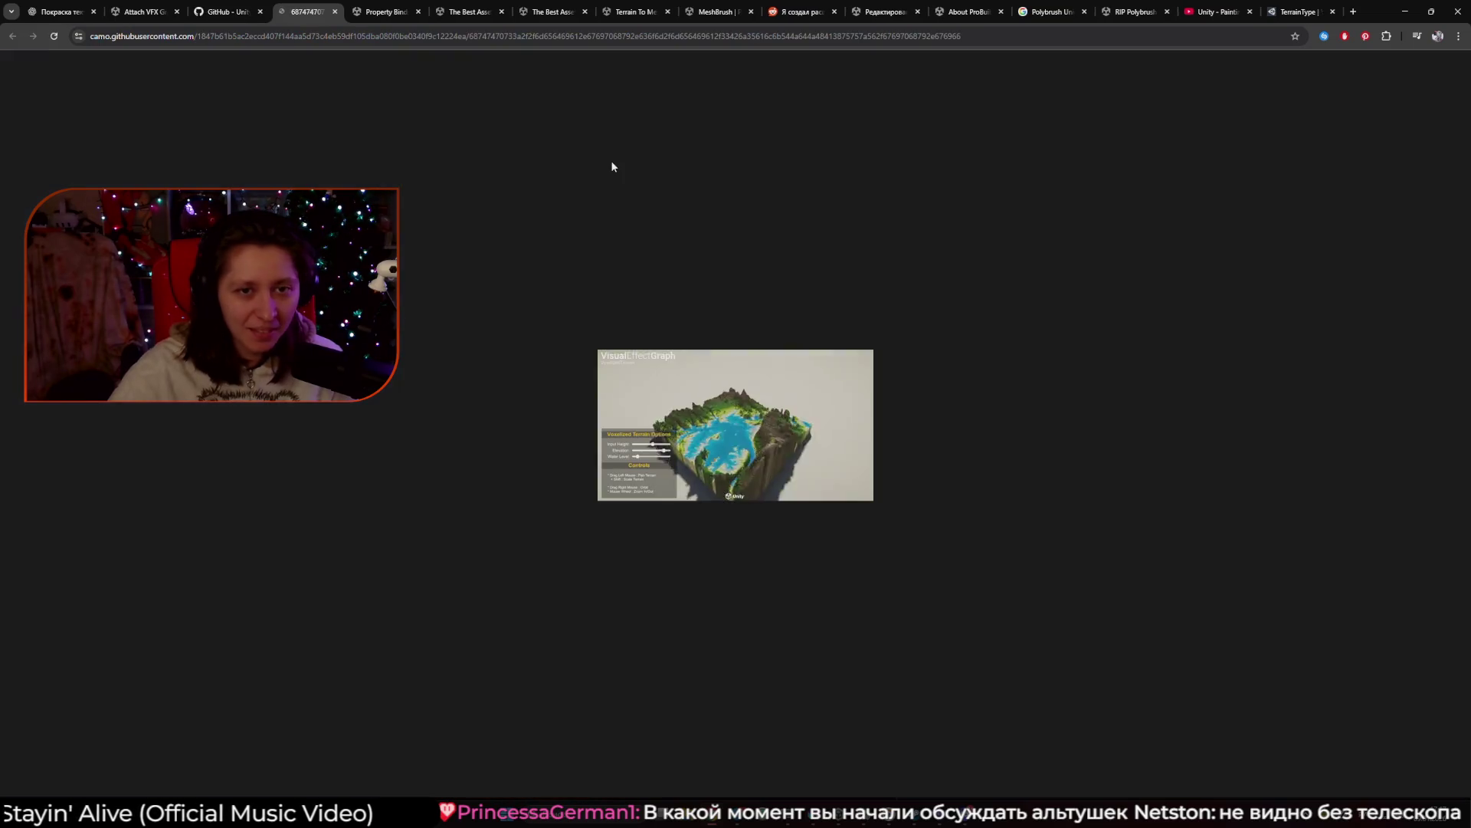
{"action": "right_click", "coordinate": [804, 457]}
{"action": "key", "text": "Escape"}
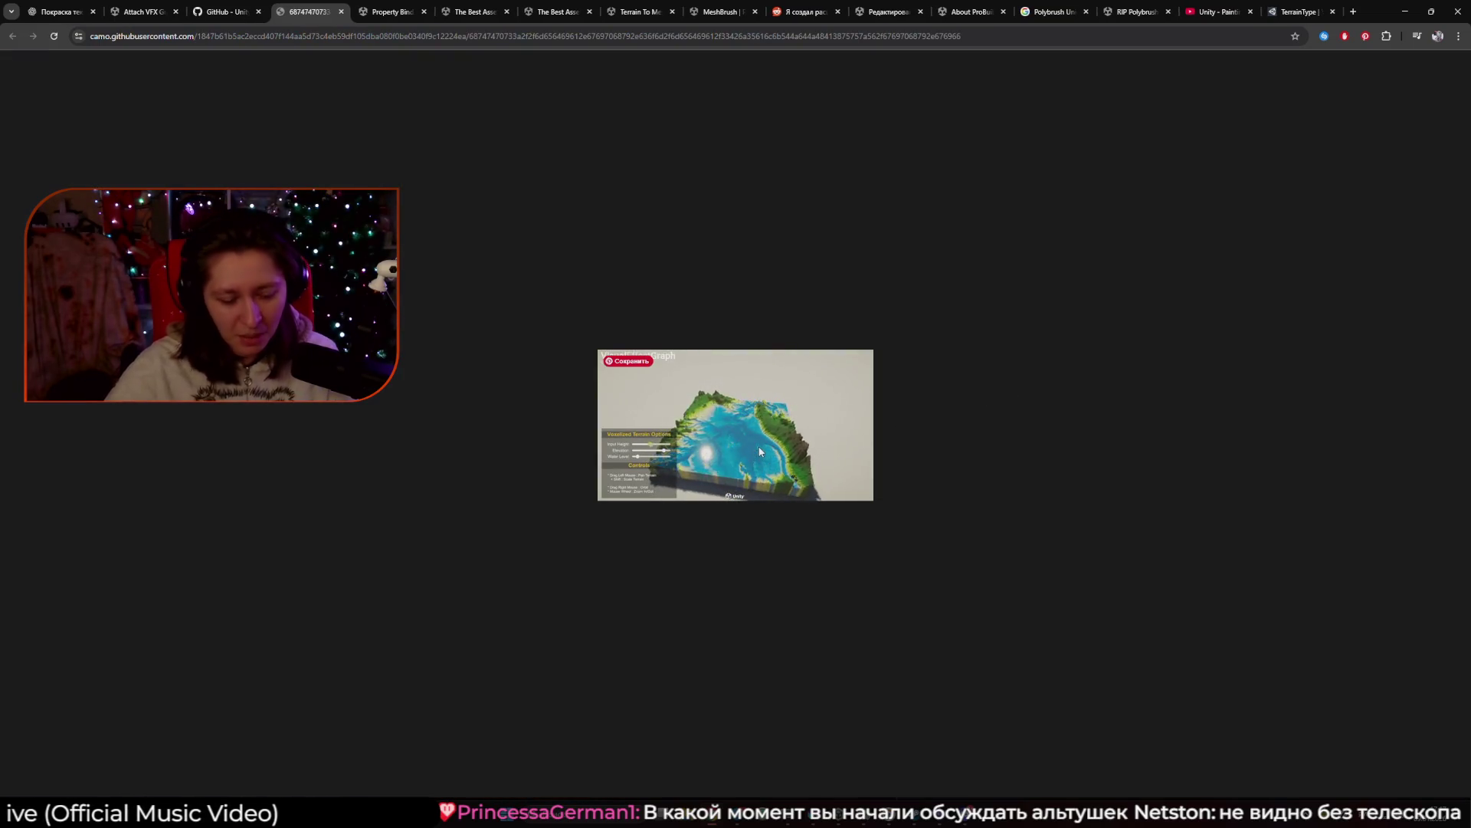
{"action": "key", "text": "ctrl+plus"}
{"action": "key", "text": "ctrl+plus"}
{"action": "key", "text": "ctrl+plus"}
{"action": "key", "text": "ctrl+plus"}
{"action": "key", "text": "ctrl+plus"}
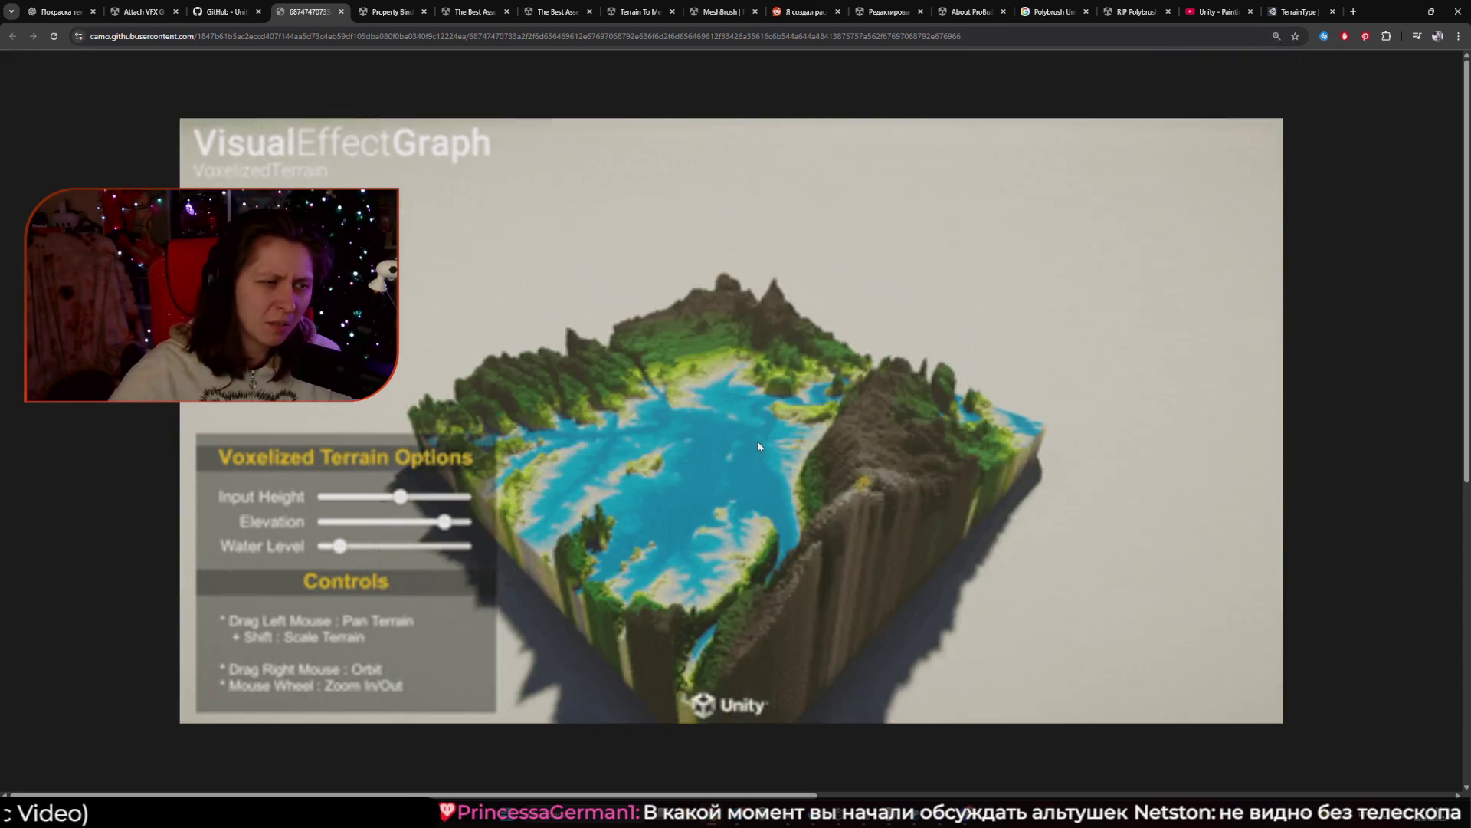
{"action": "key", "text": "ctrl+minus"}
{"action": "key", "text": "ctrl+minus"}
{"action": "key", "text": "ctrl+minus"}
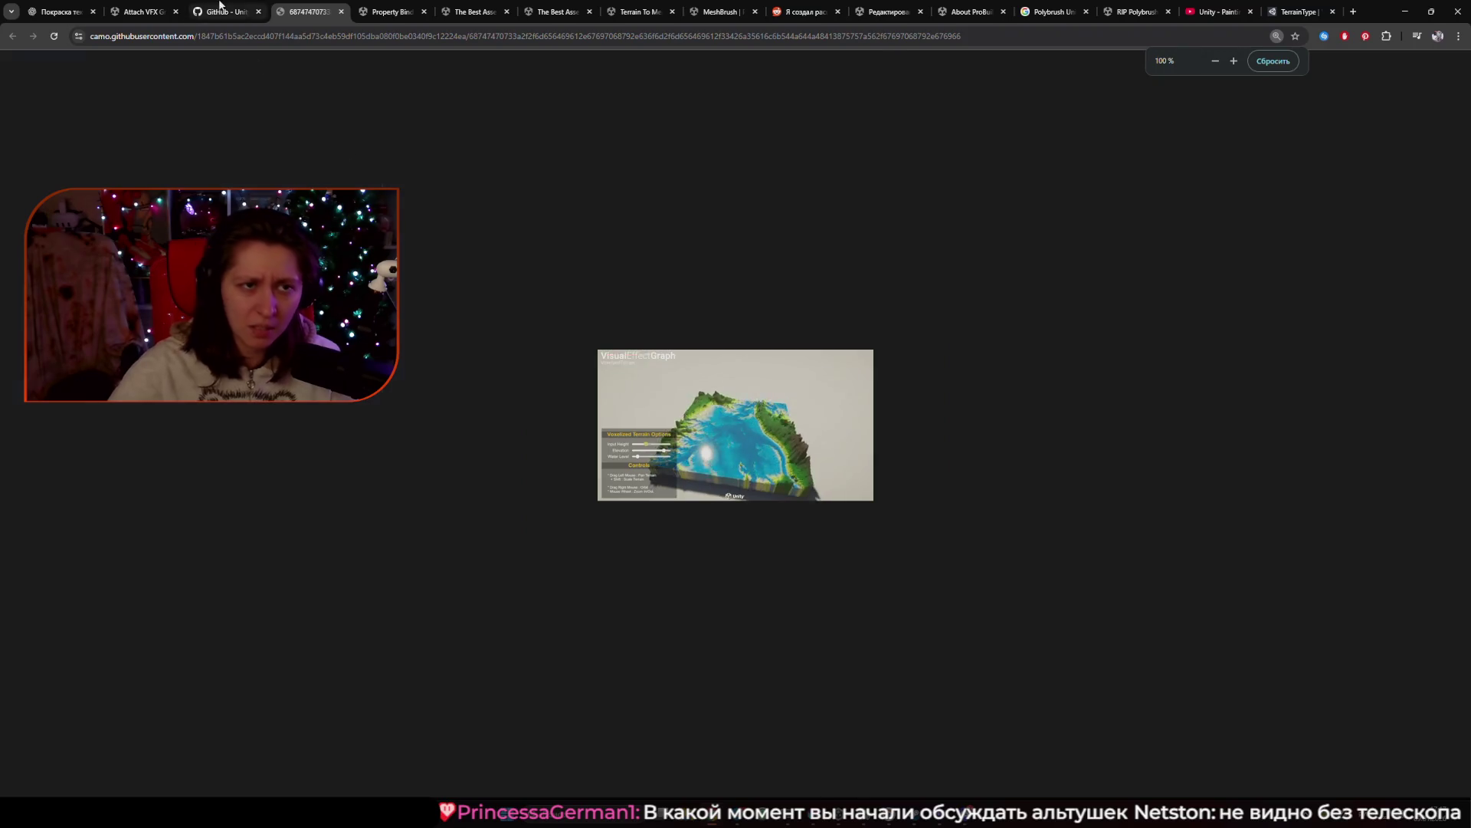
{"action": "key", "text": "ctrl+shift+Tab"}
{"action": "scroll", "coordinate": [1071, 239], "scroll_direction": "up", "scroll_amount": 20}
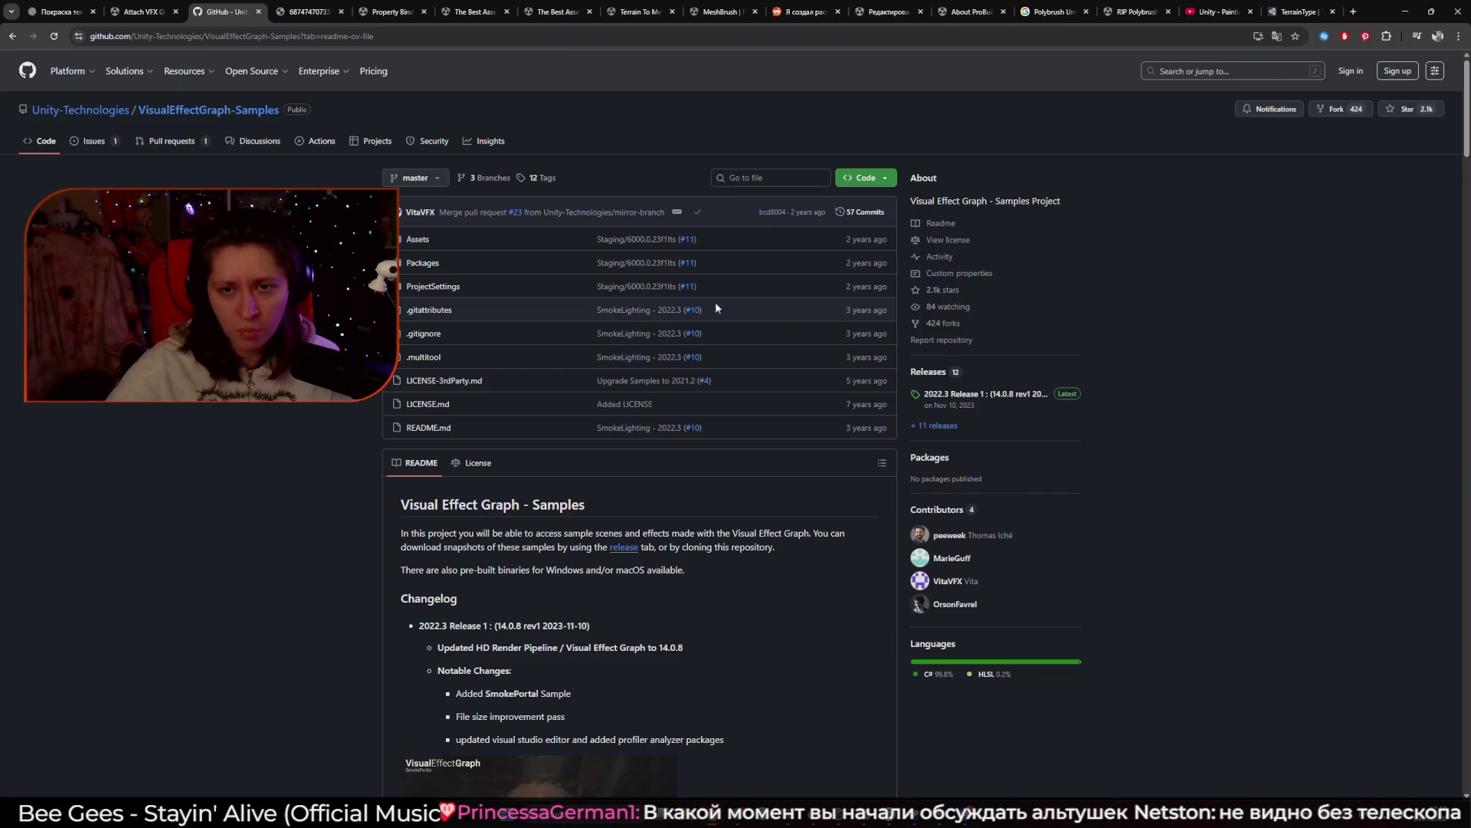
Close the 2022.3 Release page and image tabs, returning to the Attach VFX Graph discussion.
{"action": "left_click", "coordinate": [1012, 398]}
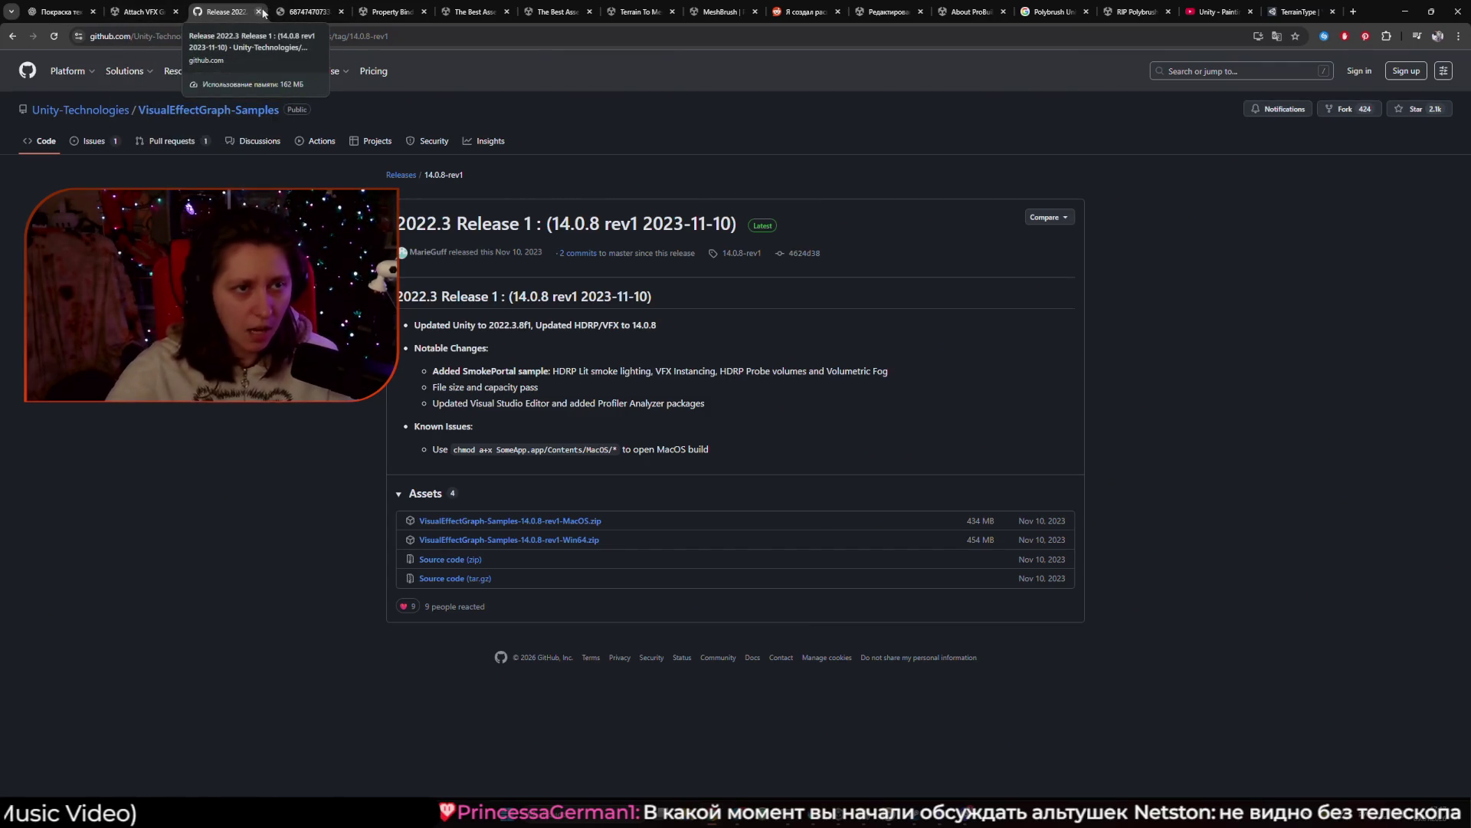
{"action": "key", "text": "ctrl+shift+Tab"}
{"action": "left_click", "coordinate": [200, 14]}
{"action": "left_click", "coordinate": [258, 12]}
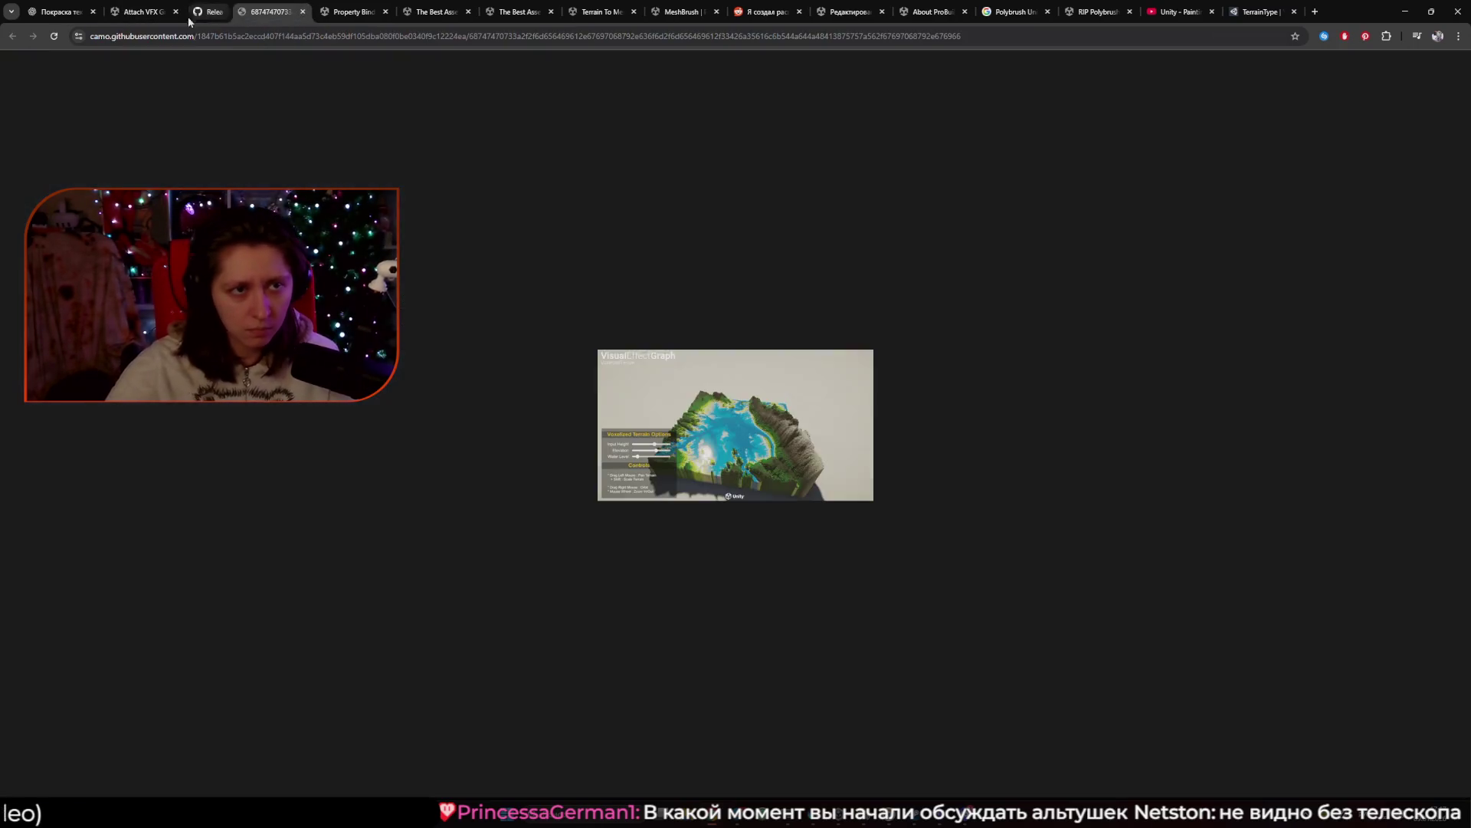
{"action": "key", "text": "ctrl+shift+Tab"}
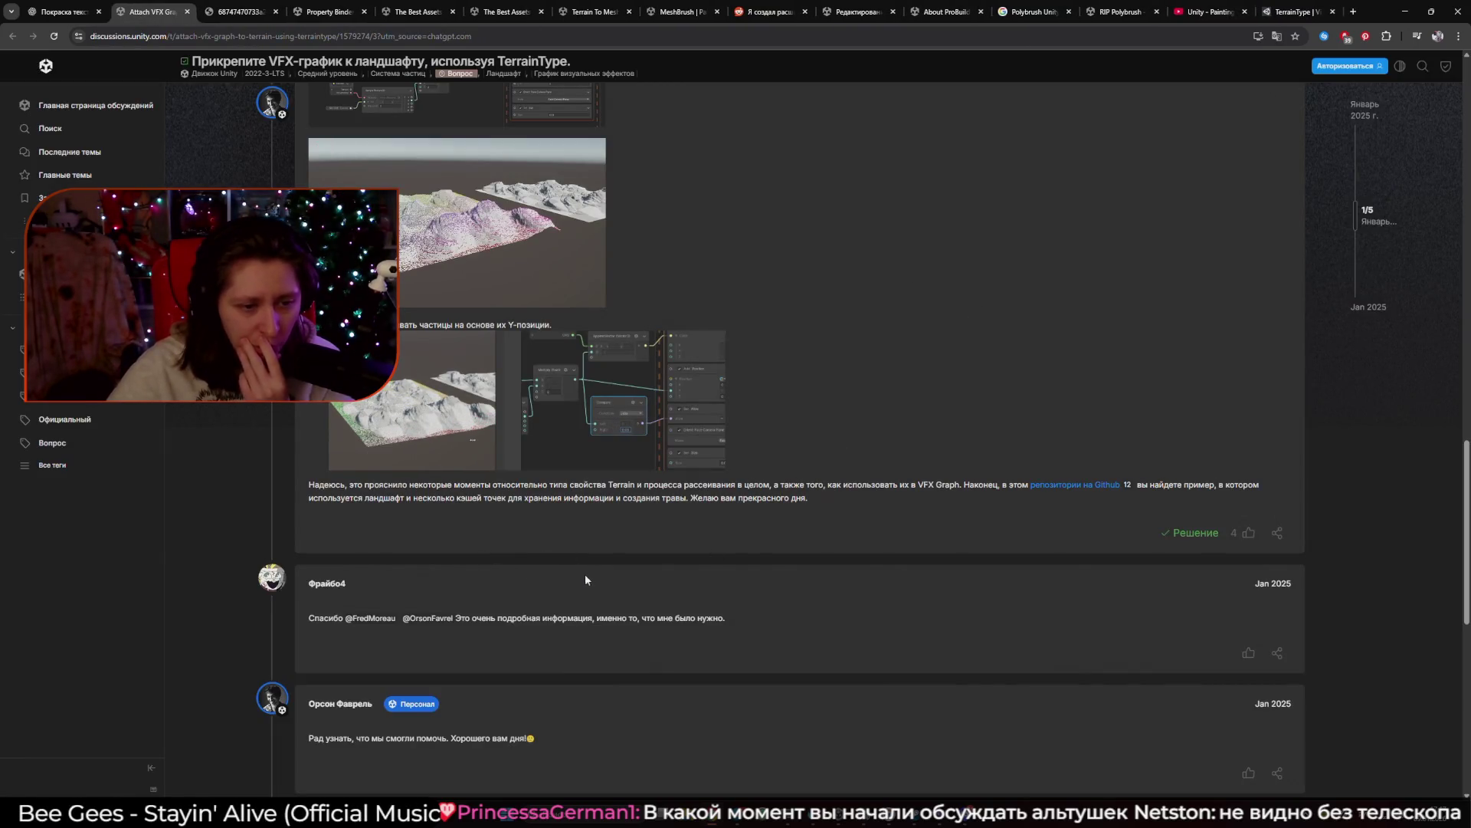
Enlarge the Terrain Height graph screenshot showing Initialize Particle with capacity 50000 and manual bounds.
{"action": "scroll", "coordinate": [580, 586], "scroll_direction": "down", "scroll_amount": 3}
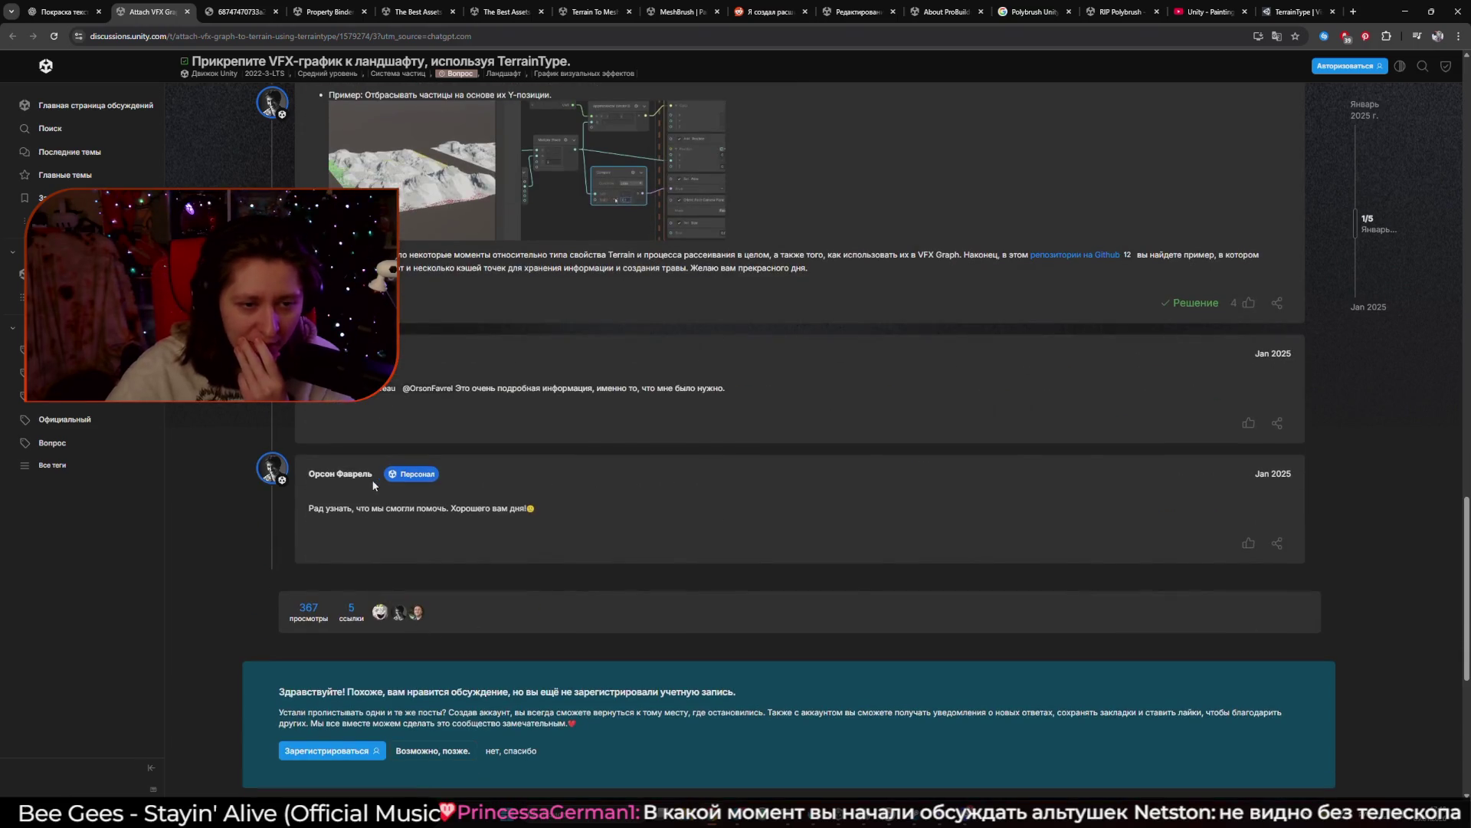
{"action": "scroll", "coordinate": [742, 480], "scroll_direction": "up", "scroll_amount": 8}
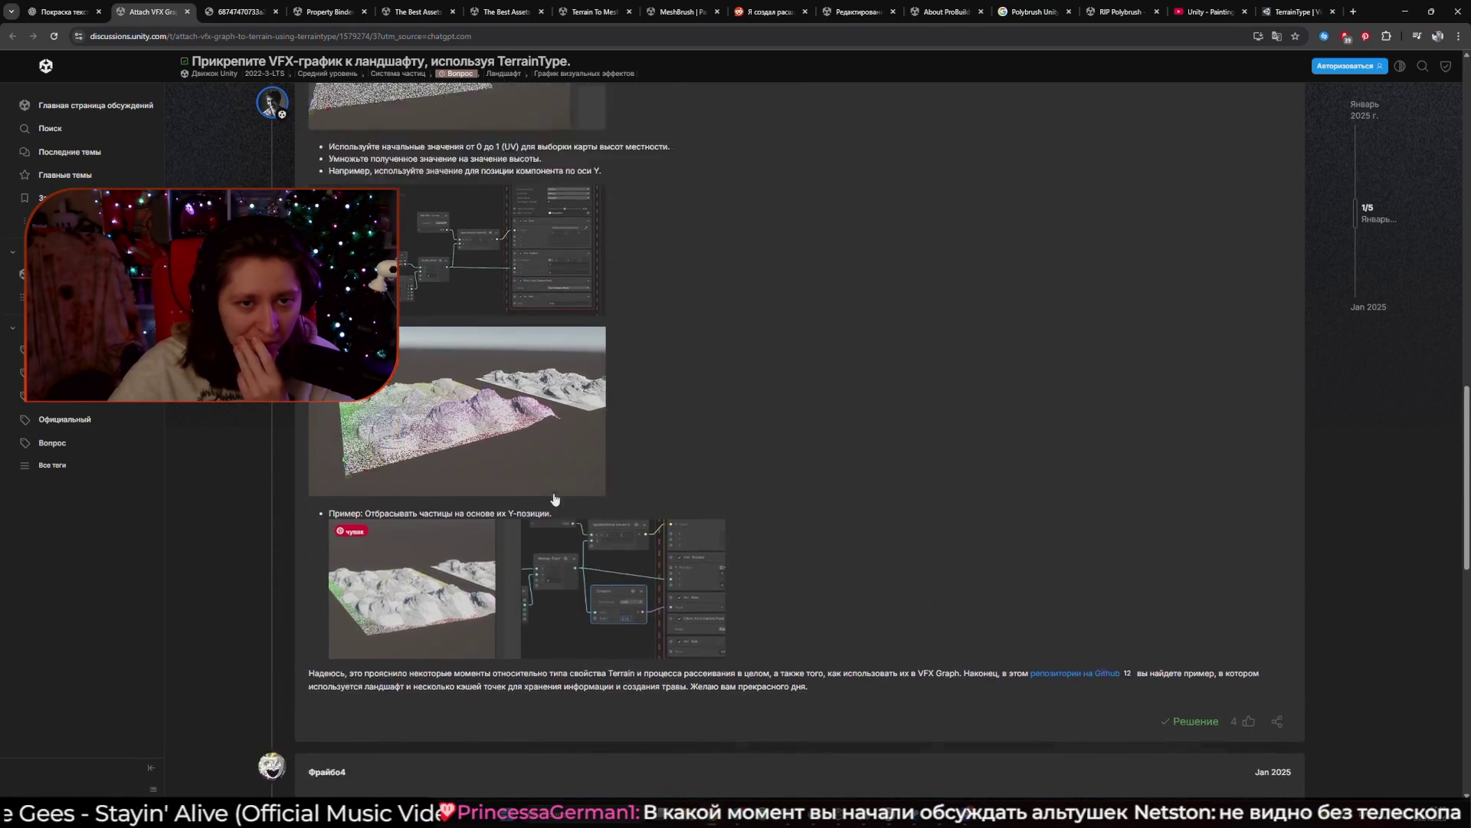
{"action": "scroll", "coordinate": [741, 480], "scroll_direction": "up", "scroll_amount": 8}
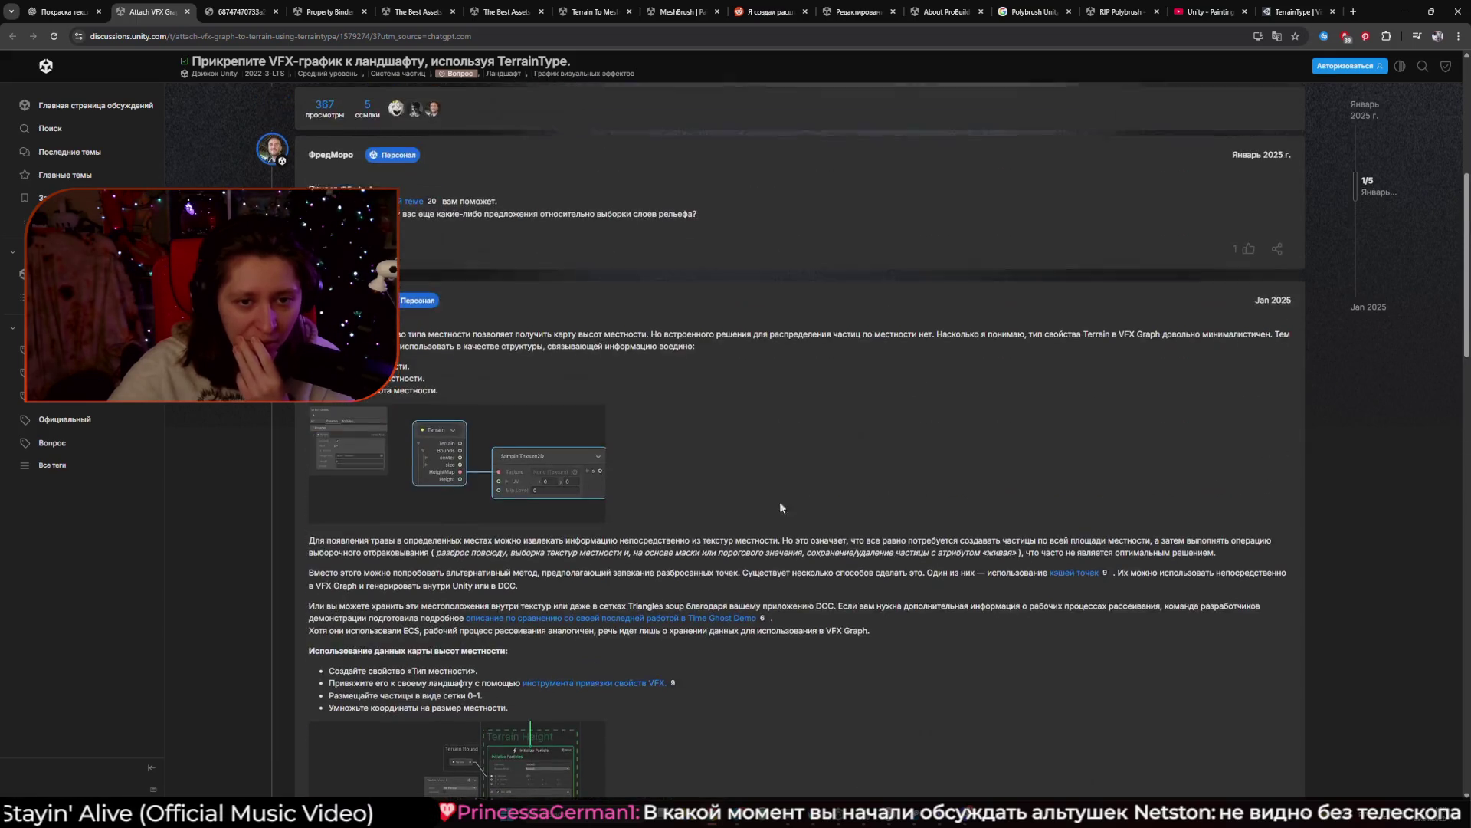
{"action": "scroll", "coordinate": [775, 486], "scroll_direction": "up", "scroll_amount": 6}
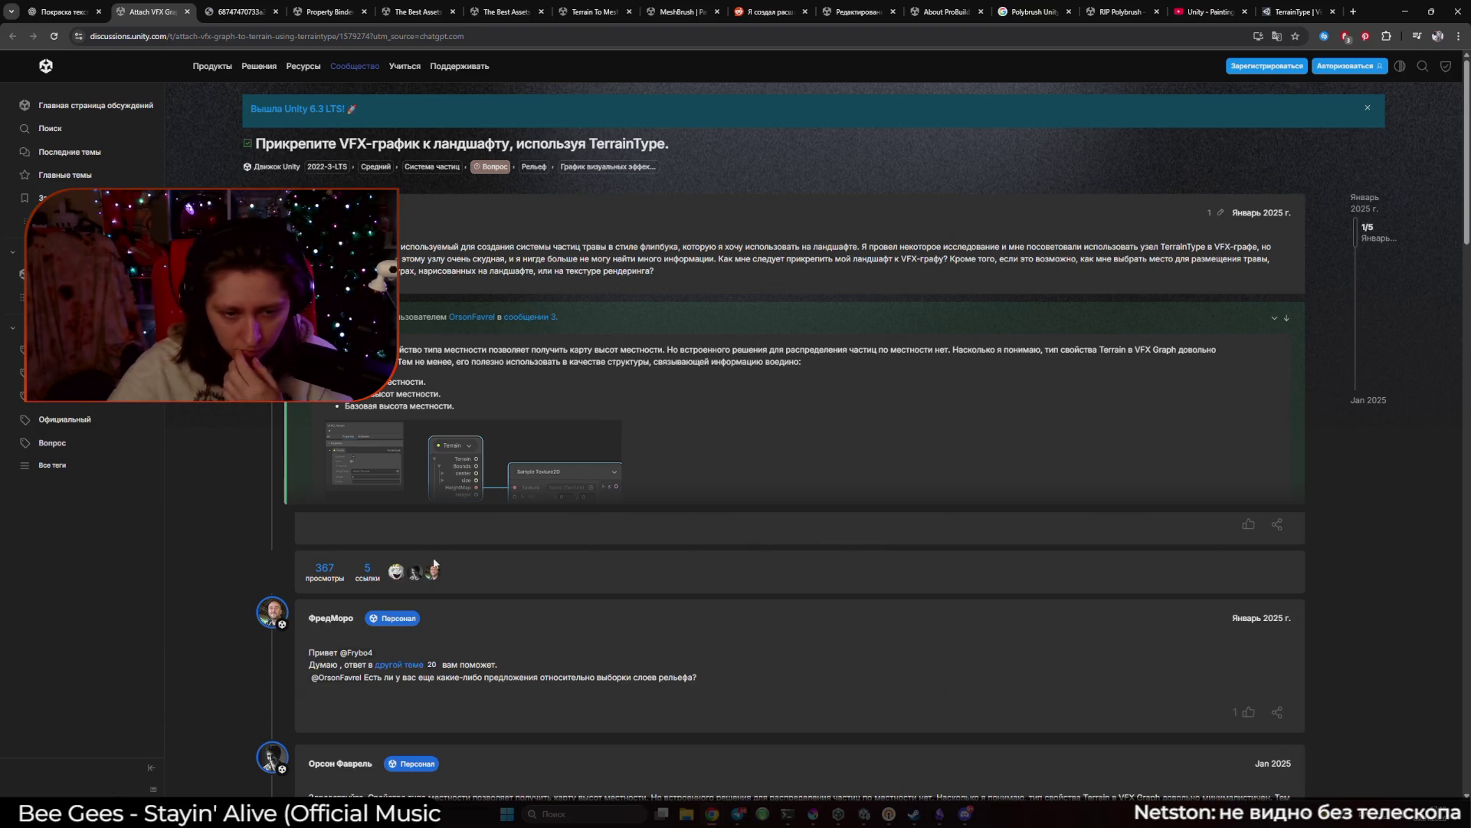
{"action": "scroll", "coordinate": [420, 568], "scroll_direction": "down", "scroll_amount": 3}
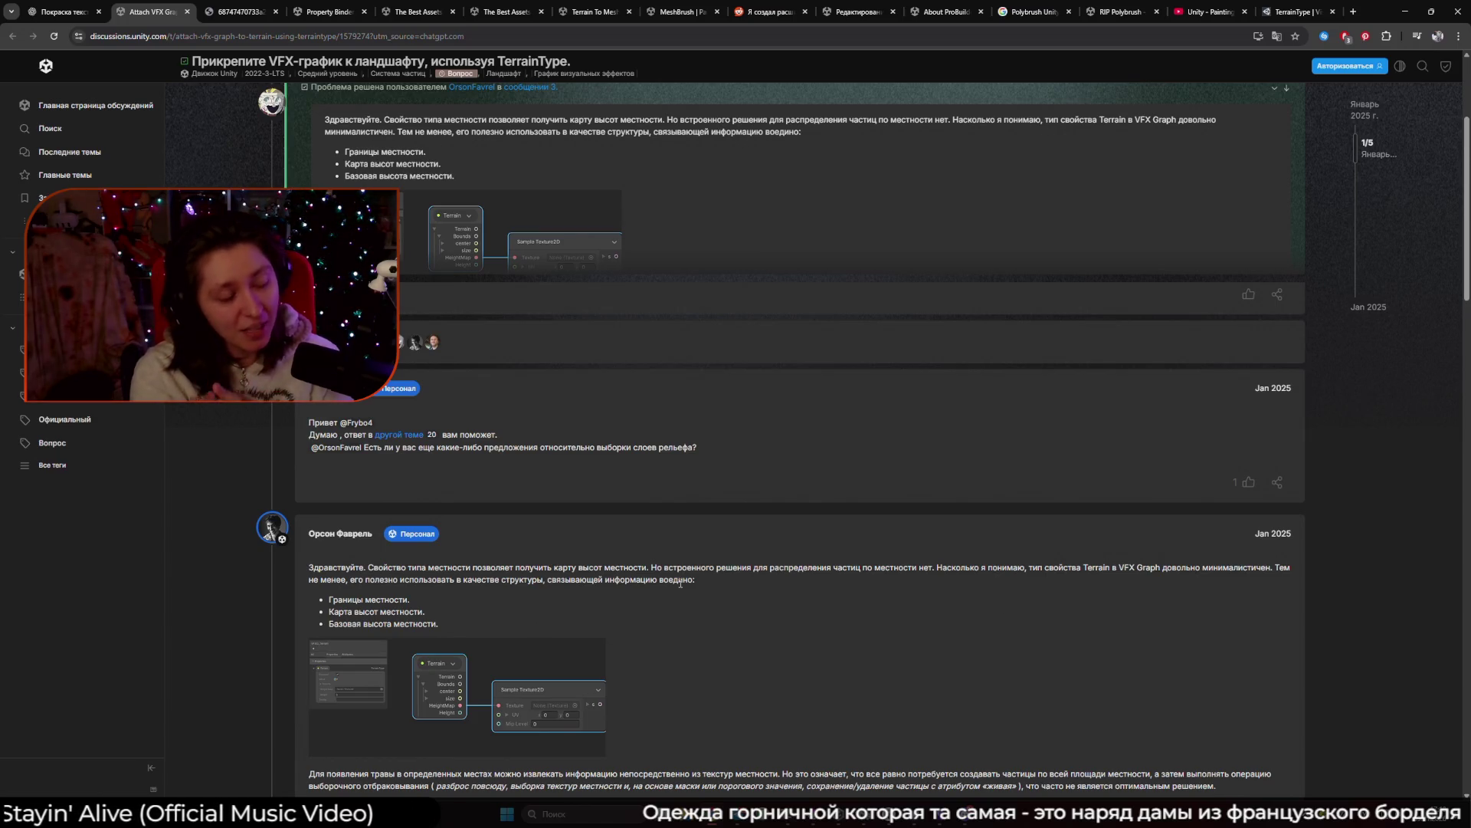
{"action": "scroll", "coordinate": [644, 634], "scroll_direction": "down", "scroll_amount": 4}
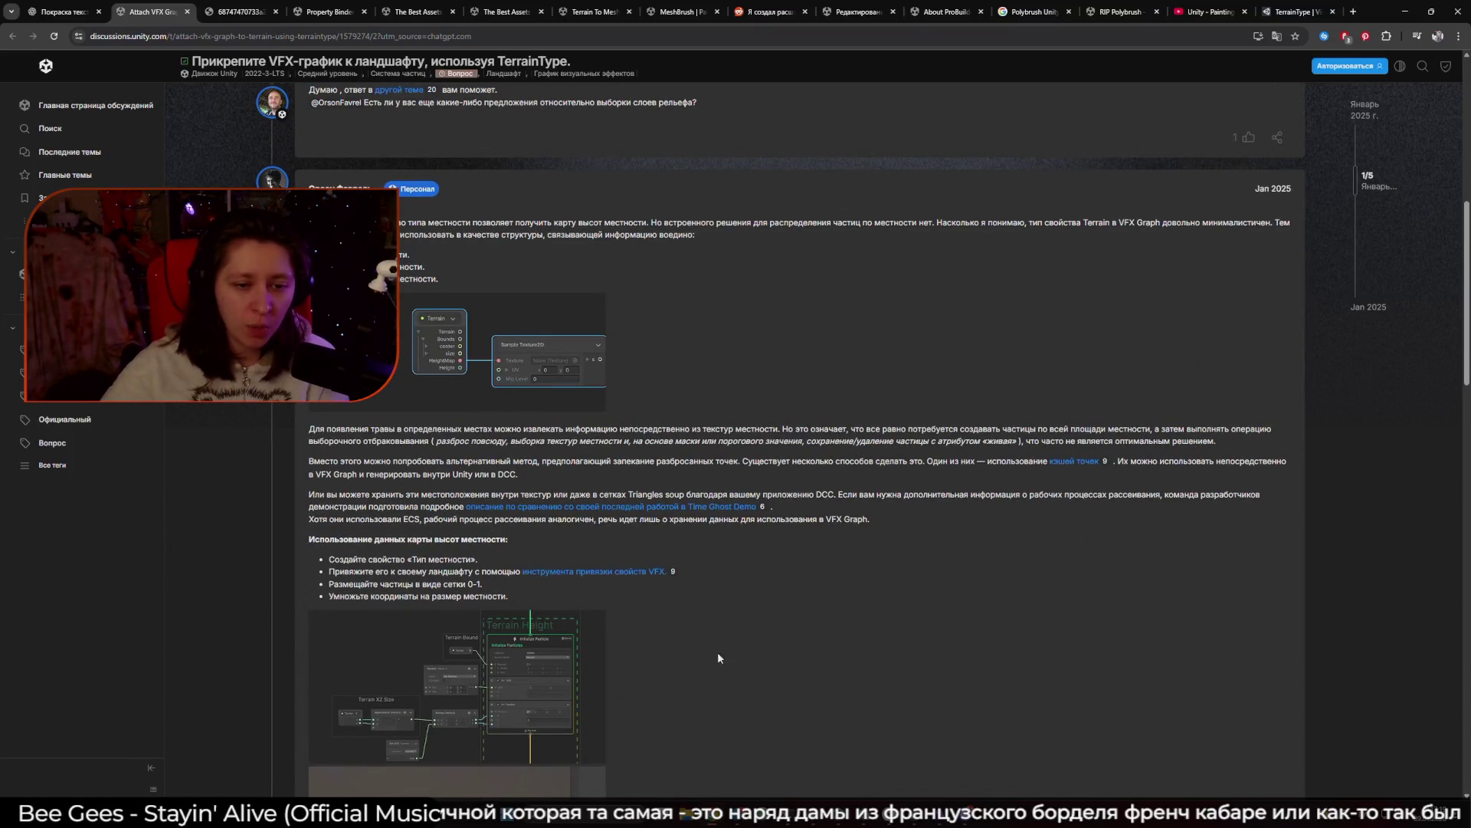
{"action": "left_click", "coordinate": [532, 686]}
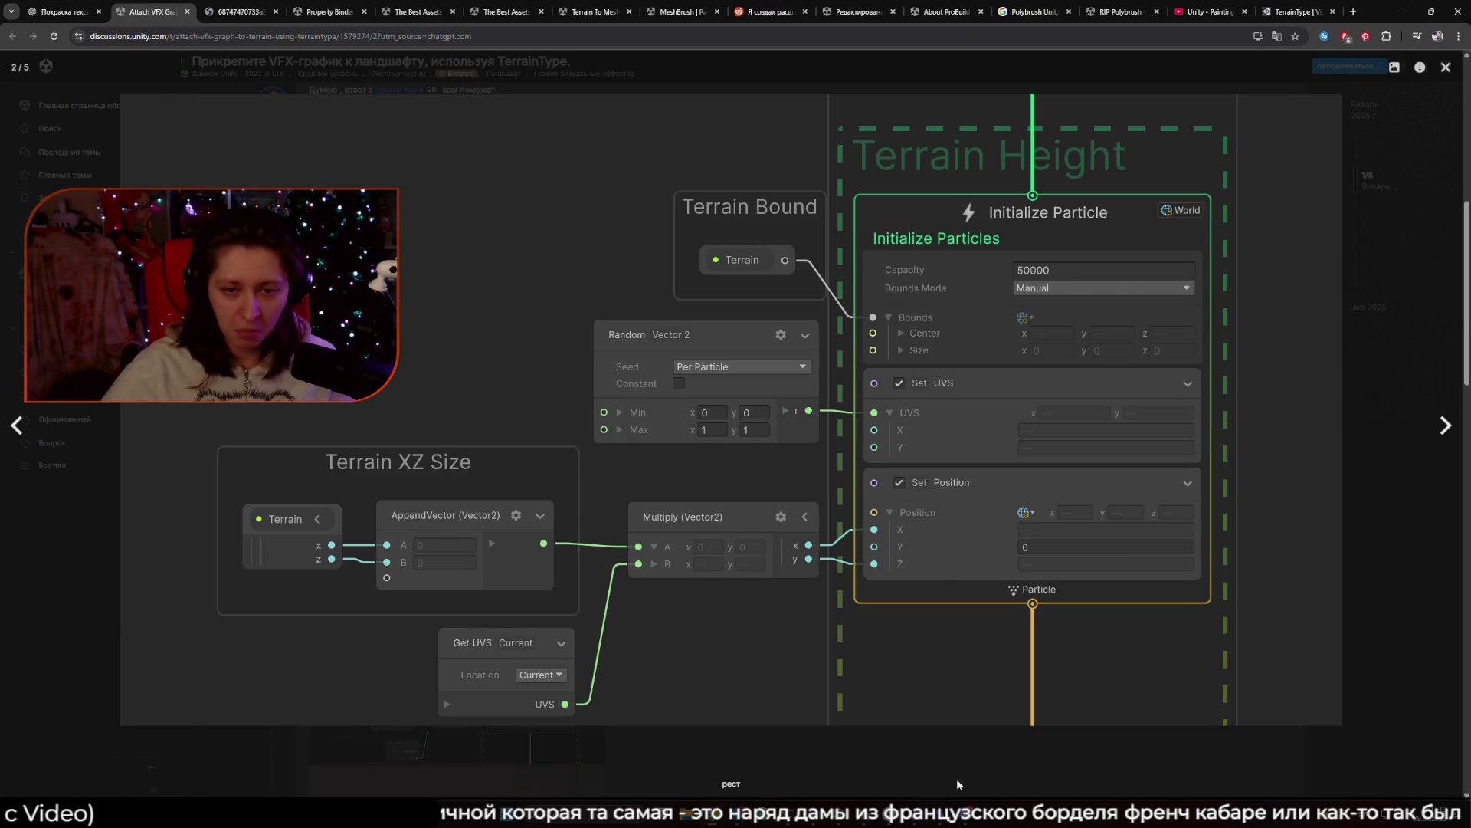
Enlarge the Terrain and Sample Texture2D screenshot, then return to the Unity Meadows editor.
{"action": "left_click", "coordinate": [1399, 229]}
{"action": "scroll", "coordinate": [826, 527], "scroll_direction": "down", "scroll_amount": 3}
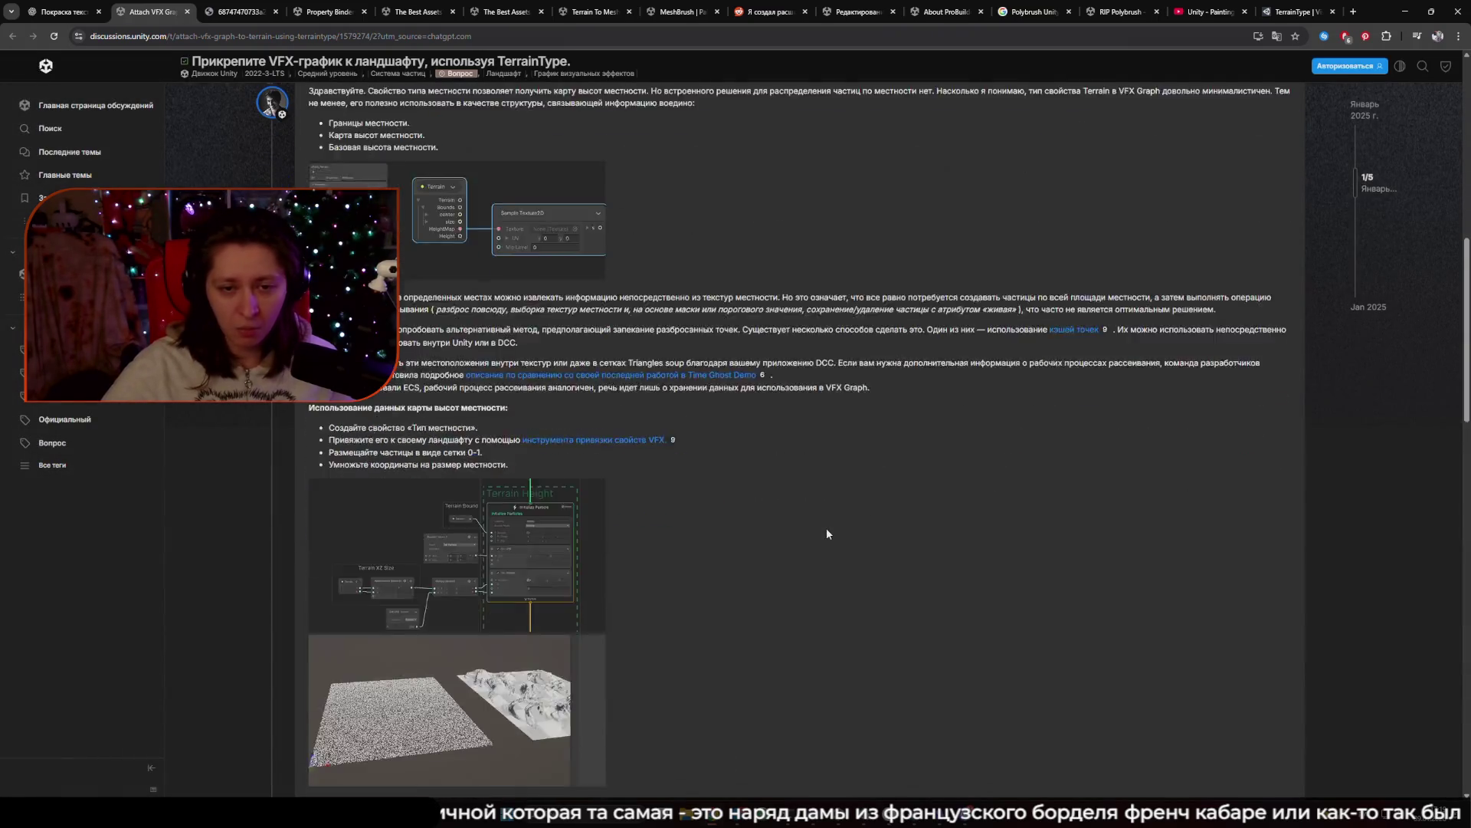
{"action": "scroll", "coordinate": [814, 529], "scroll_direction": "up", "scroll_amount": 7}
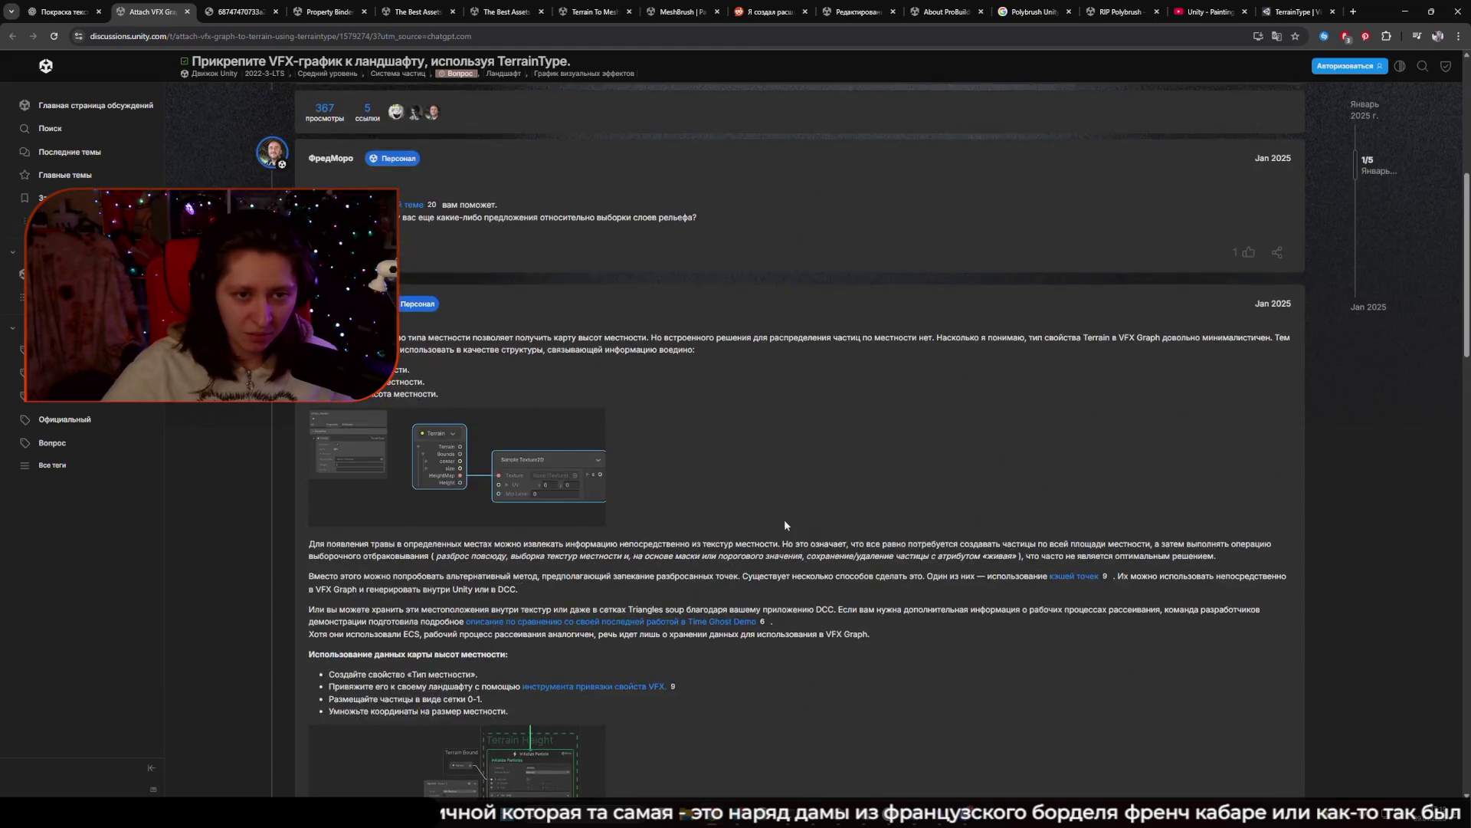
{"action": "left_click", "coordinate": [515, 605]}
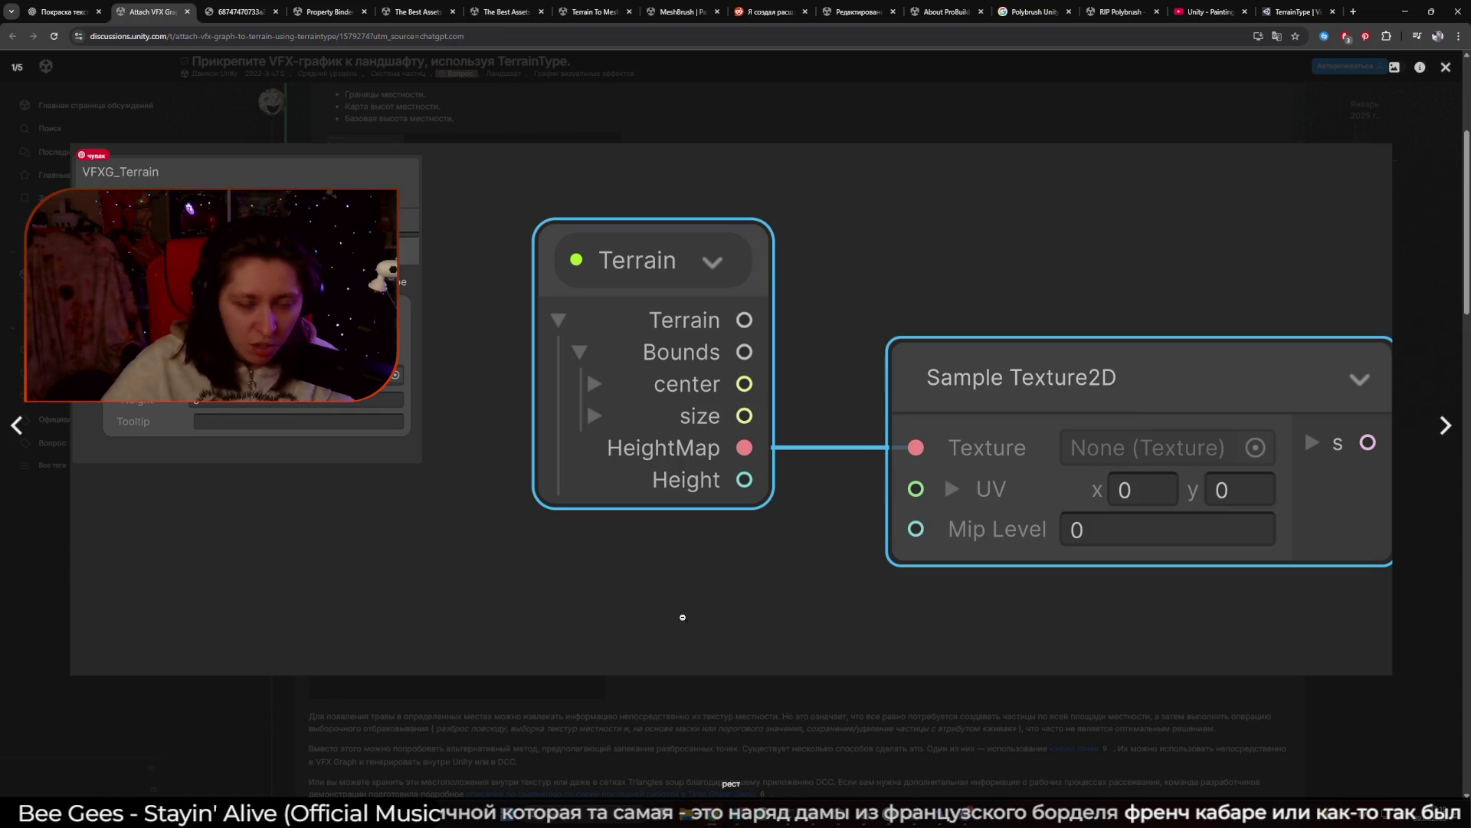
{"action": "mouse_move", "coordinate": [830, 814]}
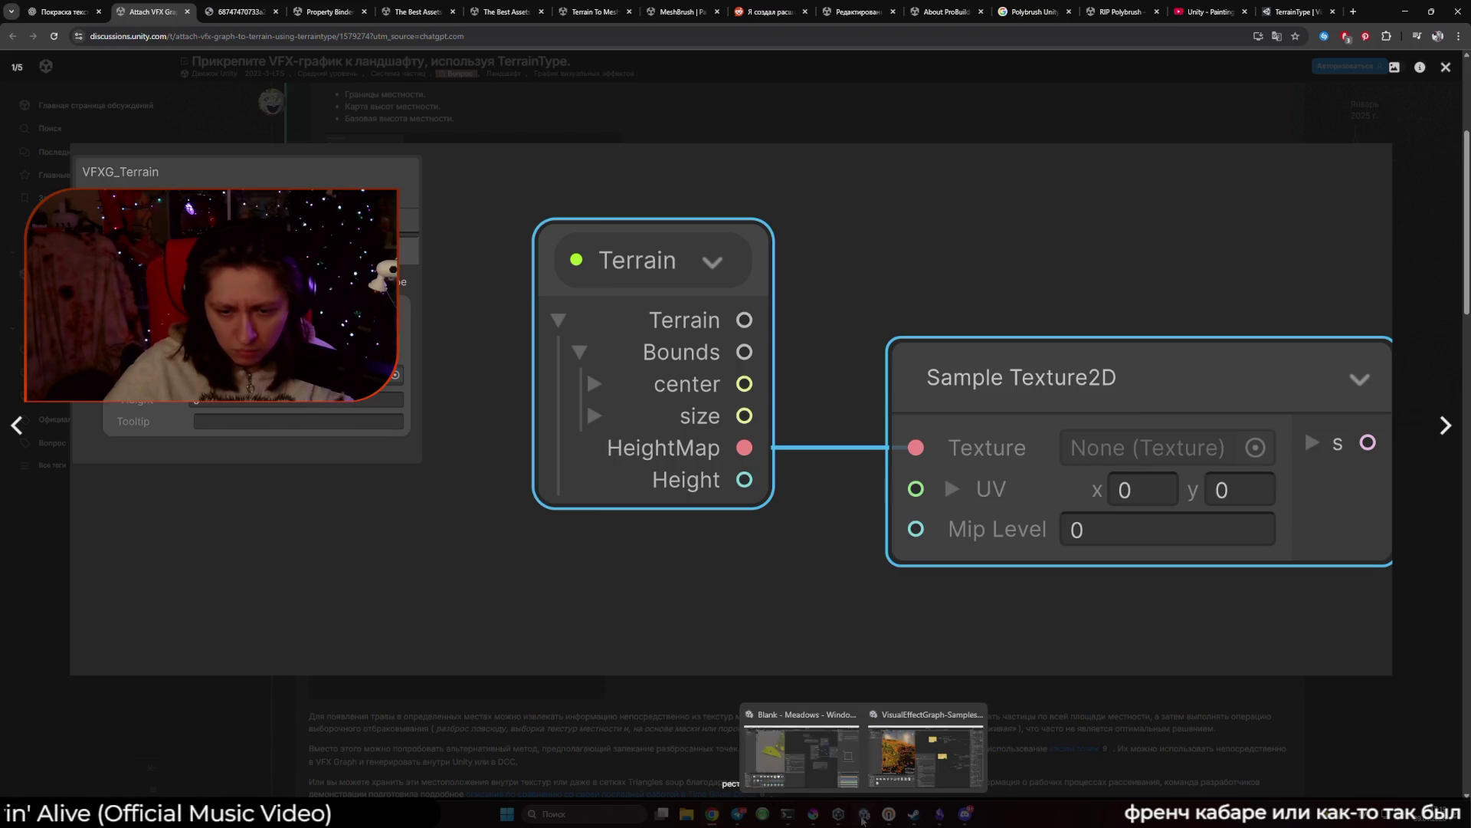
{"action": "left_click", "coordinate": [800, 763]}
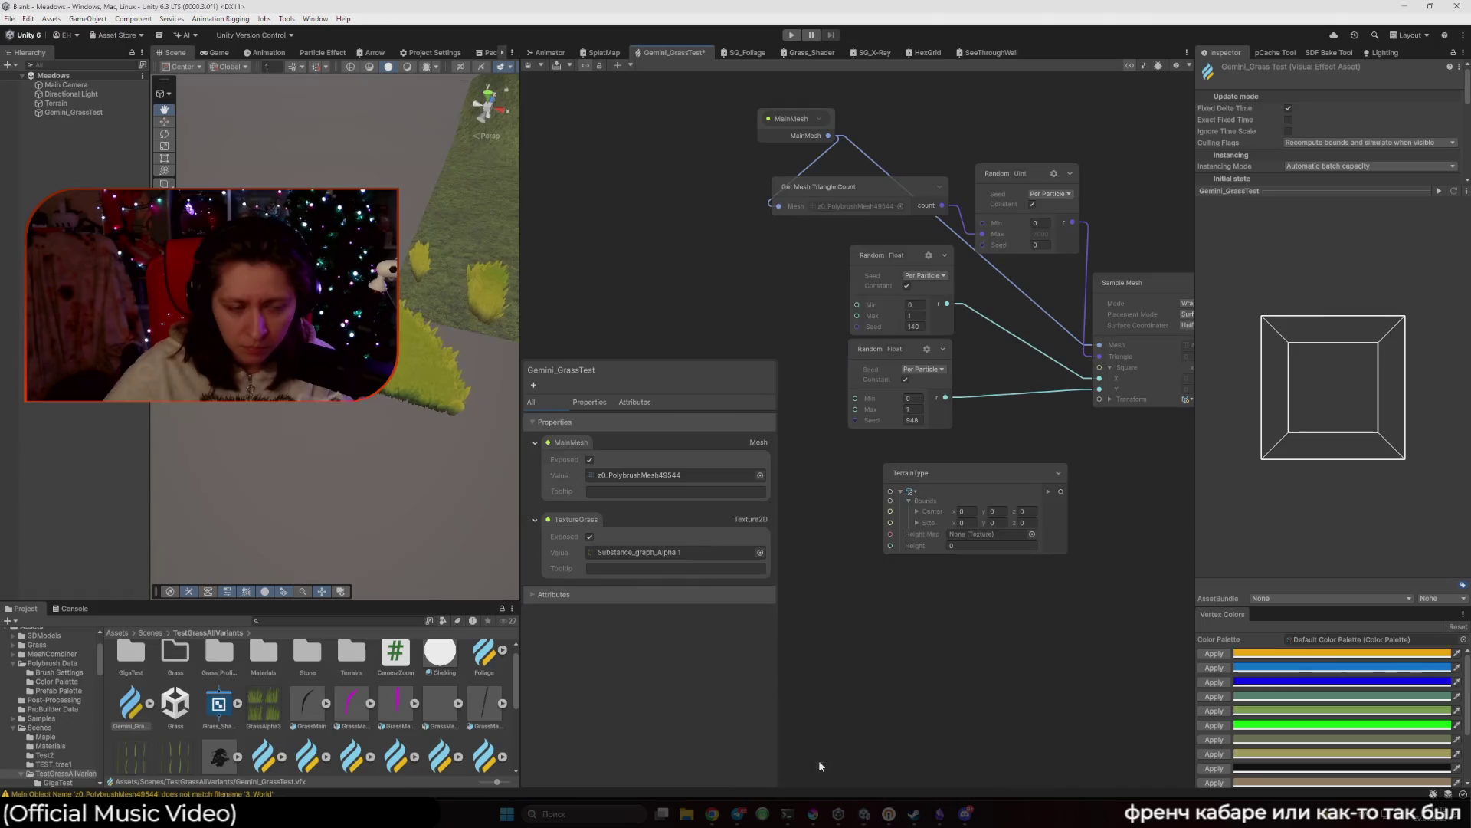
Add a new TerrainType graph property named 'Terrain' in the Gemini_GrassTest graph.
{"action": "left_click", "coordinate": [629, 450]}
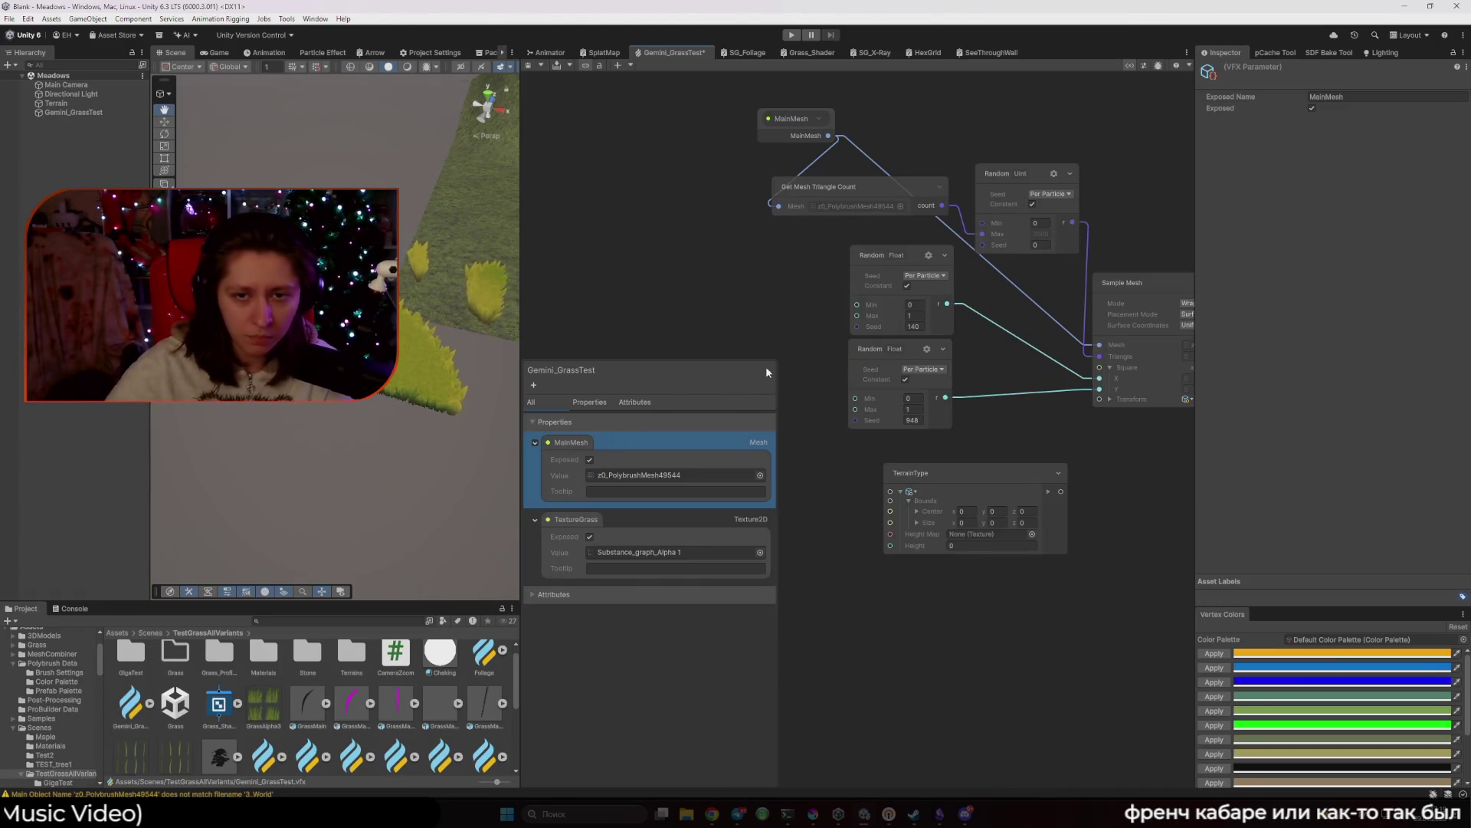
{"action": "left_click", "coordinate": [765, 293]}
{"action": "left_click", "coordinate": [591, 403]}
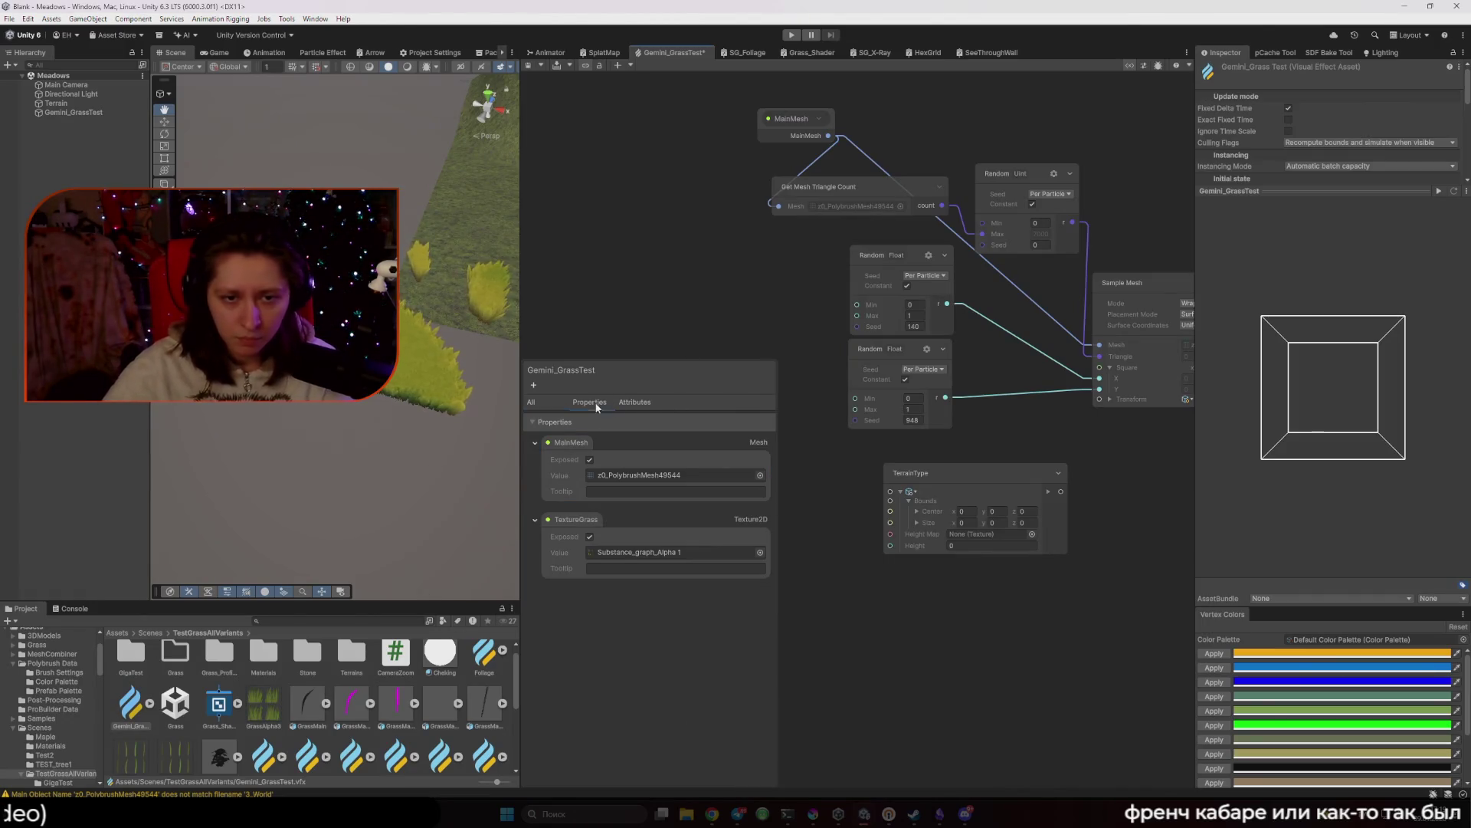
{"action": "left_click", "coordinate": [535, 386]}
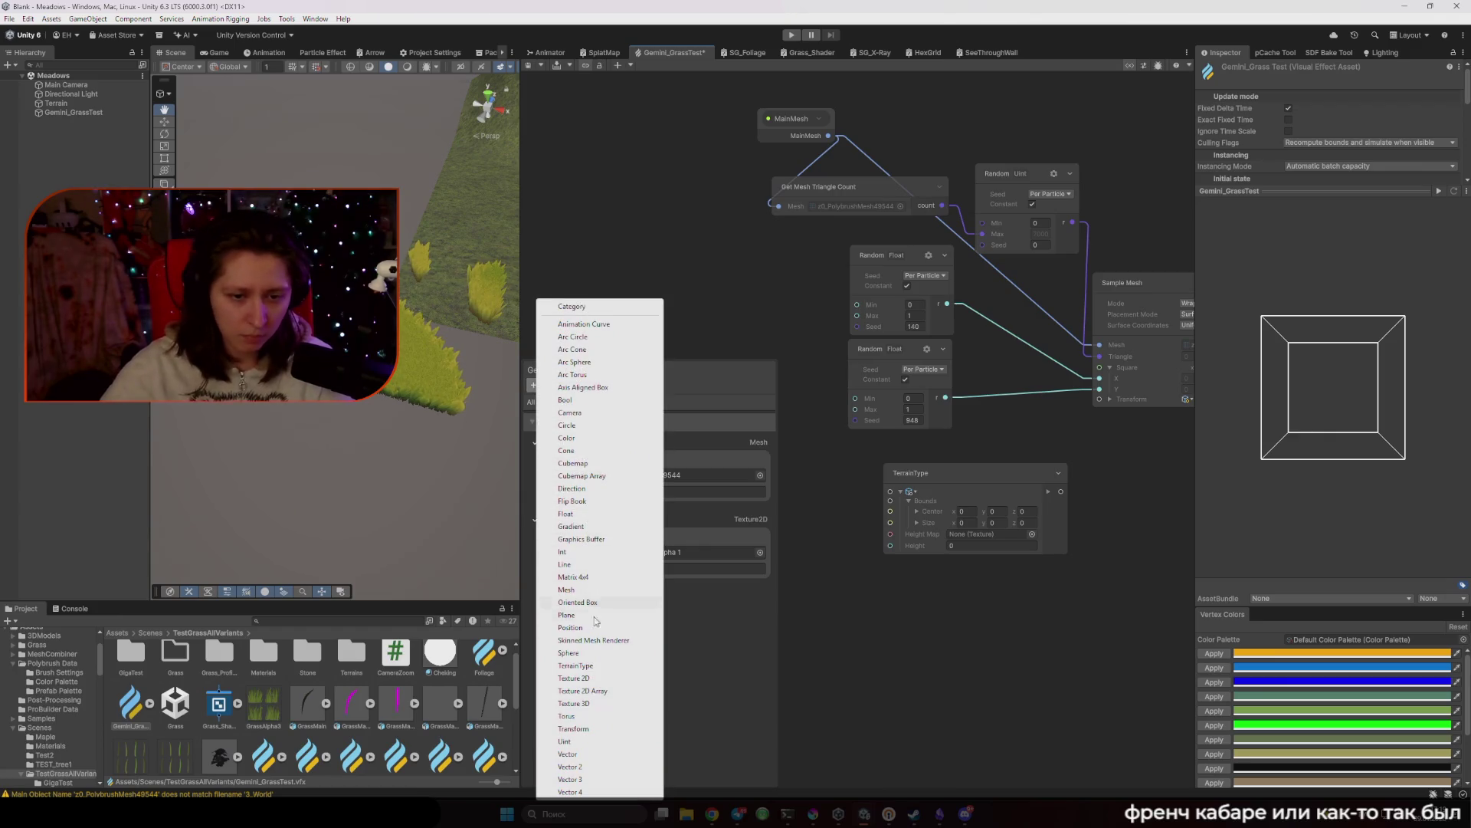
{"action": "left_click", "coordinate": [619, 666]}
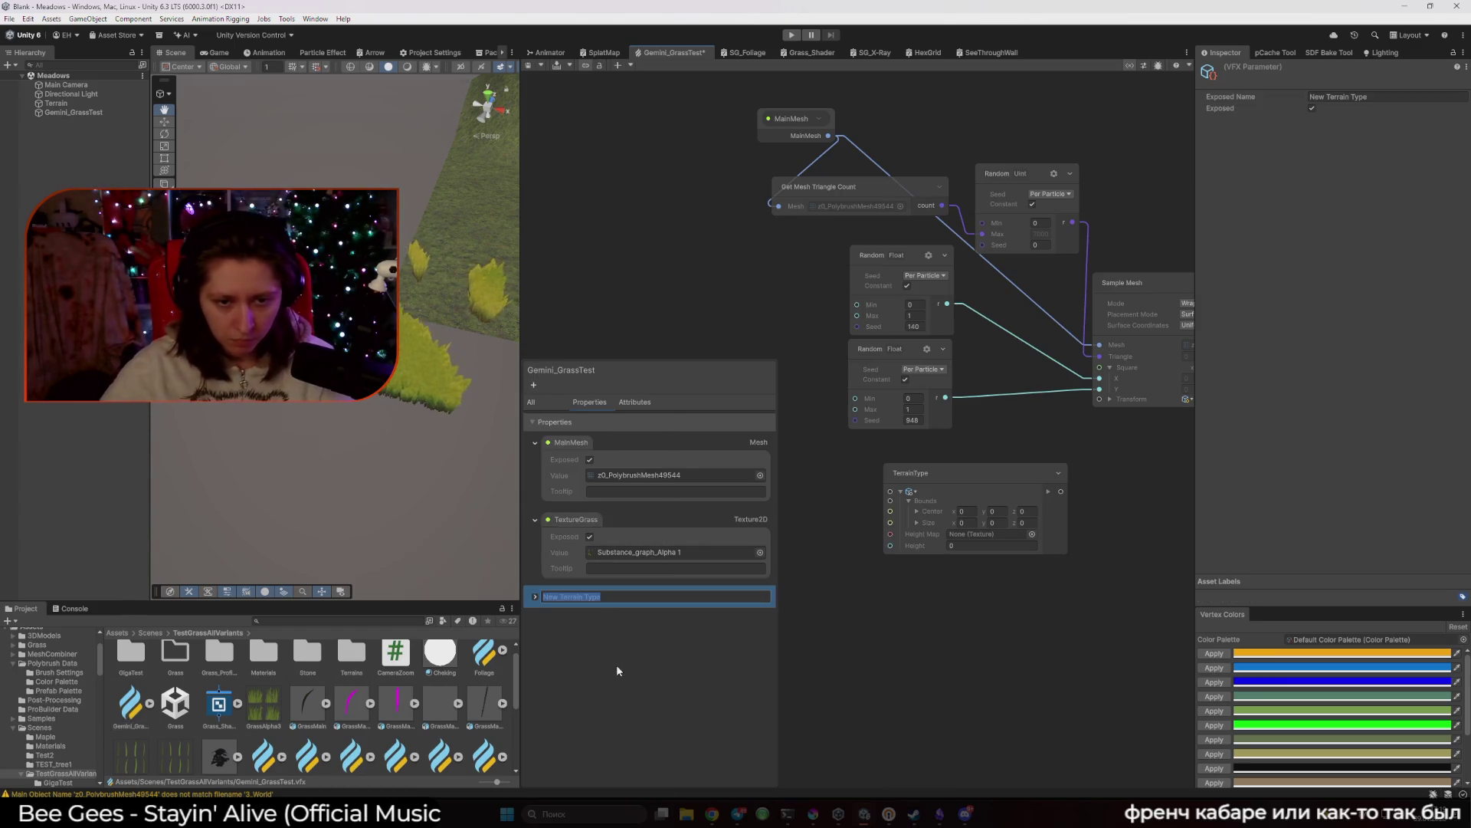
{"action": "type", "text": "Terr"}
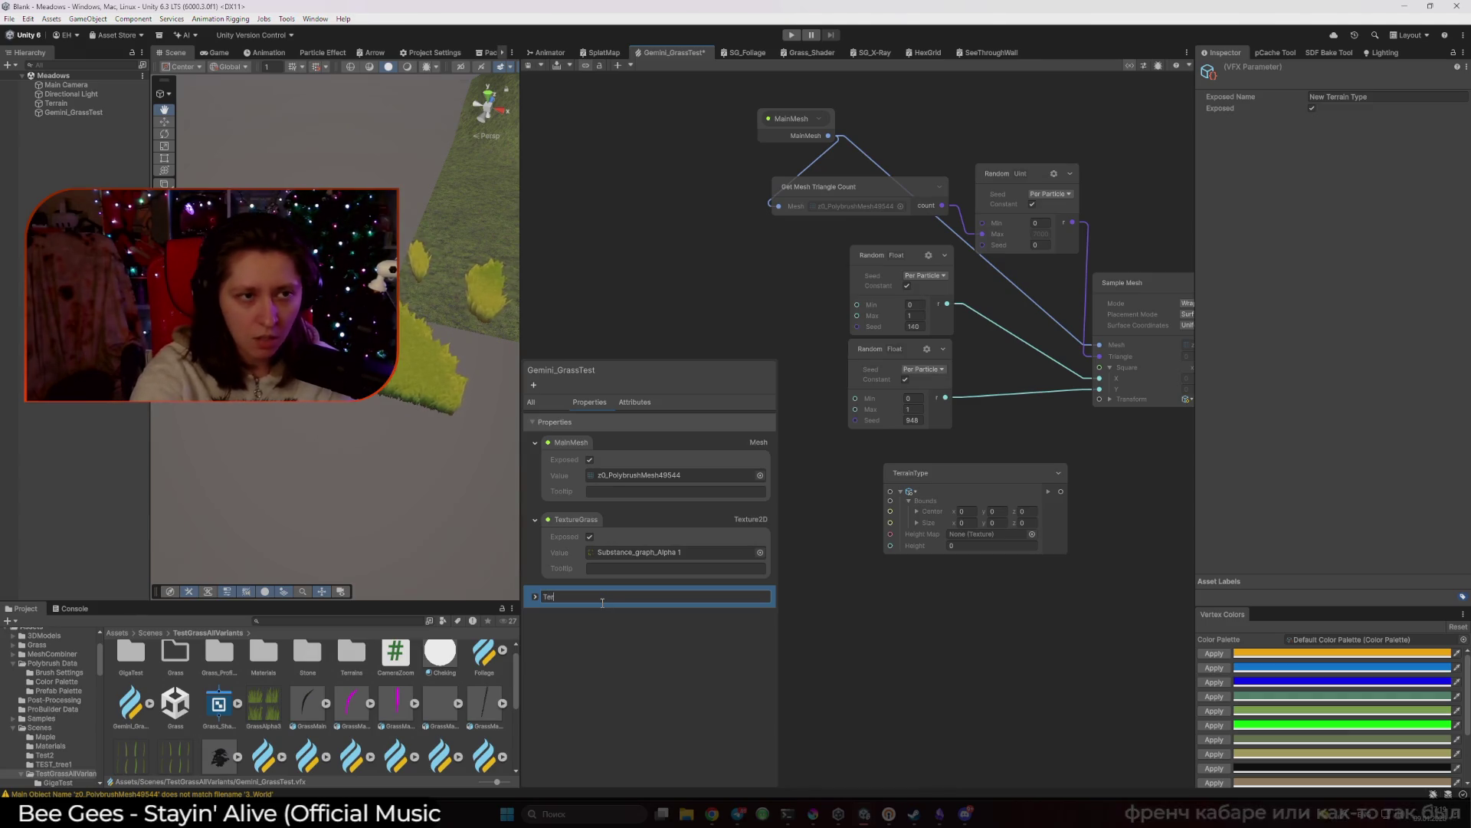
{"action": "type", "text": "ain"}
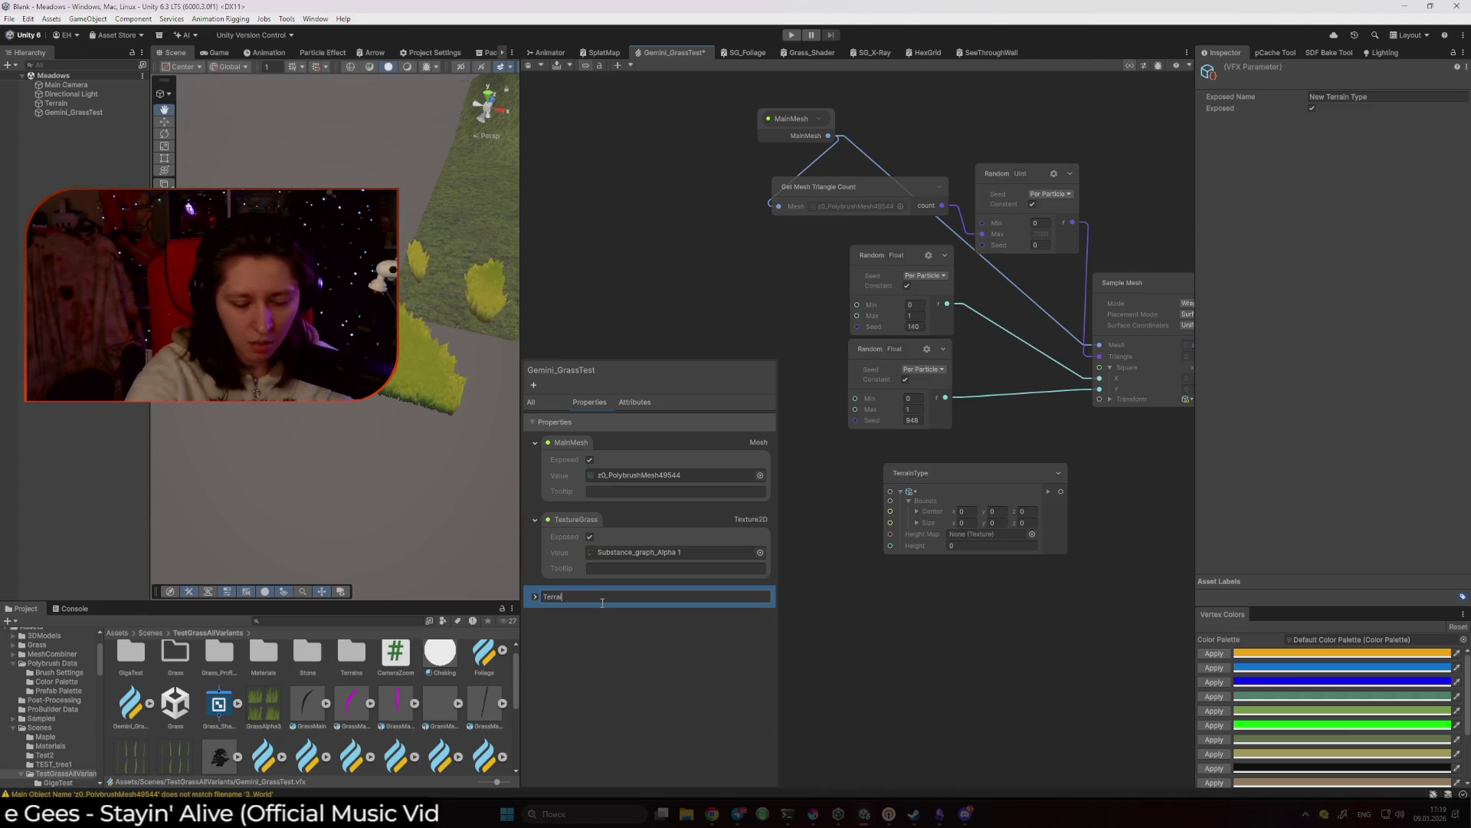
{"action": "key", "text": "Return"}
Expand the Terrain property and compare it against the discussion's graph screenshot.
{"action": "left_click", "coordinate": [601, 601]}
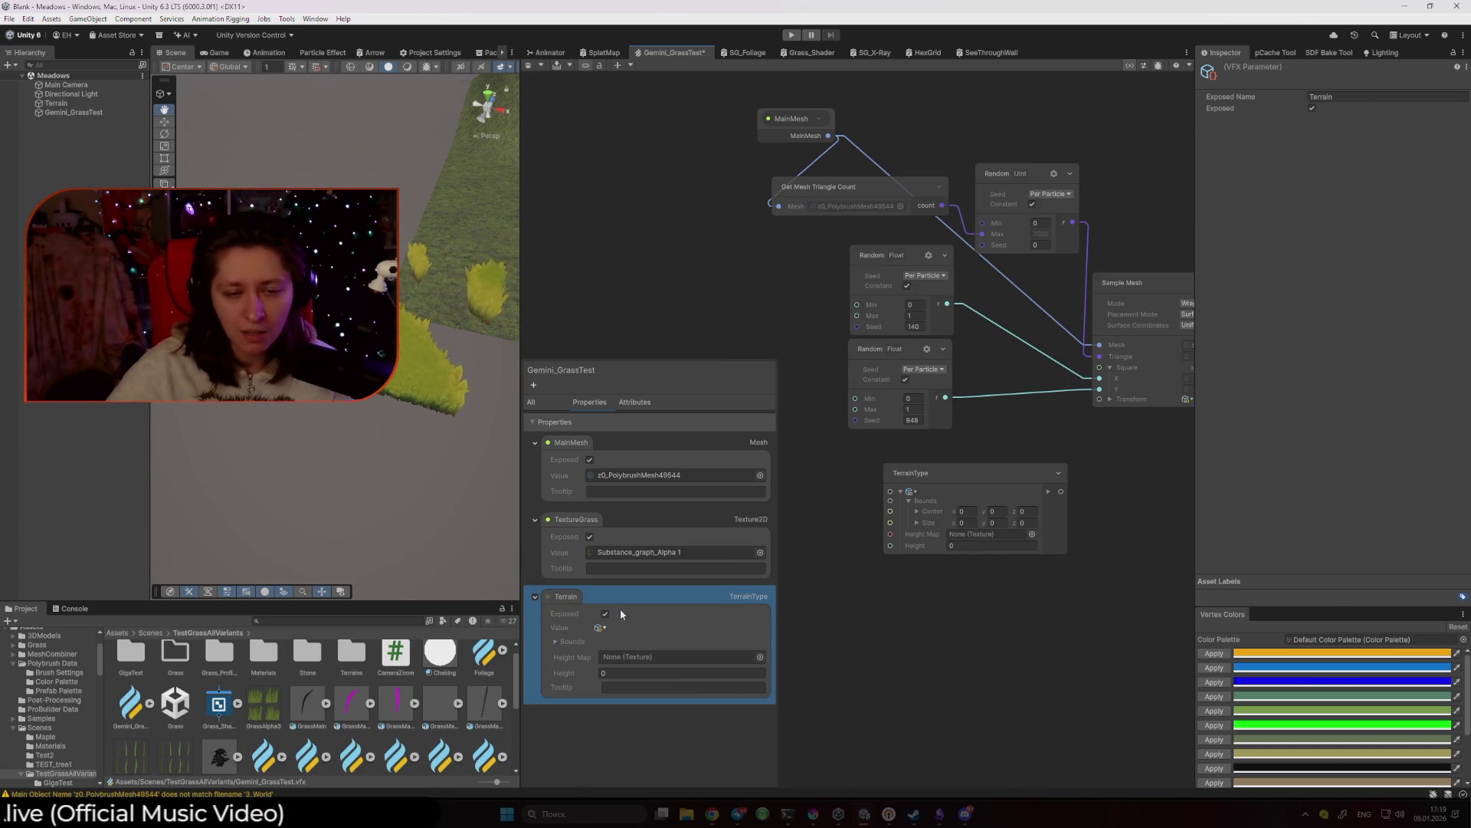
{"action": "mouse_move", "coordinate": [712, 814]}
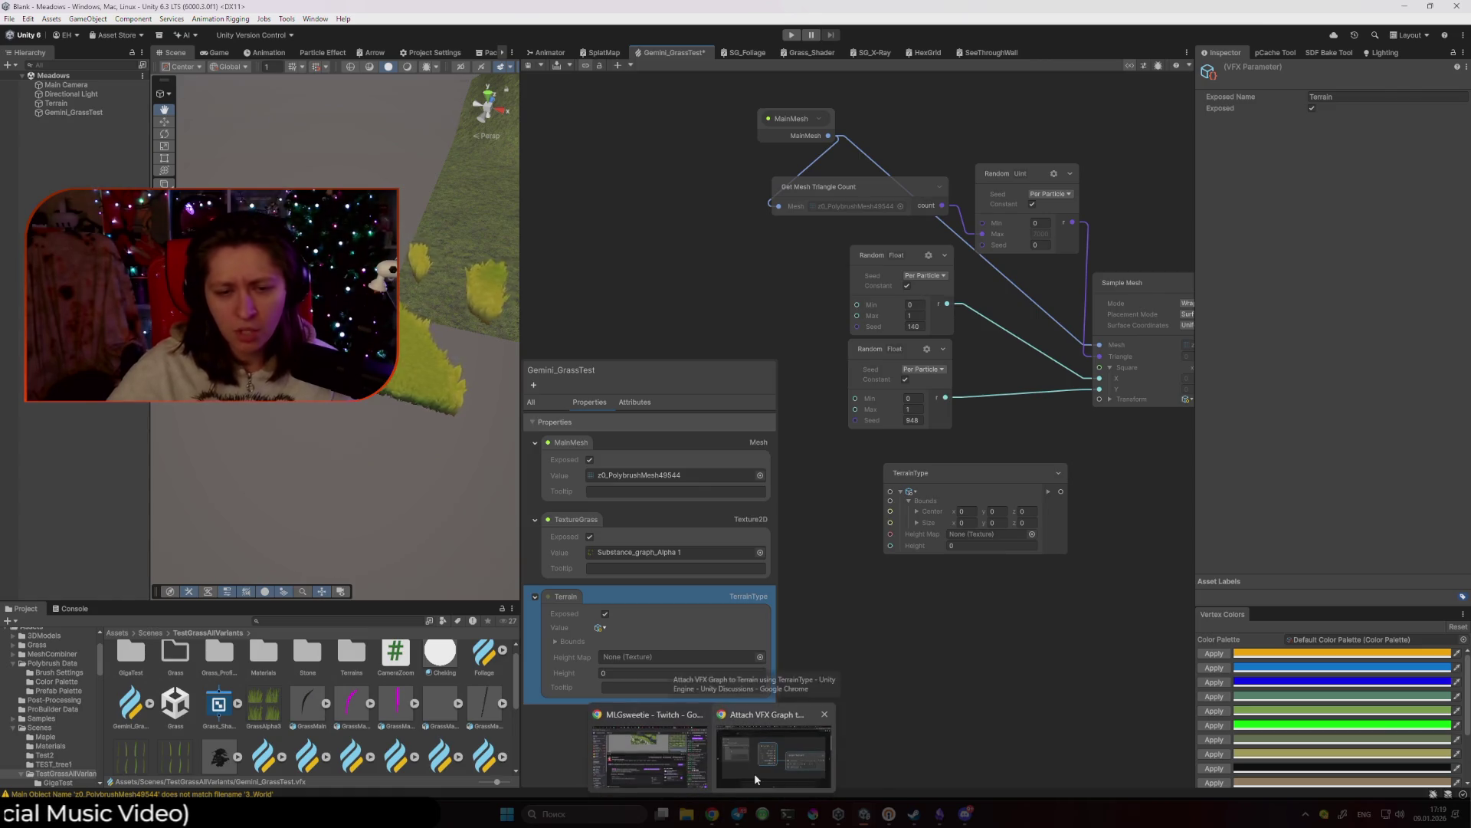
{"action": "left_click", "coordinate": [755, 772]}
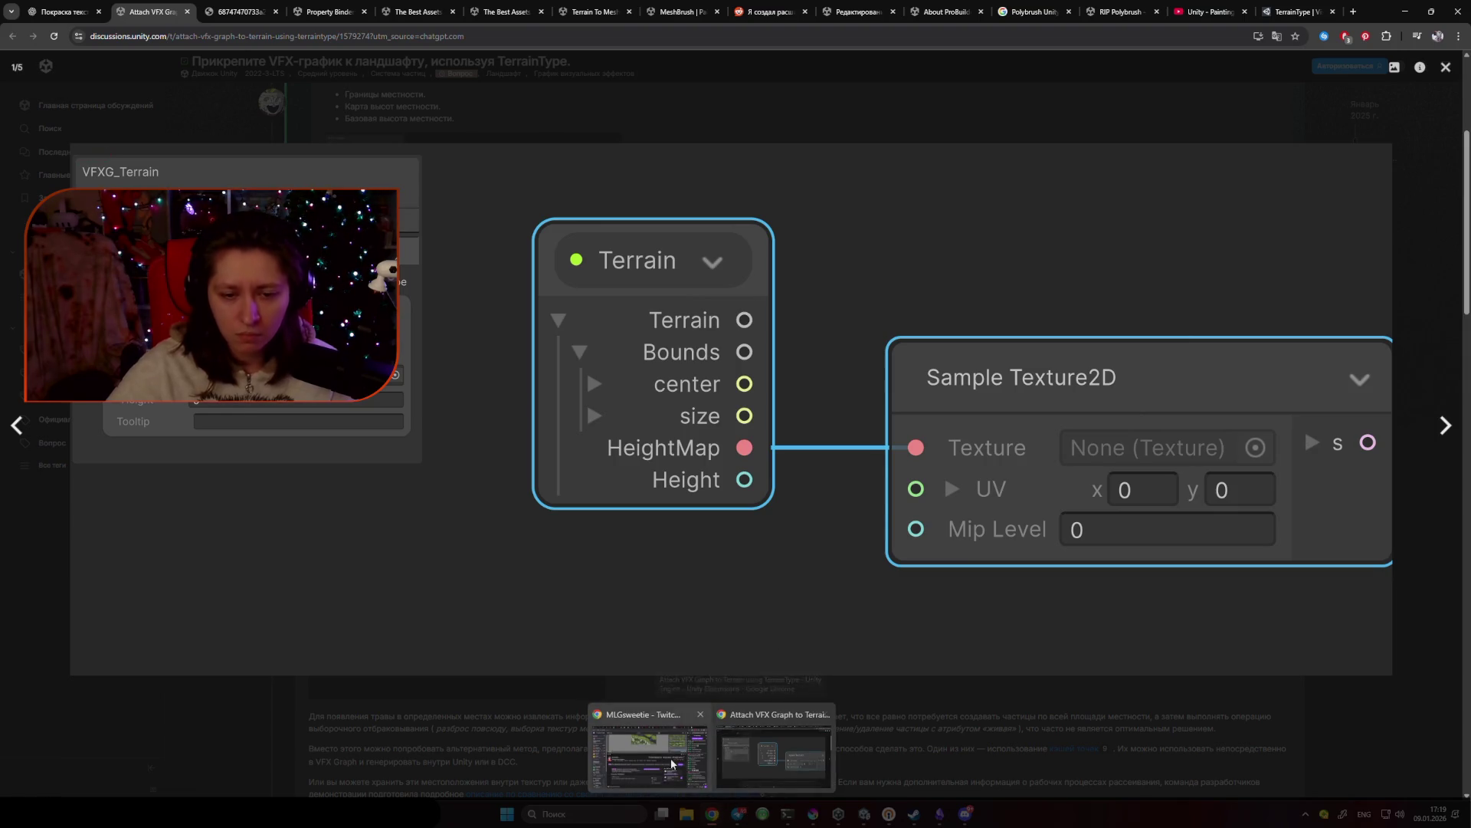
{"action": "mouse_move", "coordinate": [833, 817]}
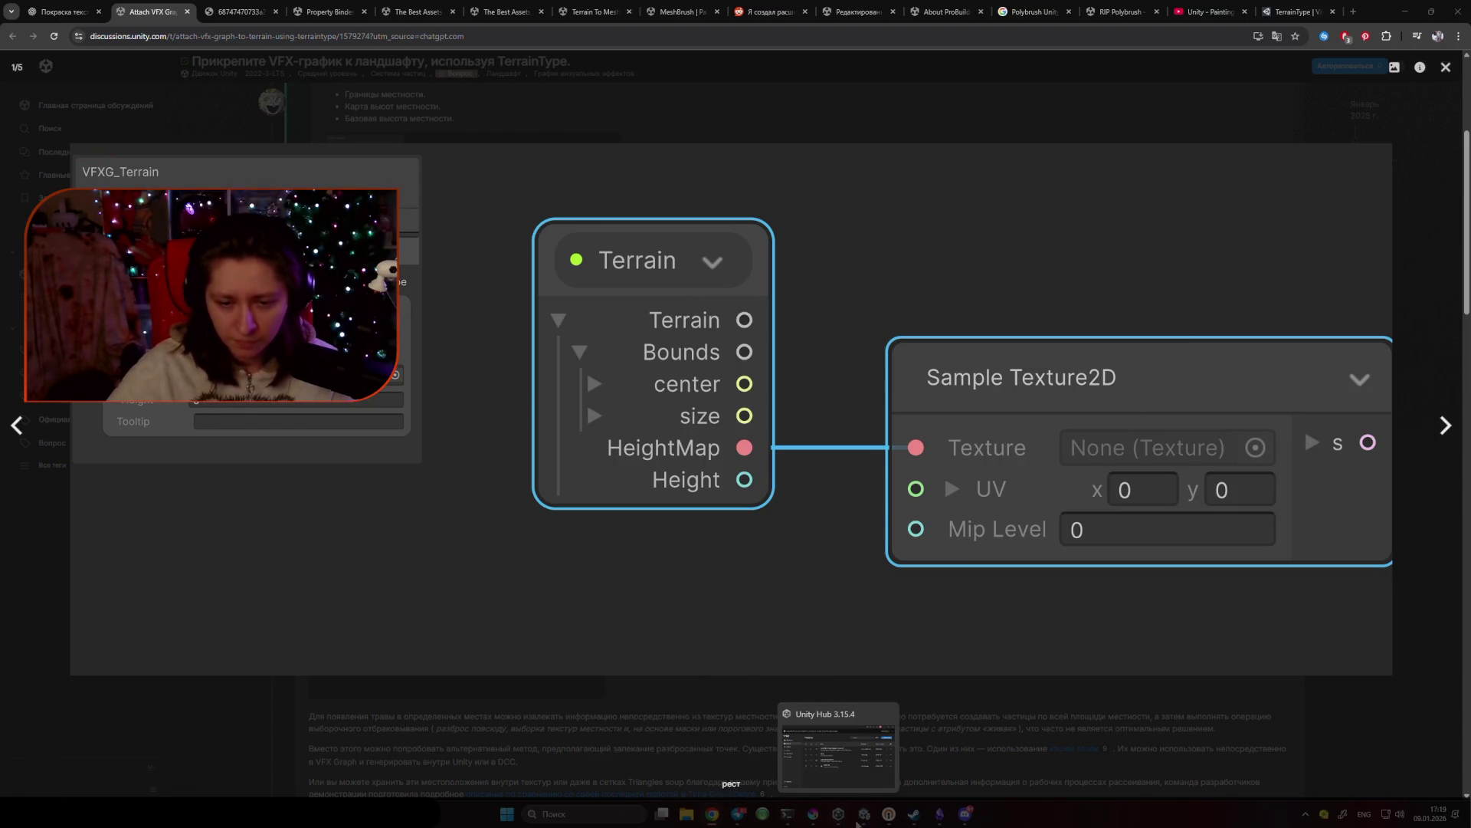
{"action": "left_click", "coordinate": [797, 736]}
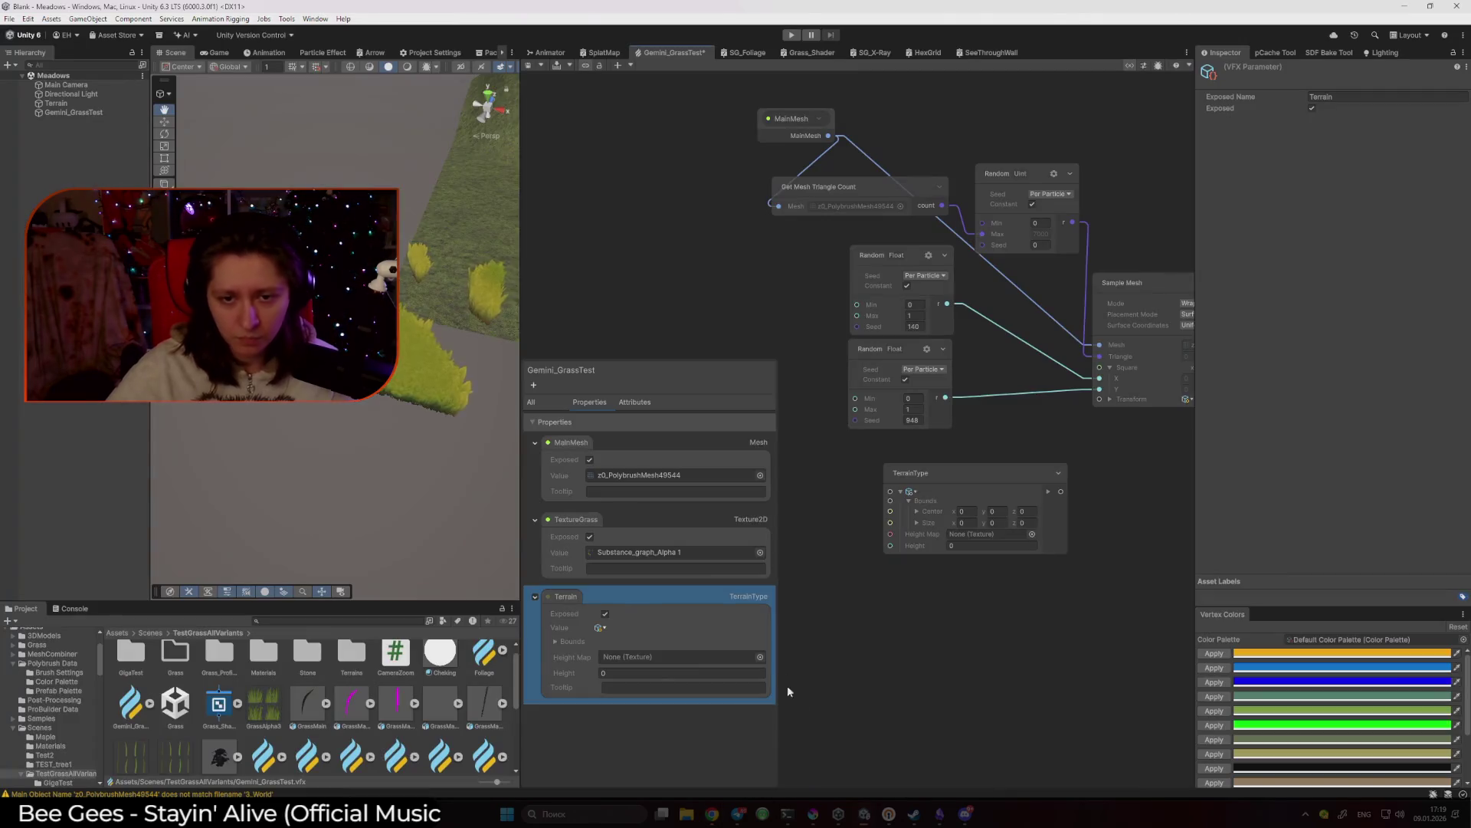
Replace the standalone TerrainType node with a Terrain property node exposing HeightMap and Height outputs.
{"action": "left_click", "coordinate": [902, 476]}
{"action": "key", "text": "Delete"}
{"action": "mouse_move", "coordinate": [774, 555]}
{"action": "left_mouse_down"}
{"action": "mouse_move", "coordinate": [931, 497]}
{"action": "mouse_move", "coordinate": [912, 101]}
{"action": "left_mouse_up"}
{"action": "scroll", "coordinate": [940, 210], "scroll_direction": "down", "scroll_amount": 3}
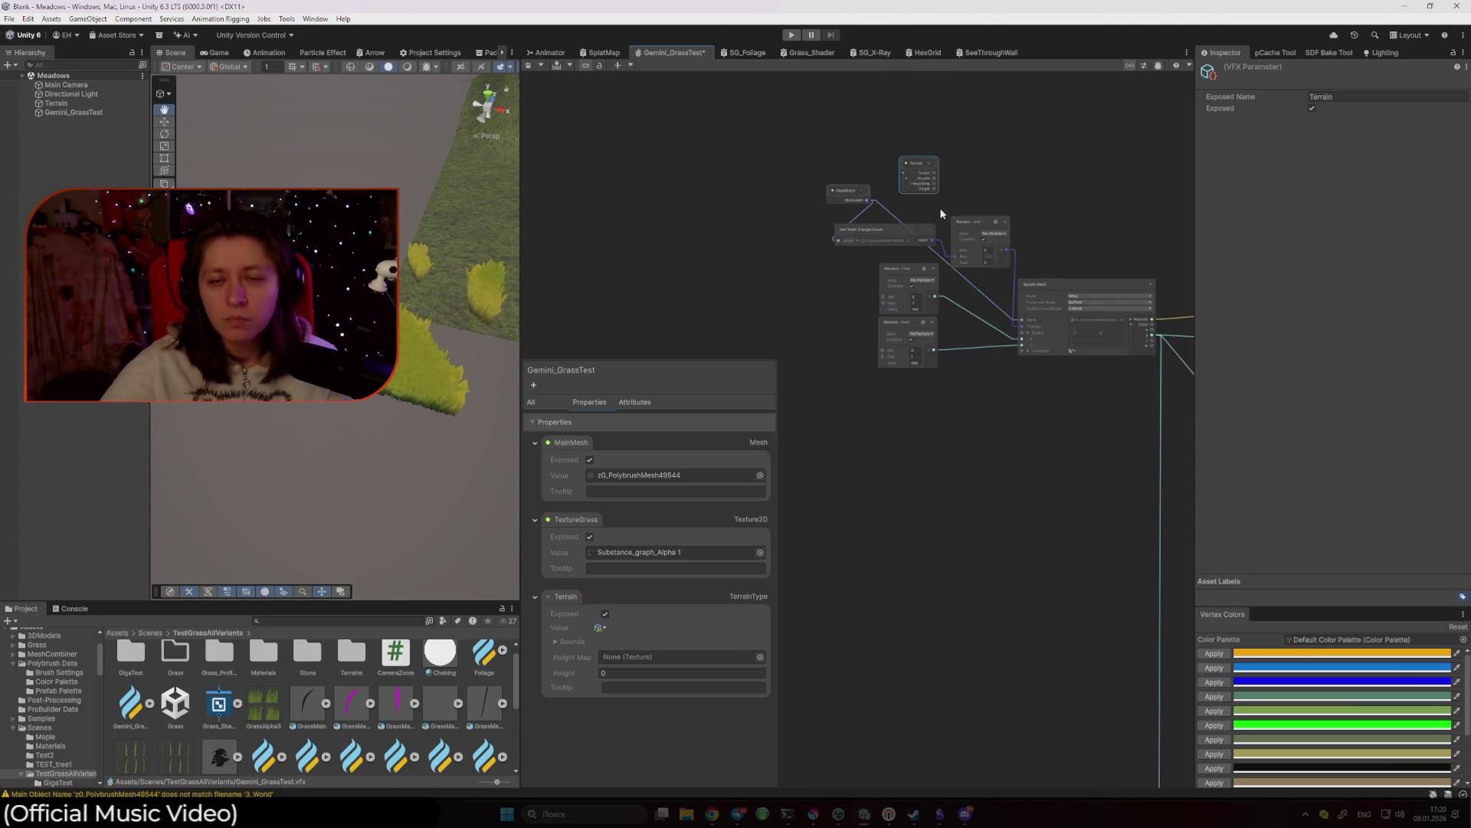
{"action": "scroll", "coordinate": [923, 325], "scroll_direction": "up", "scroll_amount": 2}
{"action": "scroll", "coordinate": [995, 315], "scroll_direction": "down", "scroll_amount": 2}
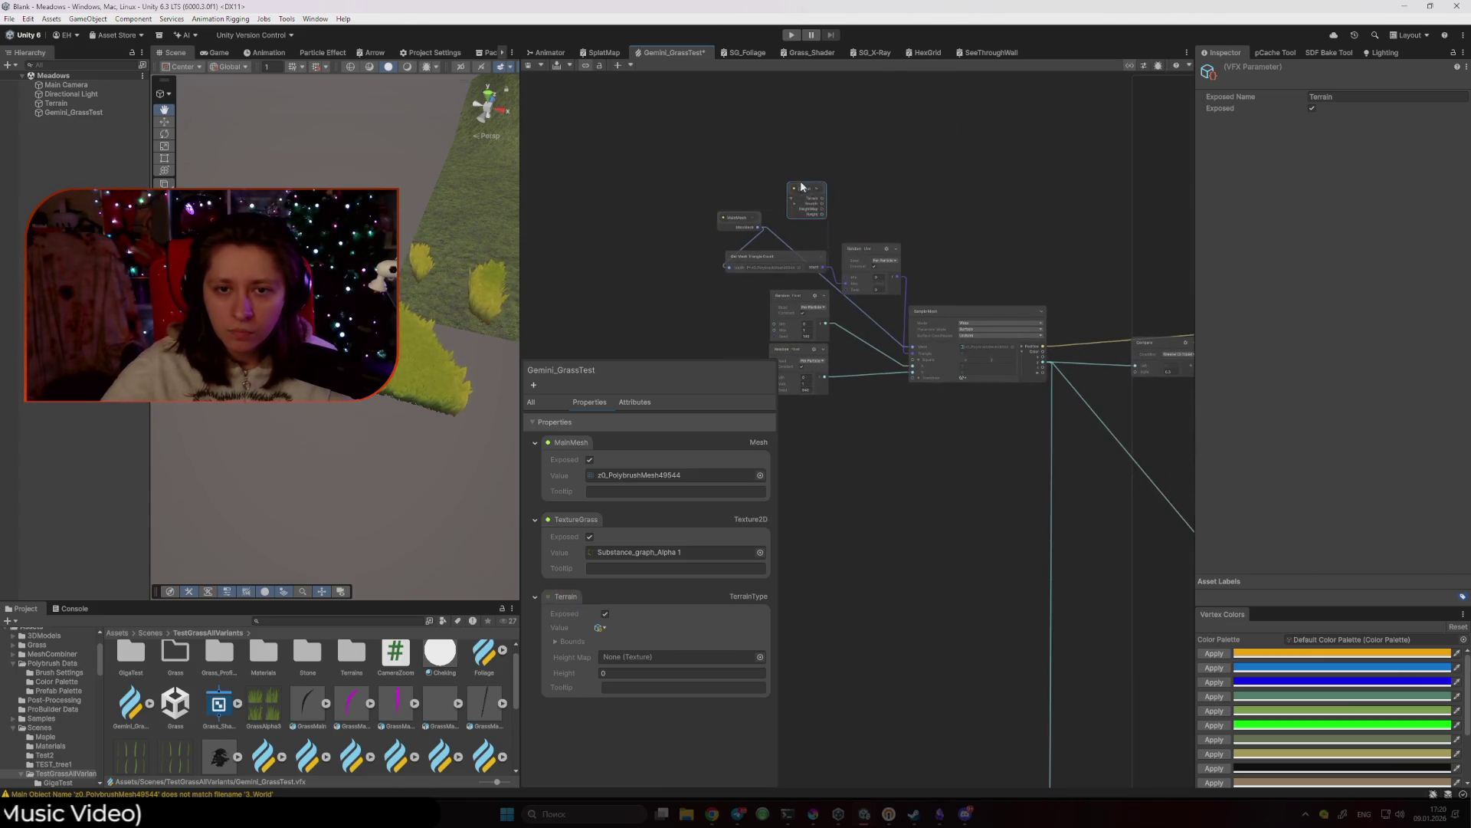
{"action": "scroll", "coordinate": [748, 171], "scroll_direction": "down", "scroll_amount": 2}
{"action": "scroll", "coordinate": [922, 351], "scroll_direction": "up", "scroll_amount": 4}
{"action": "mouse_move", "coordinate": [764, 811]}
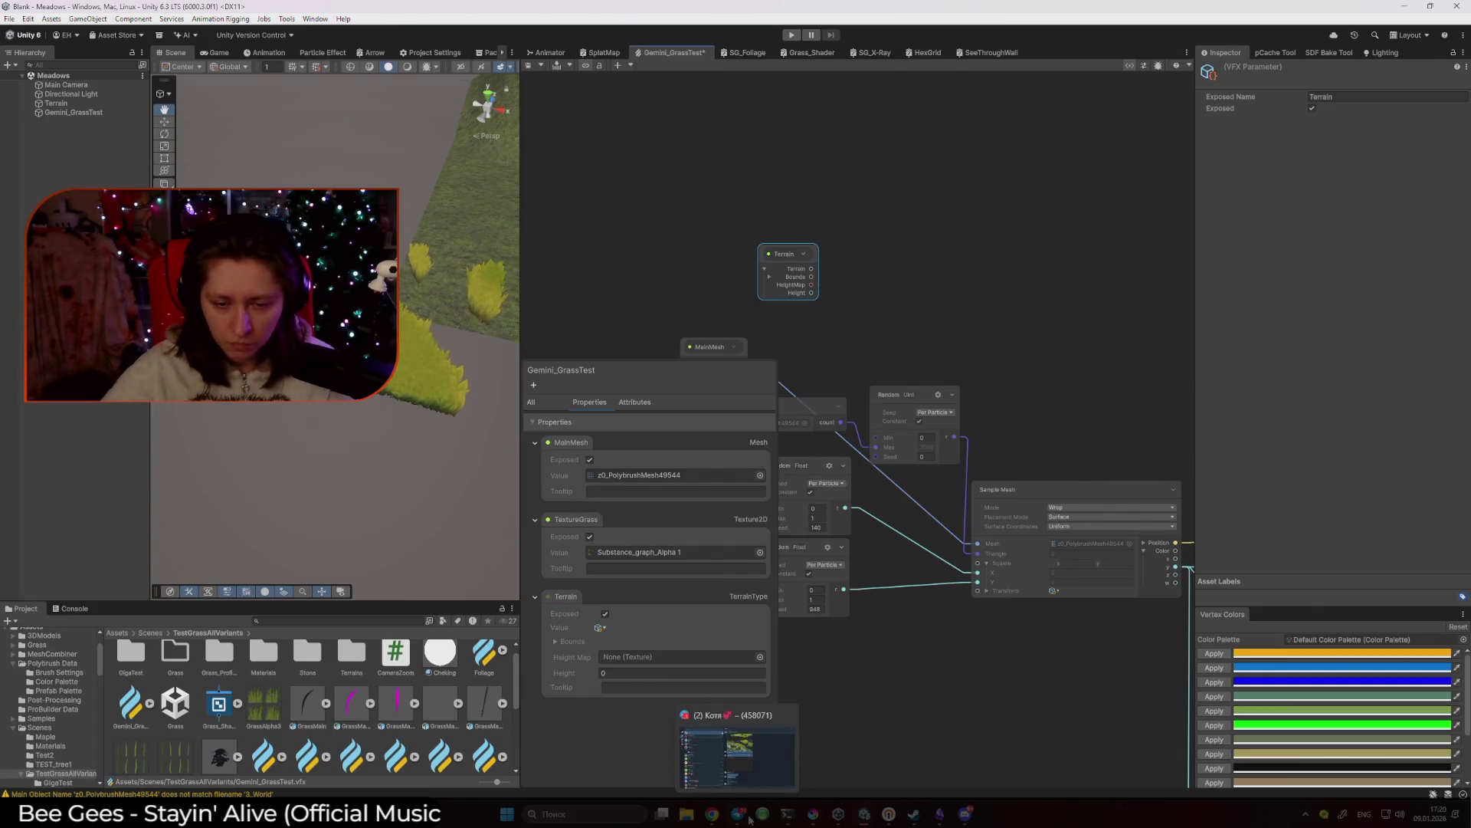
{"action": "mouse_move", "coordinate": [813, 818]}
{"action": "mouse_move", "coordinate": [712, 814]}
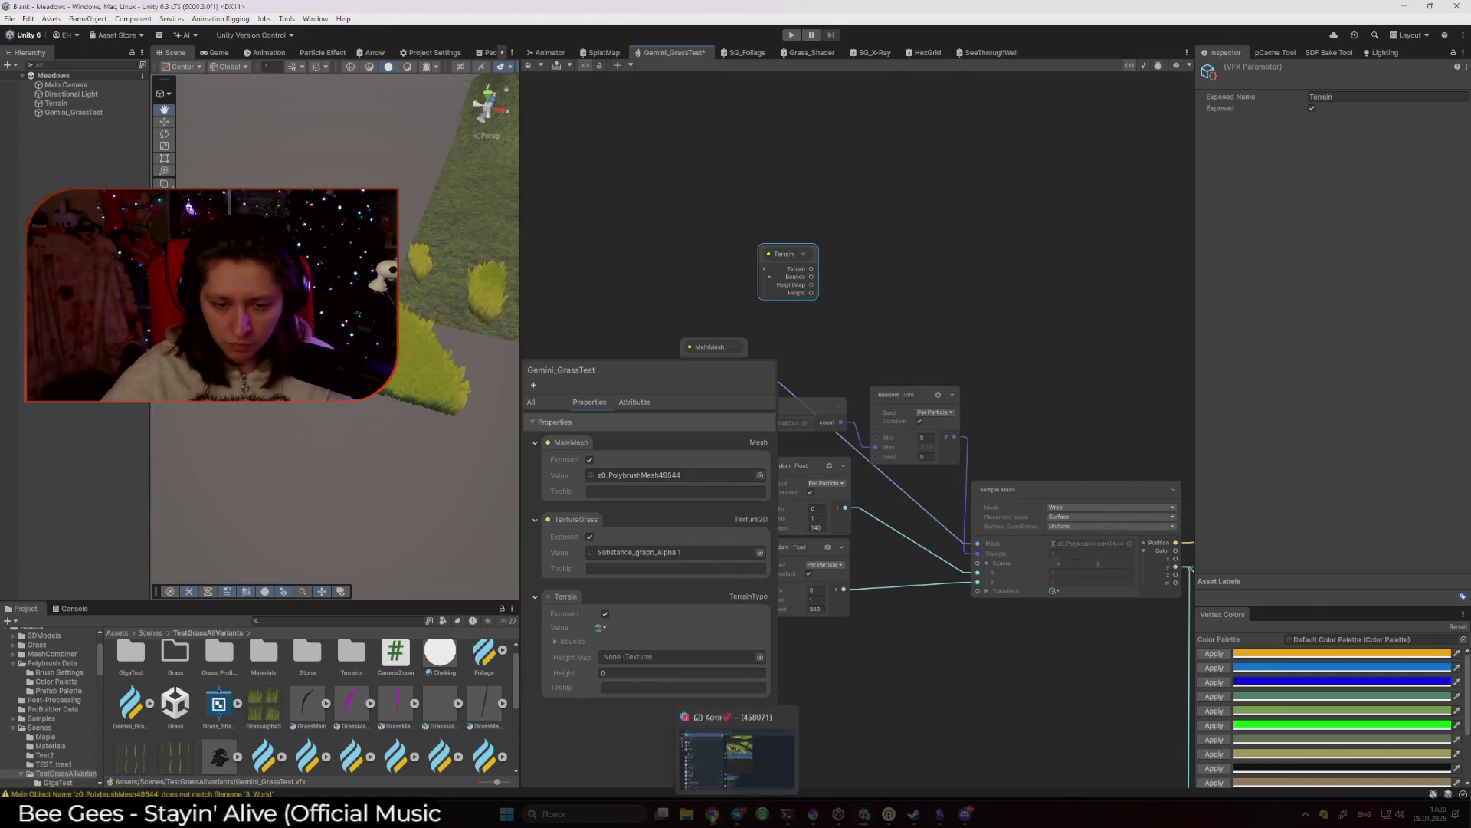
{"action": "mouse_move", "coordinate": [742, 778]}
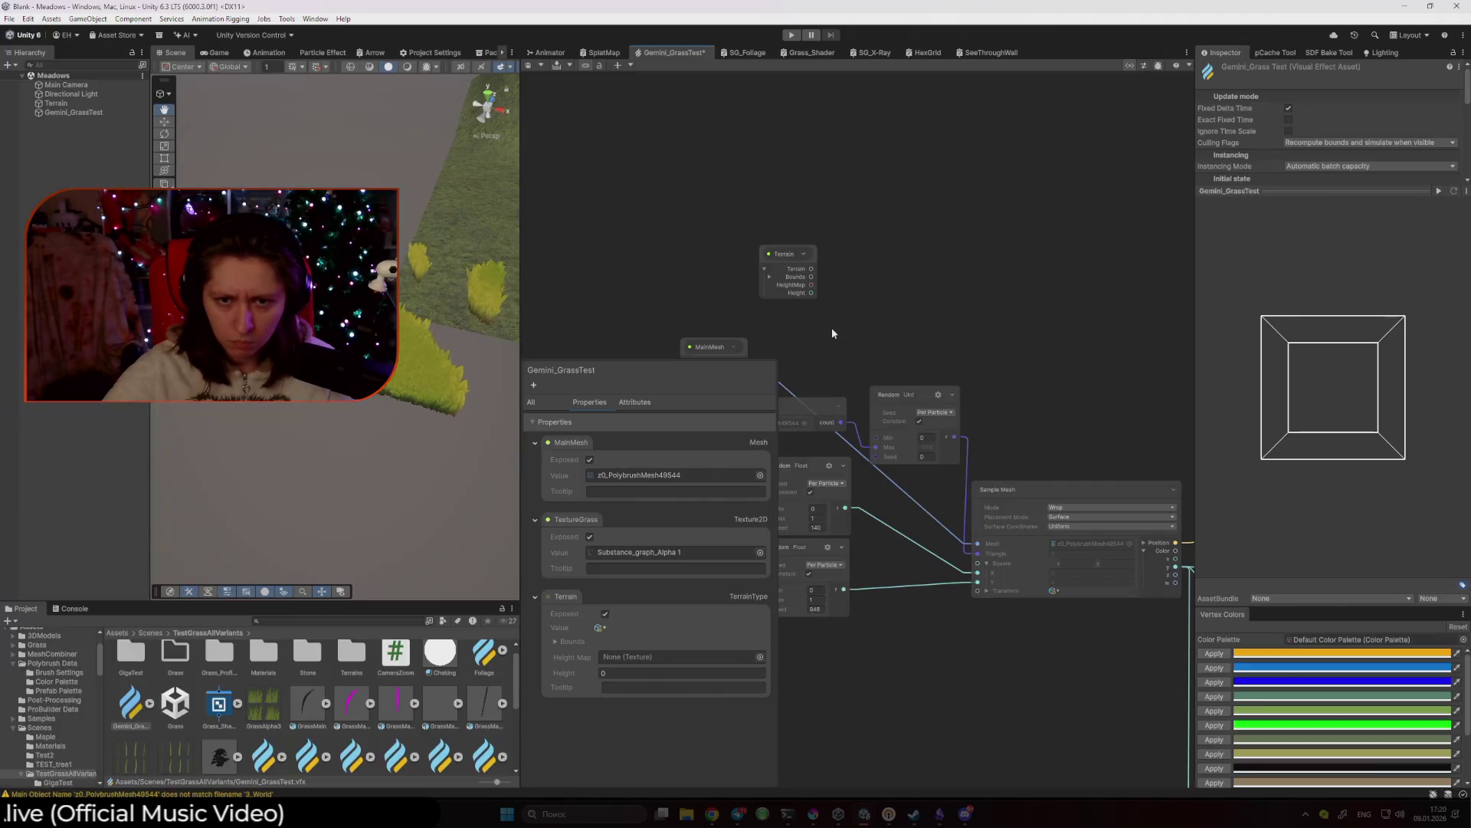
Create a Sample Texture2D node fed by the Terrain node's HeightMap output.
{"action": "left_click_drag", "start_coordinate": [812, 285], "coordinate": [933, 295]}
{"action": "type", "text": "Sample t"}
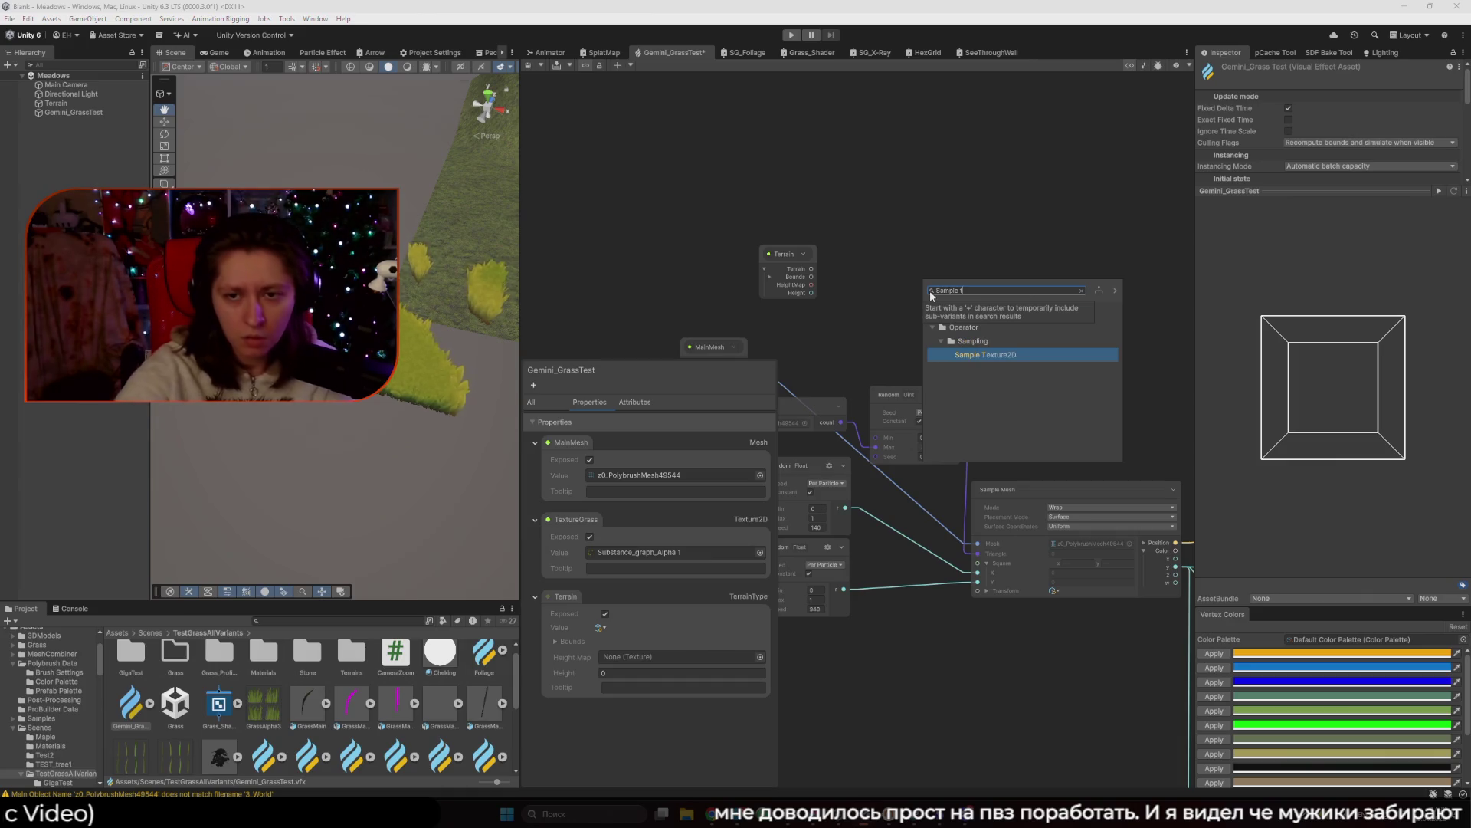
{"action": "key", "text": "Return"}
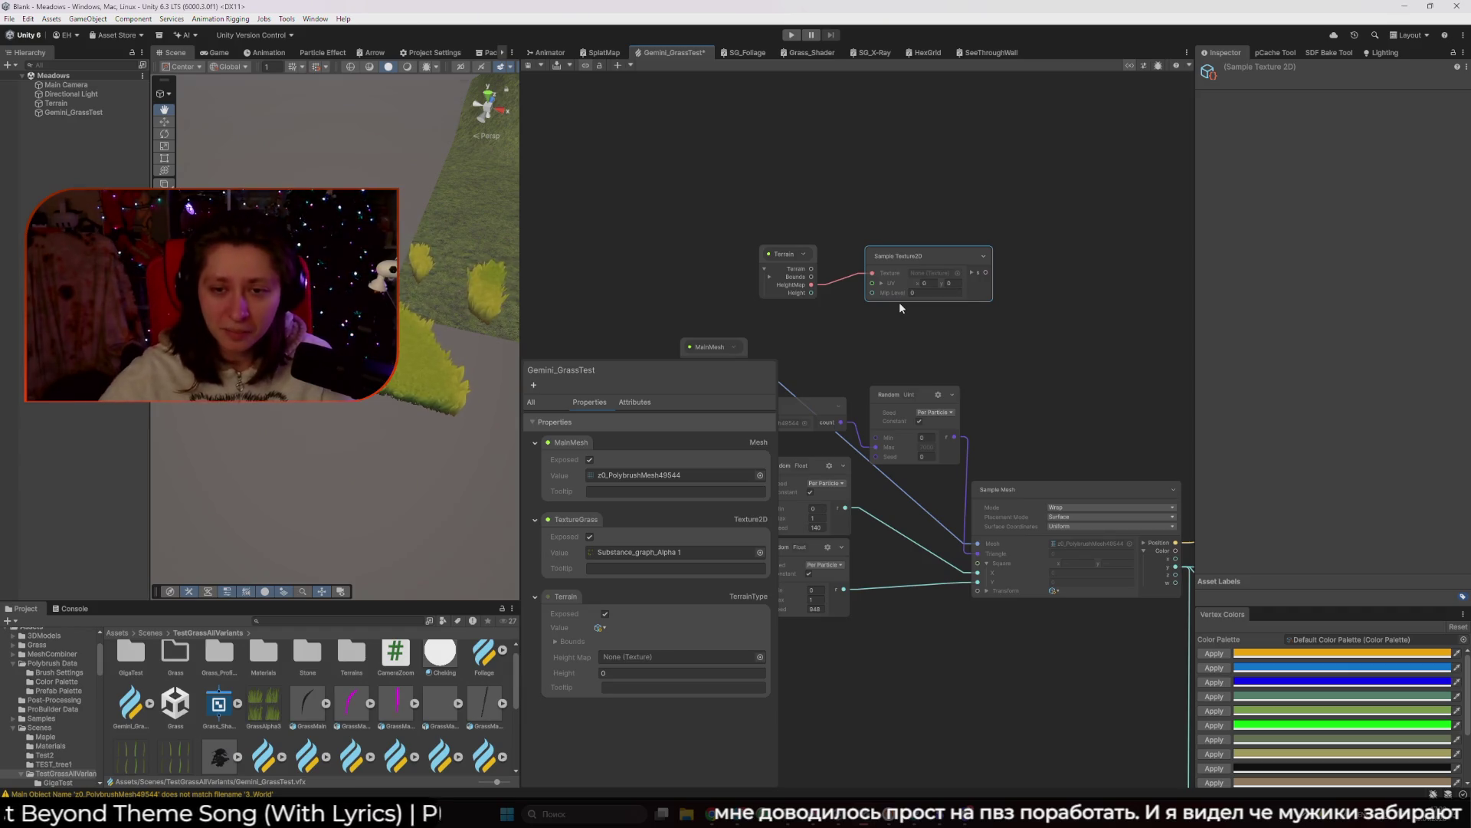
{"action": "scroll", "coordinate": [943, 337], "scroll_direction": "up", "scroll_amount": 2}
{"action": "mouse_move", "coordinate": [751, 820]}
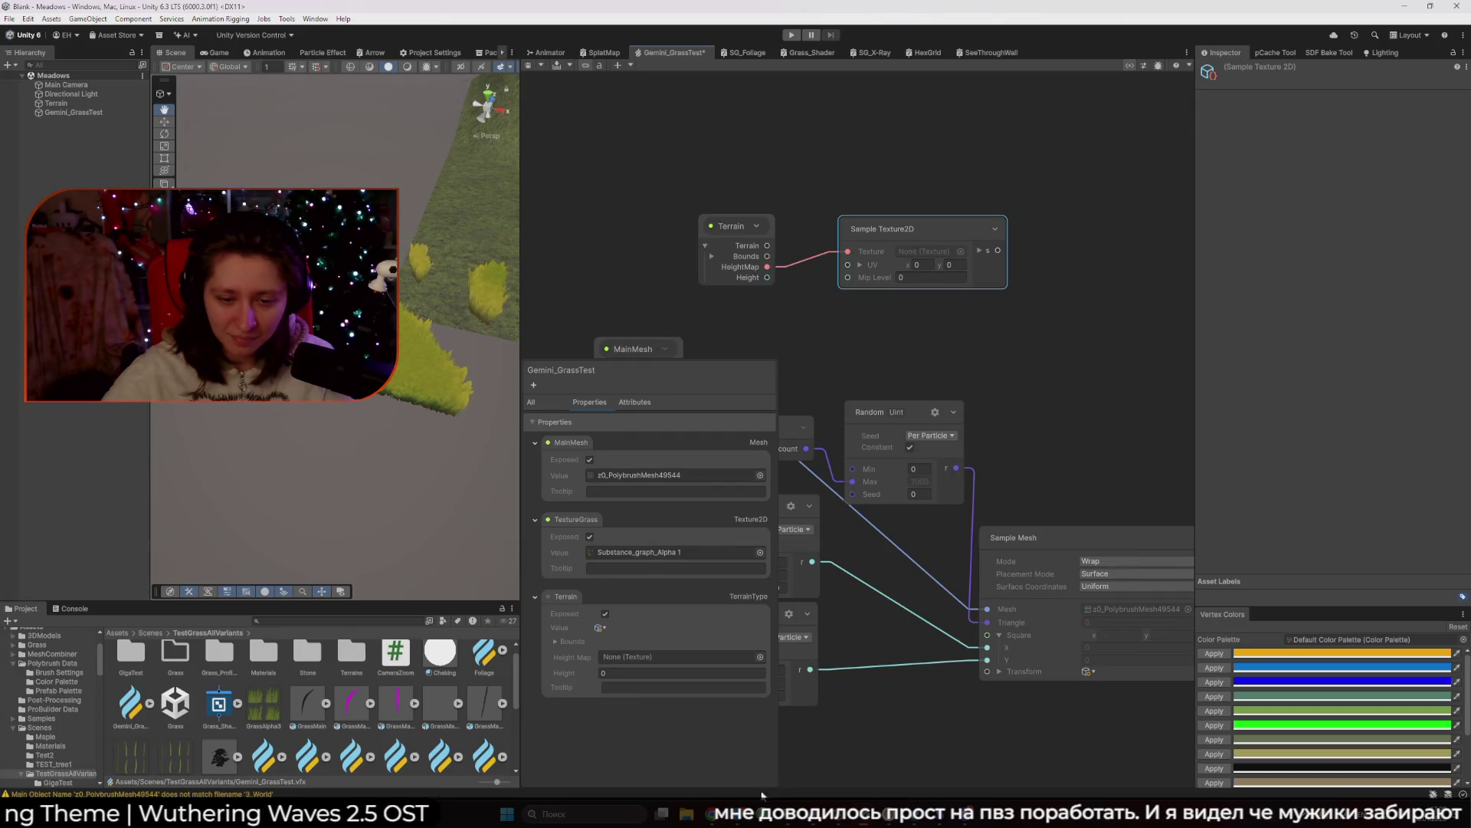
Enlarge the forum post's Terrain Height graph screenshot for reference, then return to Unity.
{"action": "left_click", "coordinate": [797, 747]}
{"action": "left_click", "coordinate": [1192, 712]}
{"action": "scroll", "coordinate": [935, 610], "scroll_direction": "down", "scroll_amount": 3}
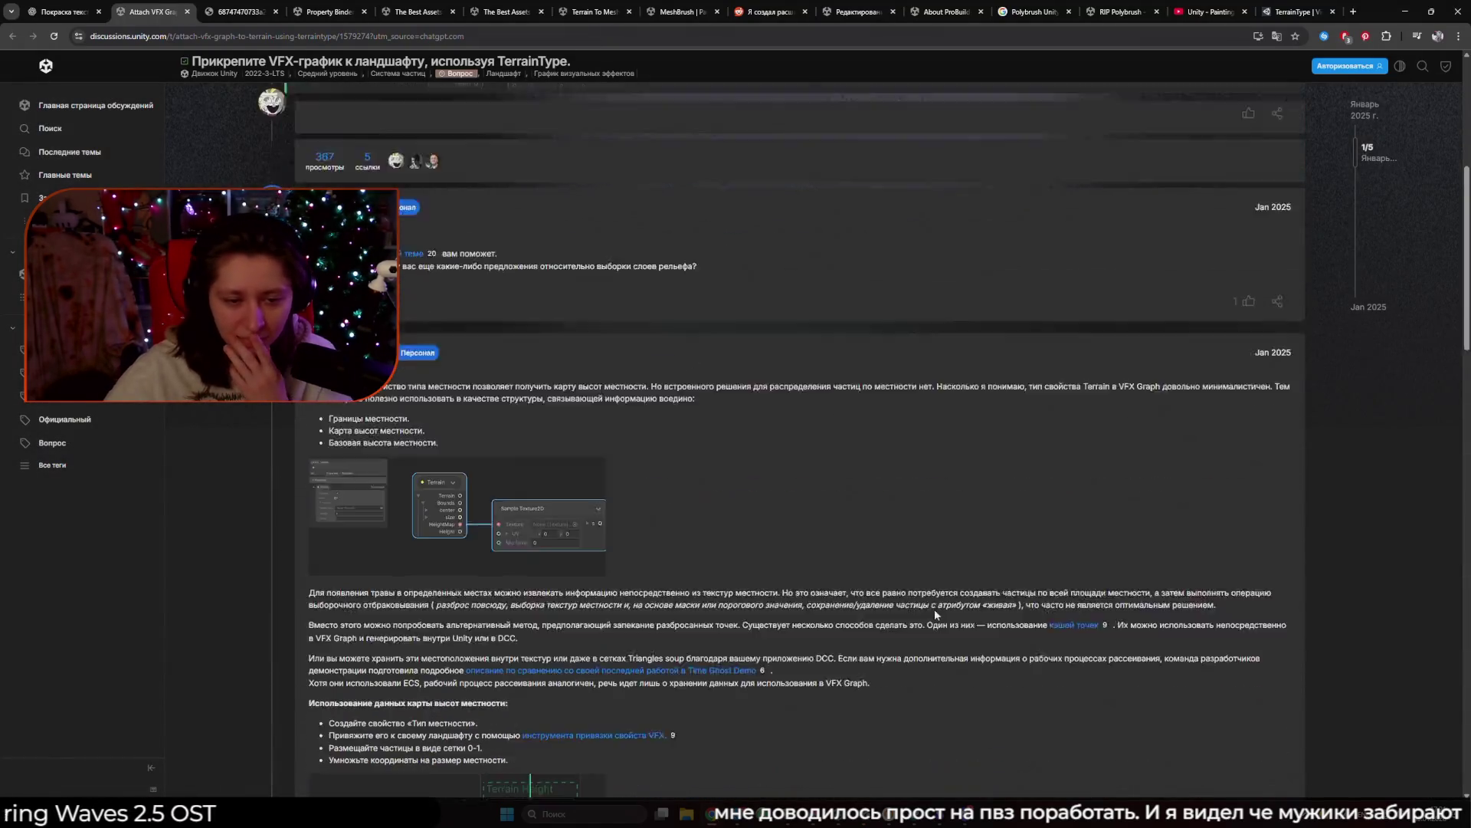
{"action": "scroll", "coordinate": [813, 648], "scroll_direction": "down", "scroll_amount": 2}
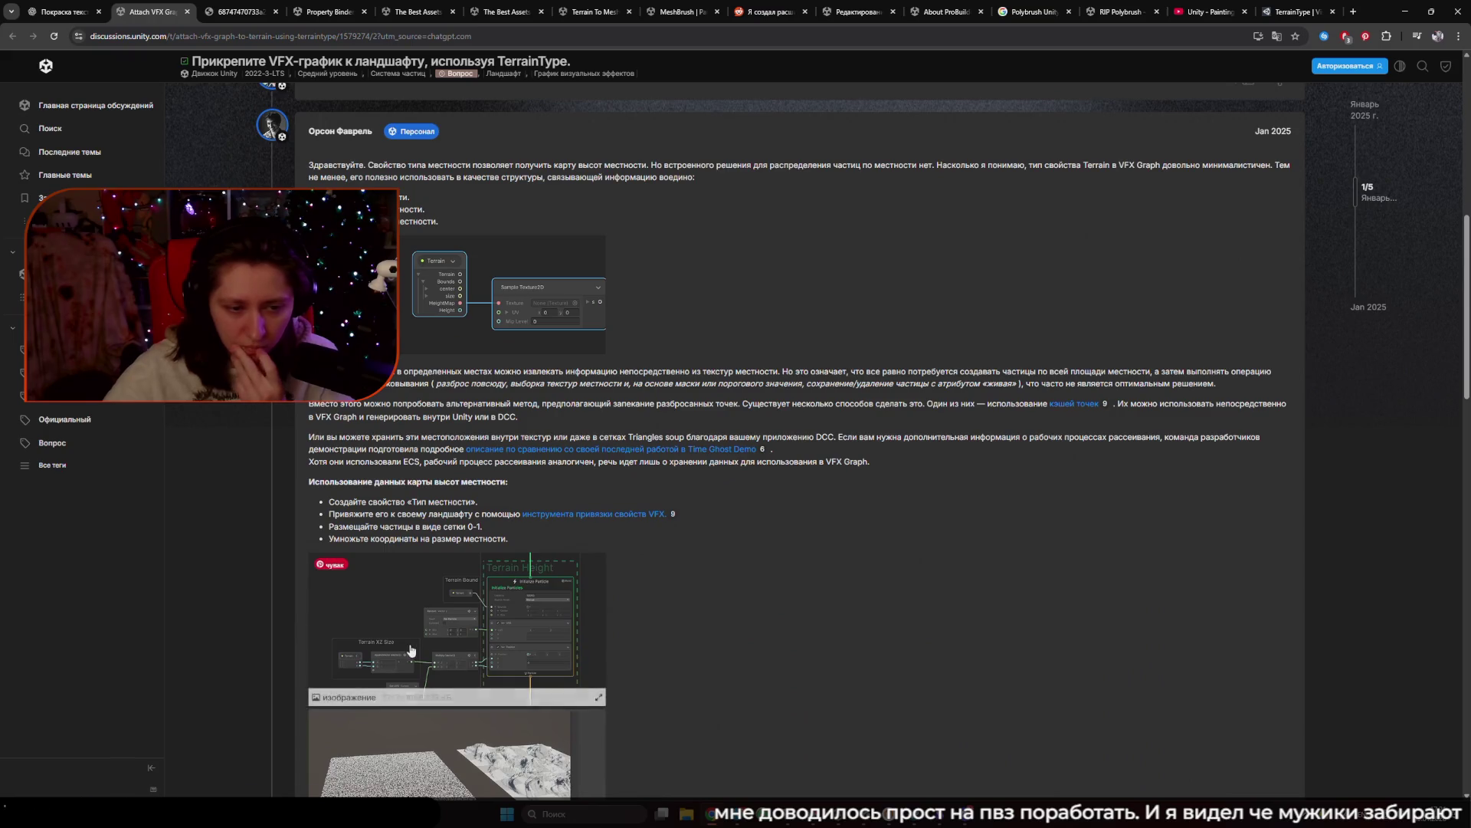
{"action": "left_click", "coordinate": [409, 644]}
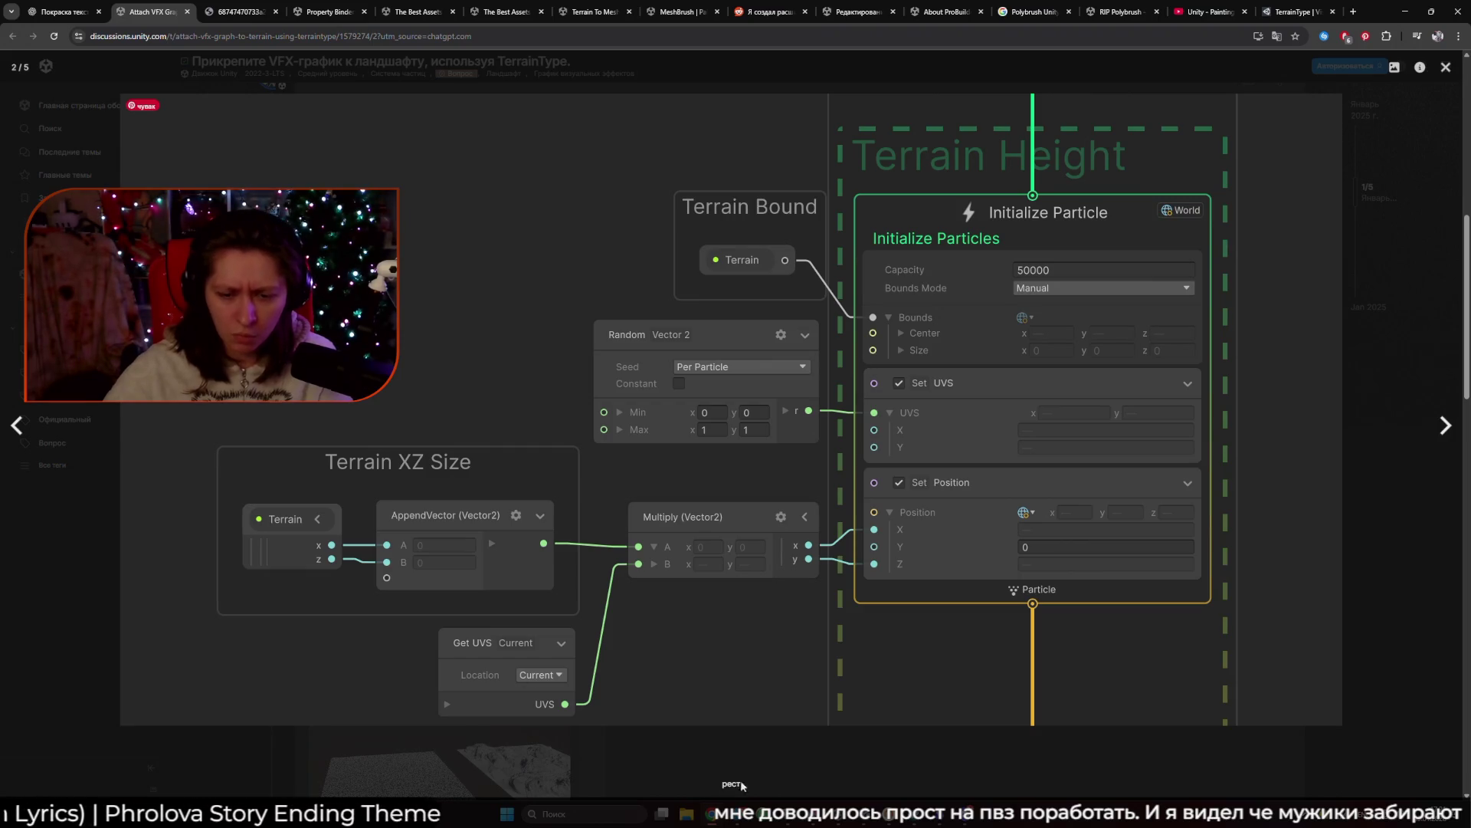
{"action": "mouse_move", "coordinate": [859, 814]}
{"action": "left_click", "coordinate": [839, 780]}
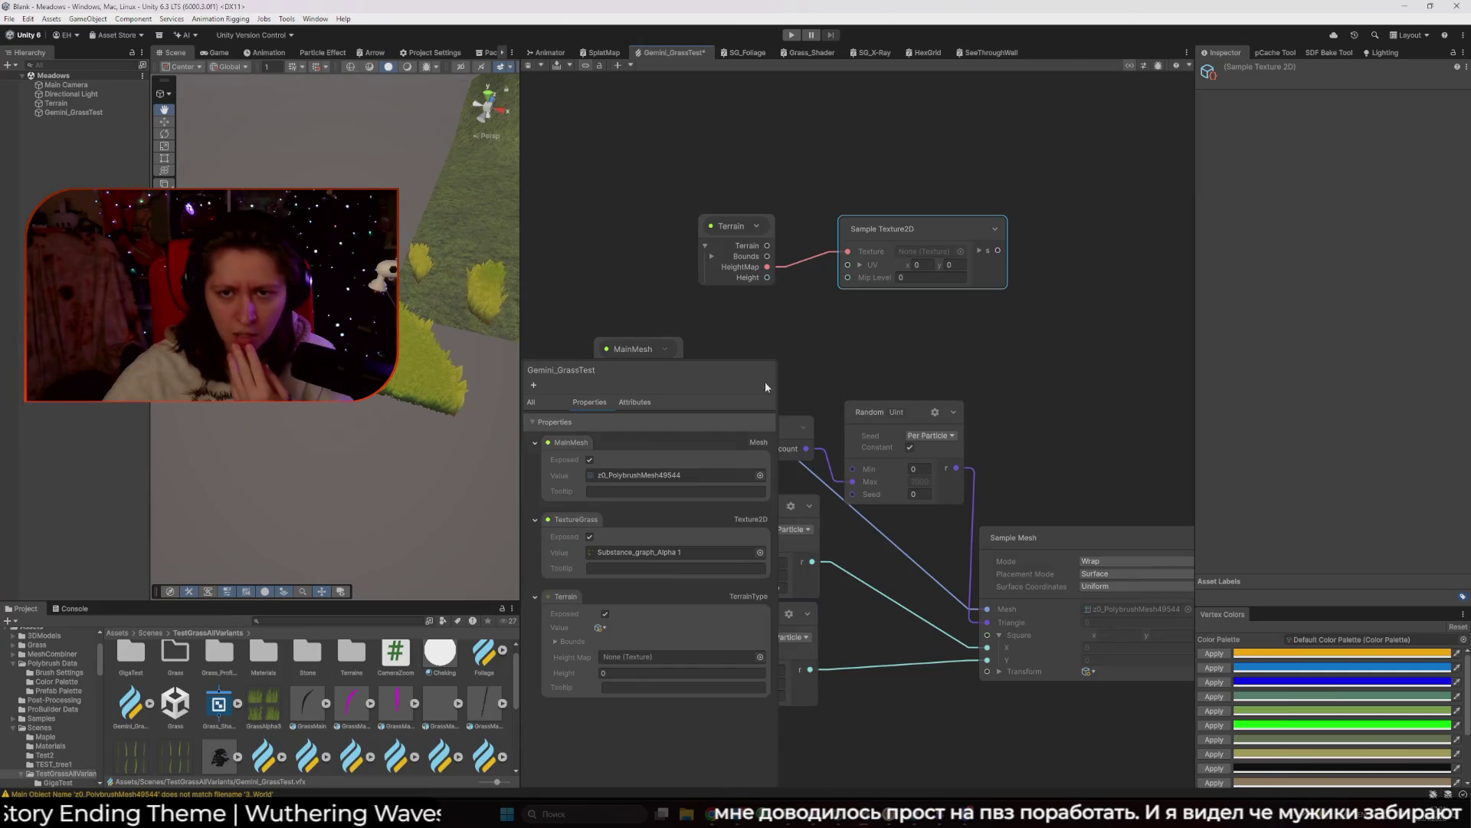
Drag the Terrain property from the Blackboard into the graph and inspect its outputs.
{"action": "scroll", "coordinate": [779, 305], "scroll_direction": "up", "scroll_amount": 5}
{"action": "left_click_drag", "start_coordinate": [566, 596], "coordinate": [870, 260]}
{"action": "scroll", "coordinate": [774, 316], "scroll_direction": "up", "scroll_amount": 3}
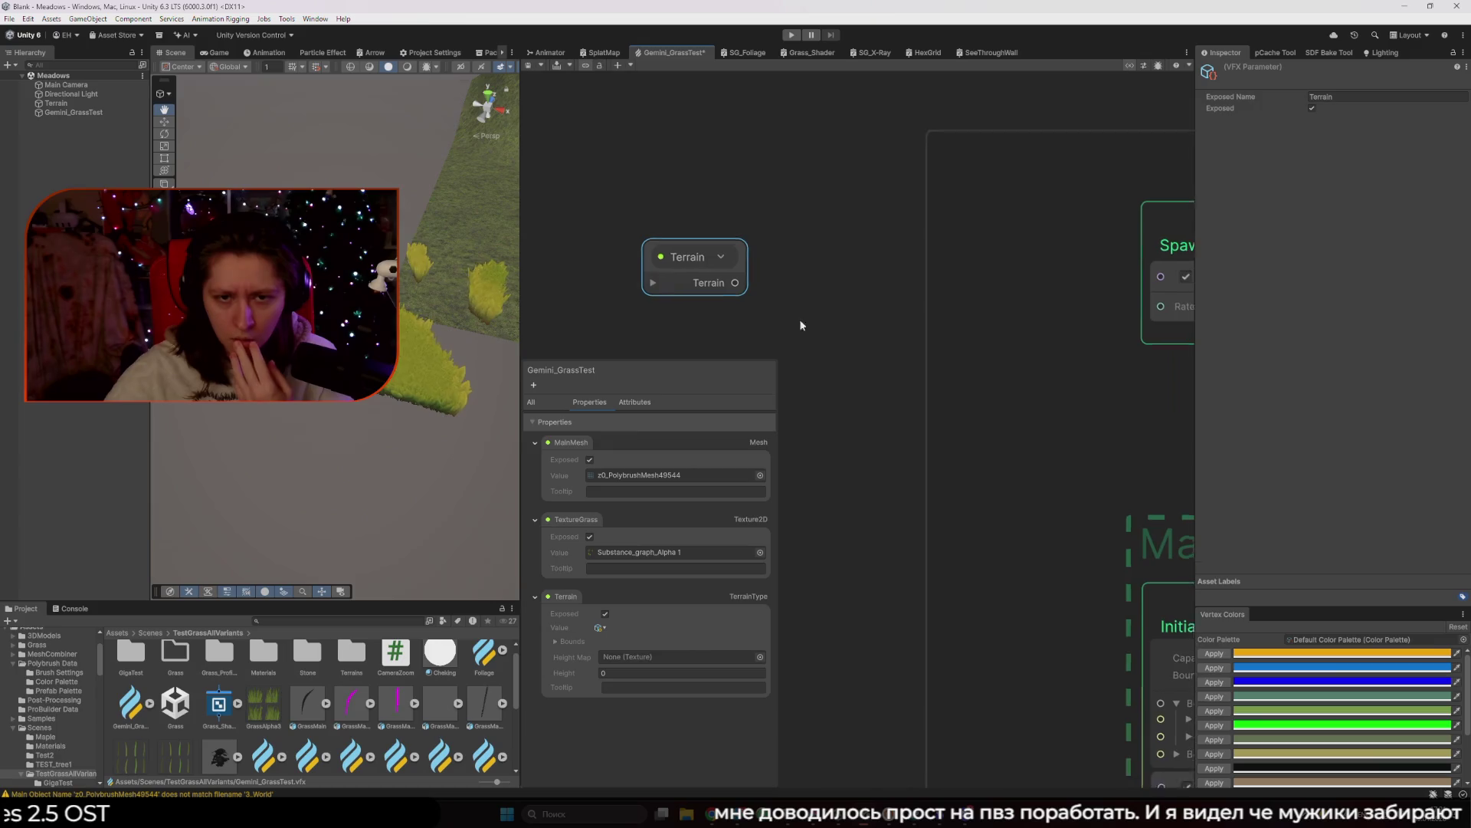
{"action": "left_click_drag", "start_coordinate": [803, 331], "coordinate": [789, 299]}
{"action": "left_click", "coordinate": [641, 254]}
{"action": "left_click_drag", "start_coordinate": [646, 251], "coordinate": [698, 257]}
{"action": "left_click", "coordinate": [700, 276]}
{"action": "left_click", "coordinate": [700, 276]}
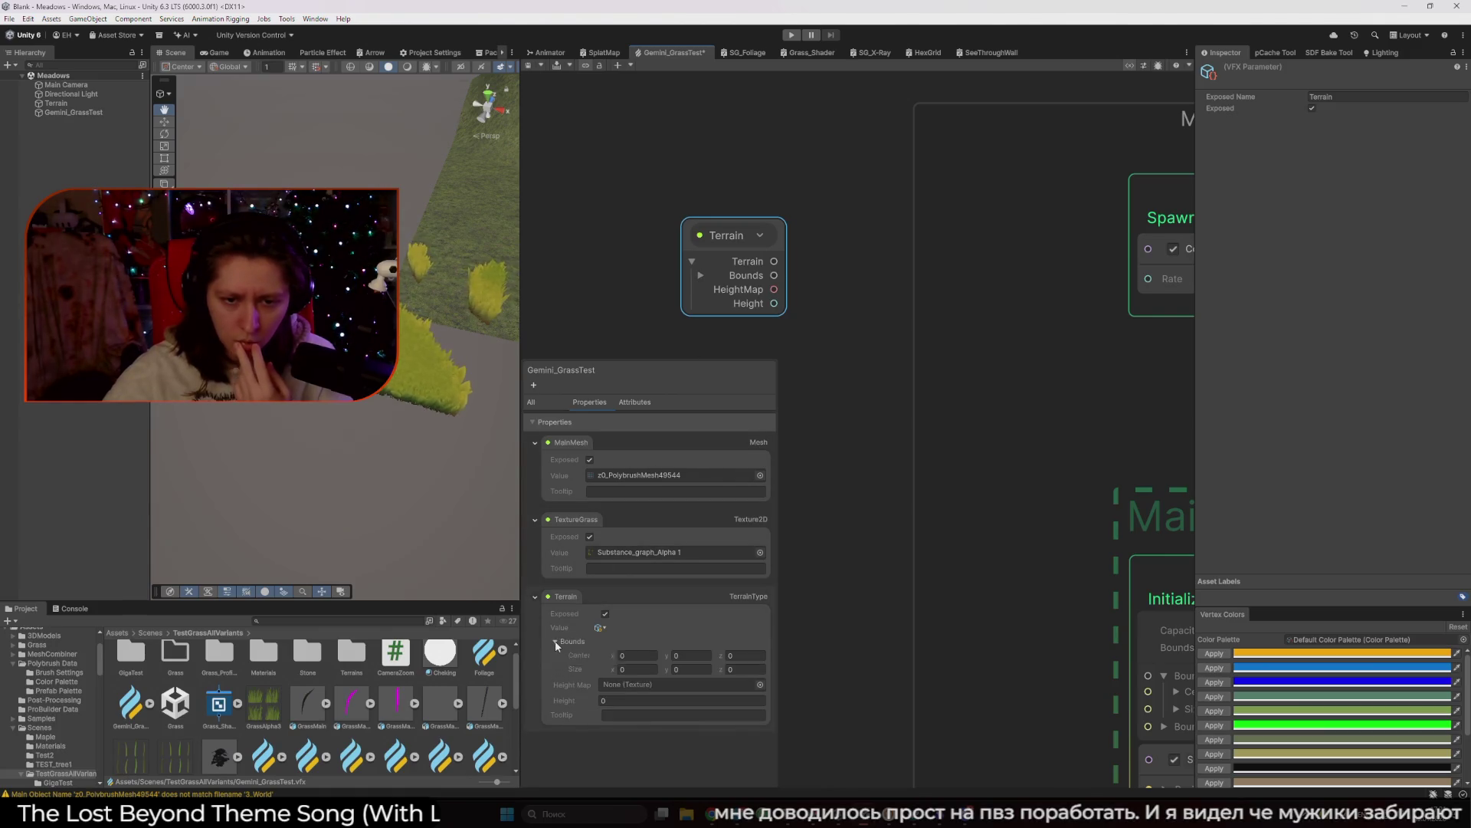
Wire Terrain Bounds into Initialize Particle's Bounds input and place the node beside it.
{"action": "left_click_drag", "start_coordinate": [851, 348], "coordinate": [641, 271]}
{"action": "scroll", "coordinate": [683, 325], "scroll_direction": "down", "scroll_amount": 1}
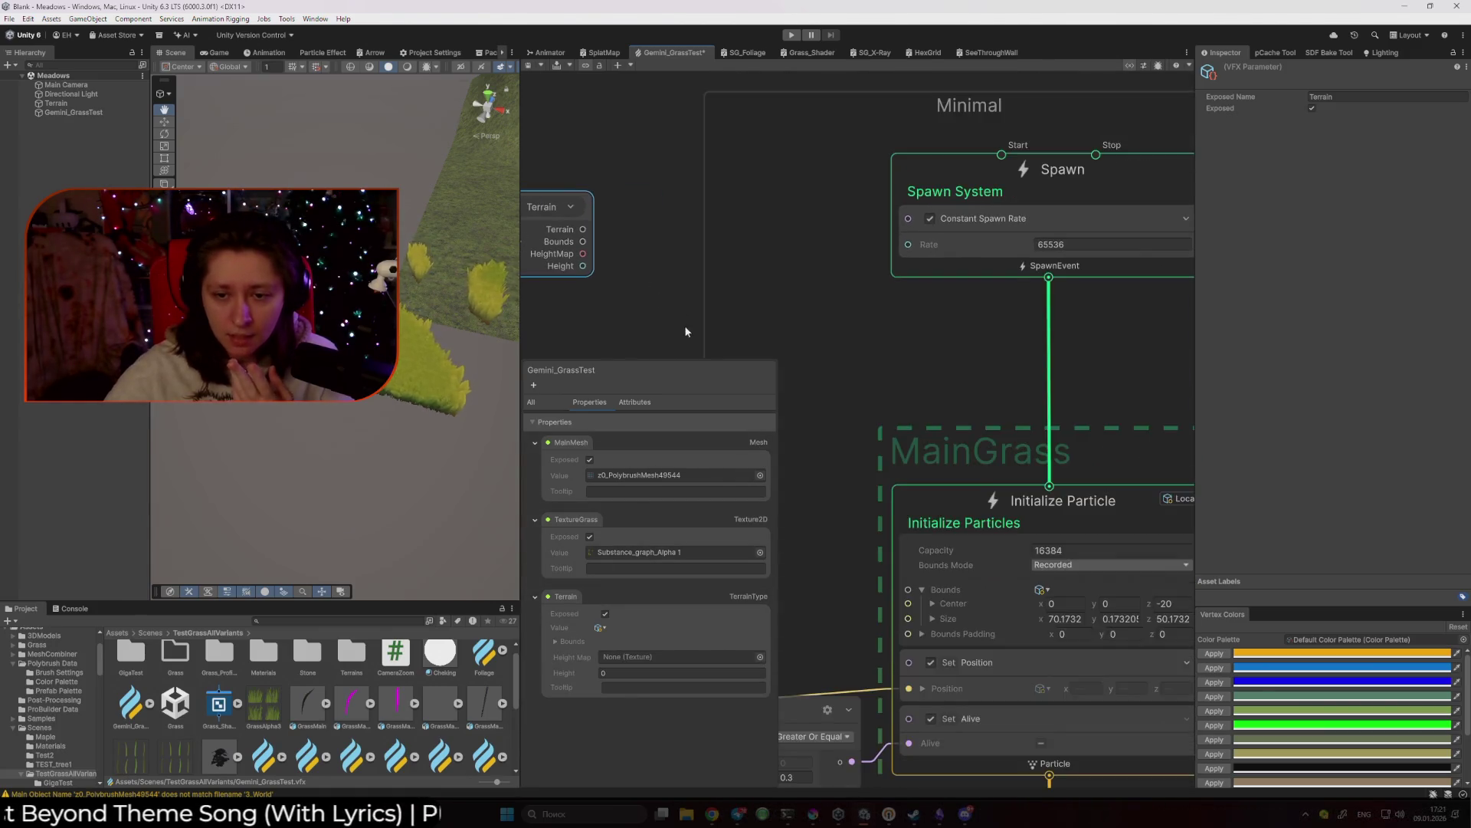
{"action": "left_click_drag", "start_coordinate": [683, 324], "coordinate": [693, 250]}
{"action": "mouse_move", "coordinate": [638, 187]}
{"action": "left_mouse_down"}
{"action": "mouse_move", "coordinate": [837, 460]}
{"action": "mouse_move", "coordinate": [958, 532]}
{"action": "left_mouse_up"}
{"action": "left_click_drag", "start_coordinate": [572, 147], "coordinate": [714, 277]}
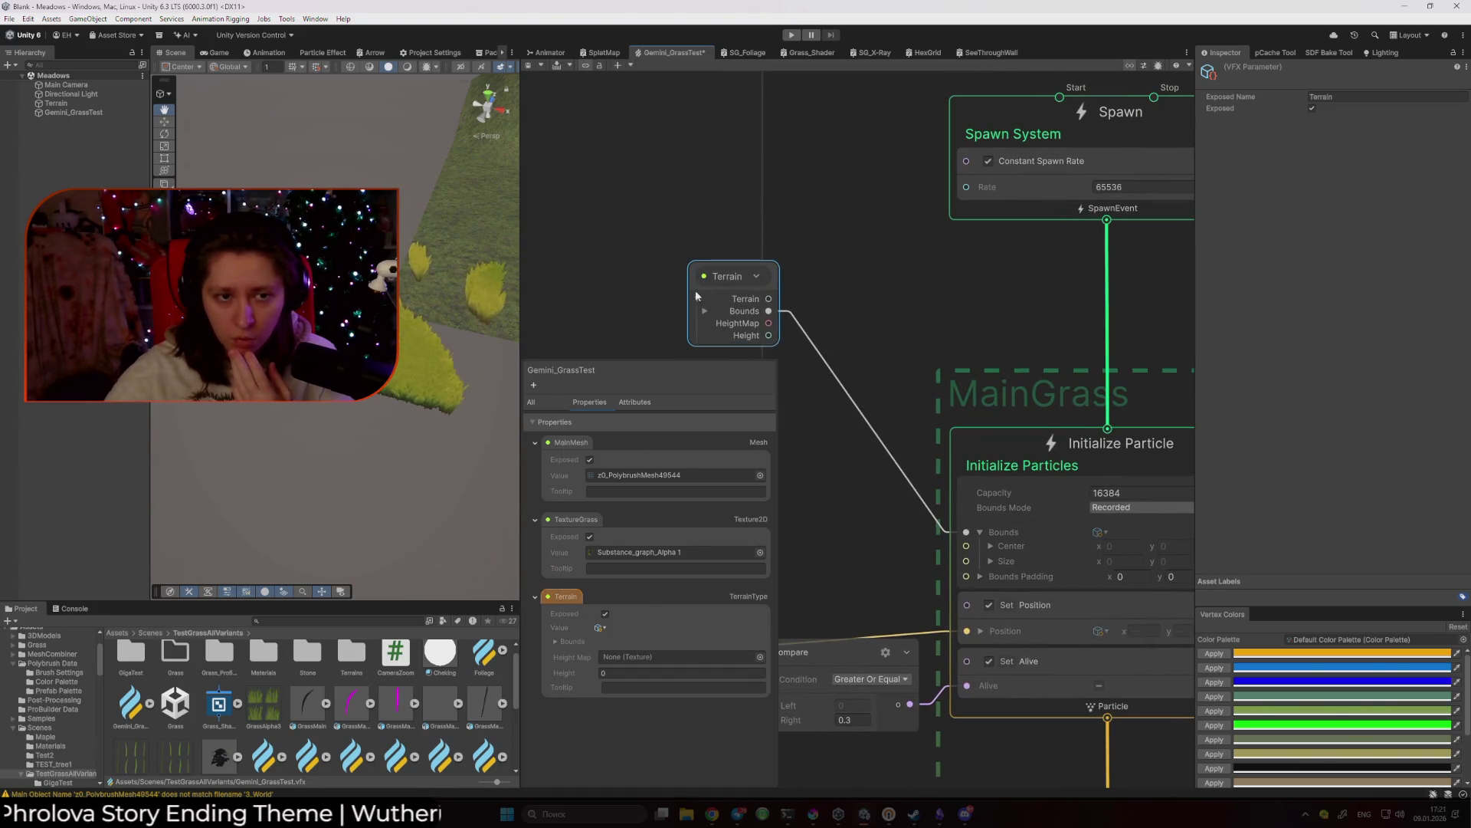
{"action": "mouse_move", "coordinate": [475, 246]}
{"action": "left_mouse_down"}
{"action": "mouse_move", "coordinate": [500, 268]}
{"action": "mouse_move", "coordinate": [558, 223]}
{"action": "mouse_move", "coordinate": [532, 272]}
{"action": "mouse_move", "coordinate": [498, 276]}
{"action": "left_mouse_up"}
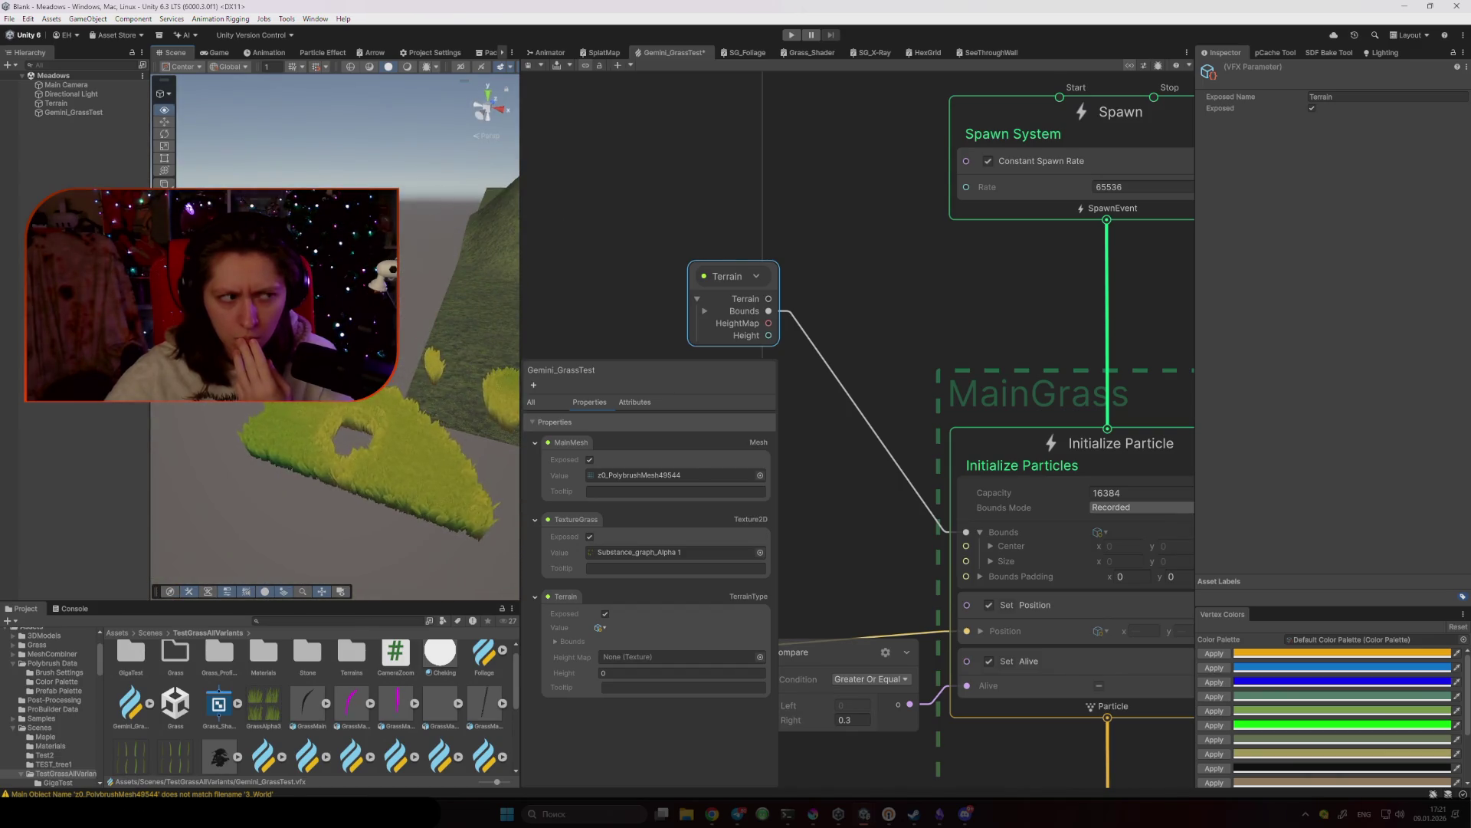
{"action": "mouse_move", "coordinate": [722, 283]}
{"action": "left_mouse_down"}
{"action": "mouse_move", "coordinate": [745, 190]}
{"action": "mouse_move", "coordinate": [765, 394]}
{"action": "left_mouse_up"}
{"action": "mouse_move", "coordinate": [712, 814]}
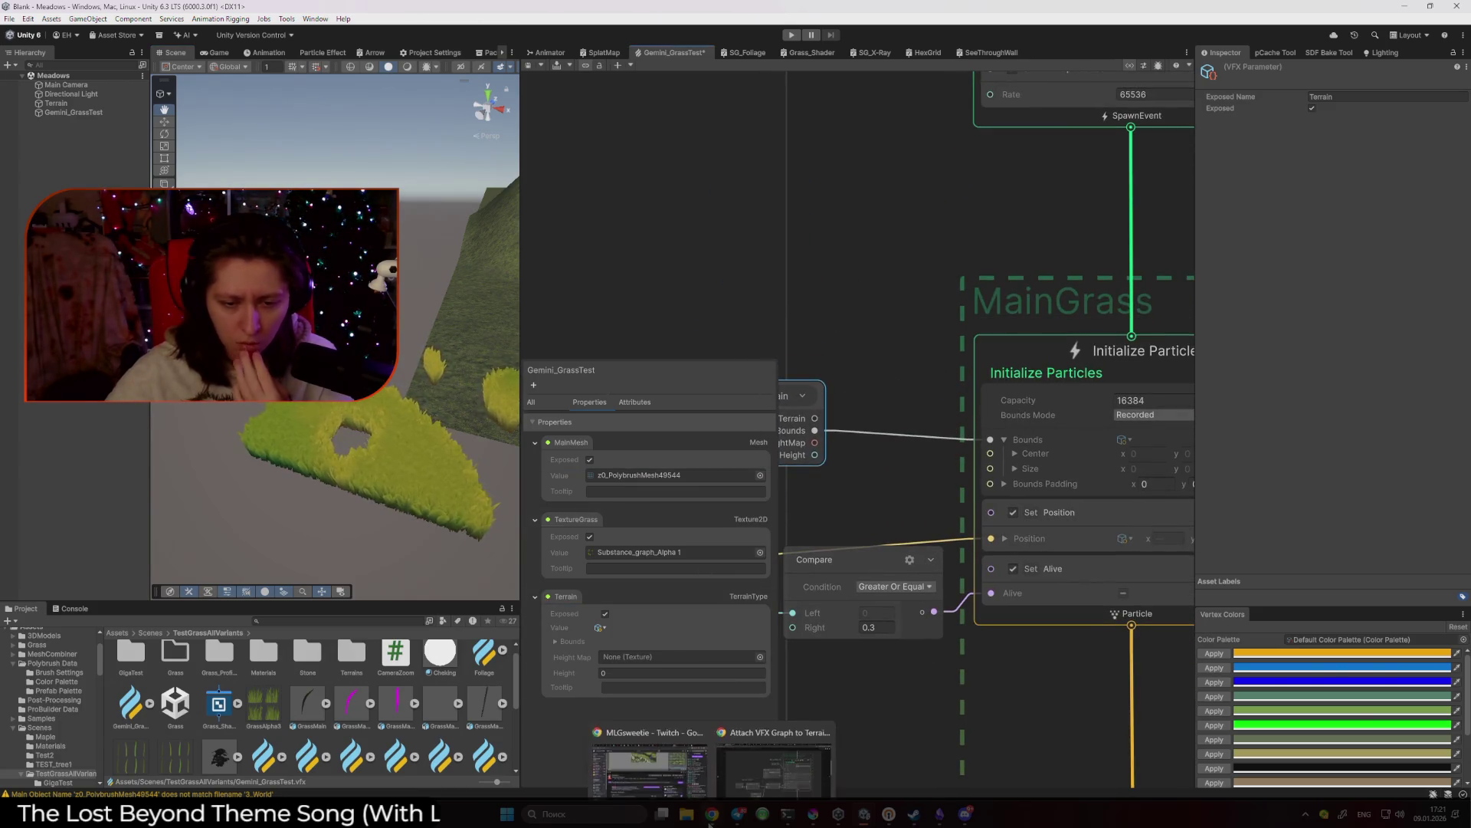
{"action": "left_click", "coordinate": [755, 774]}
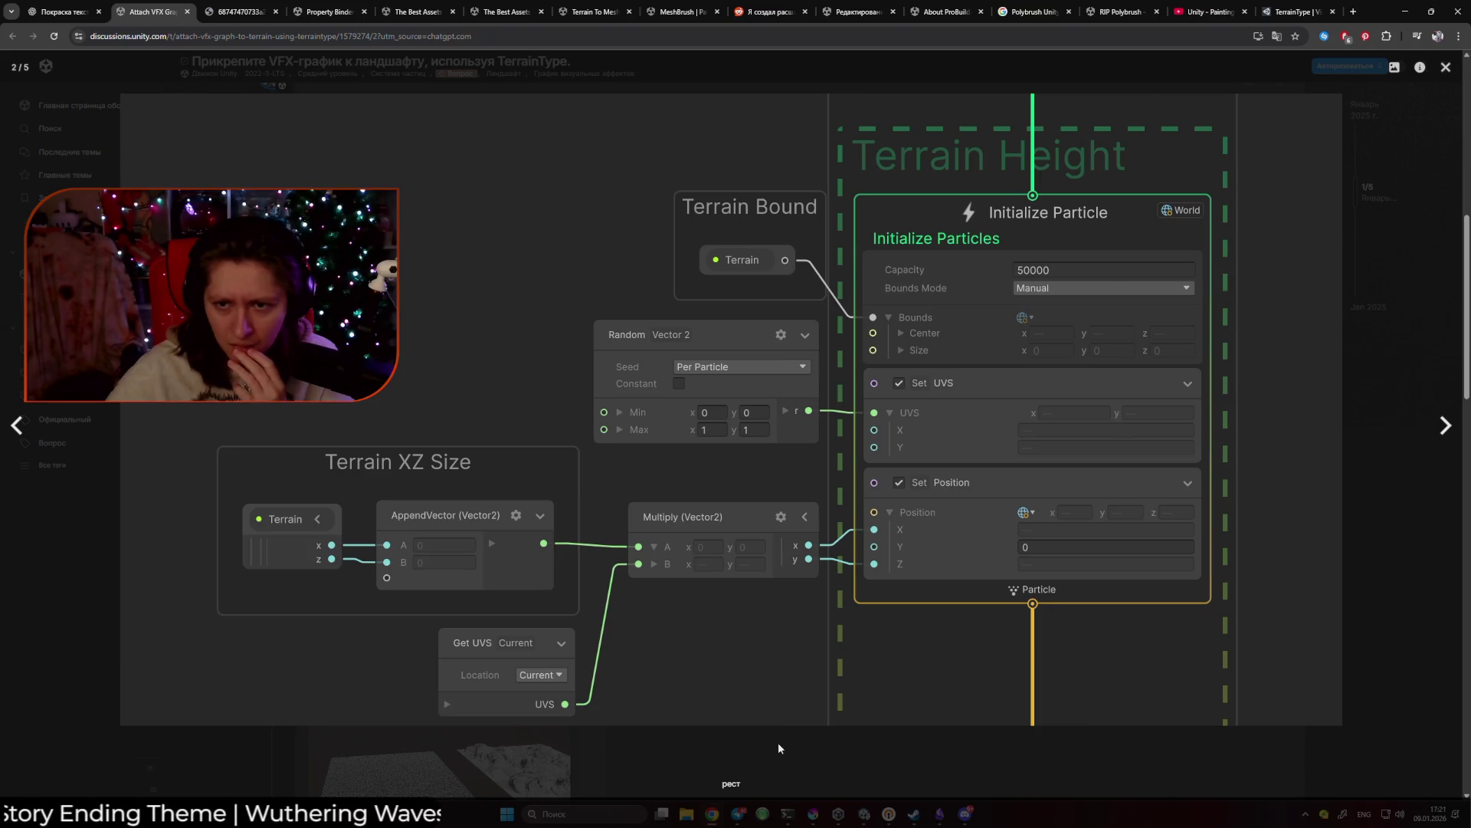
{"action": "mouse_move", "coordinate": [737, 814]}
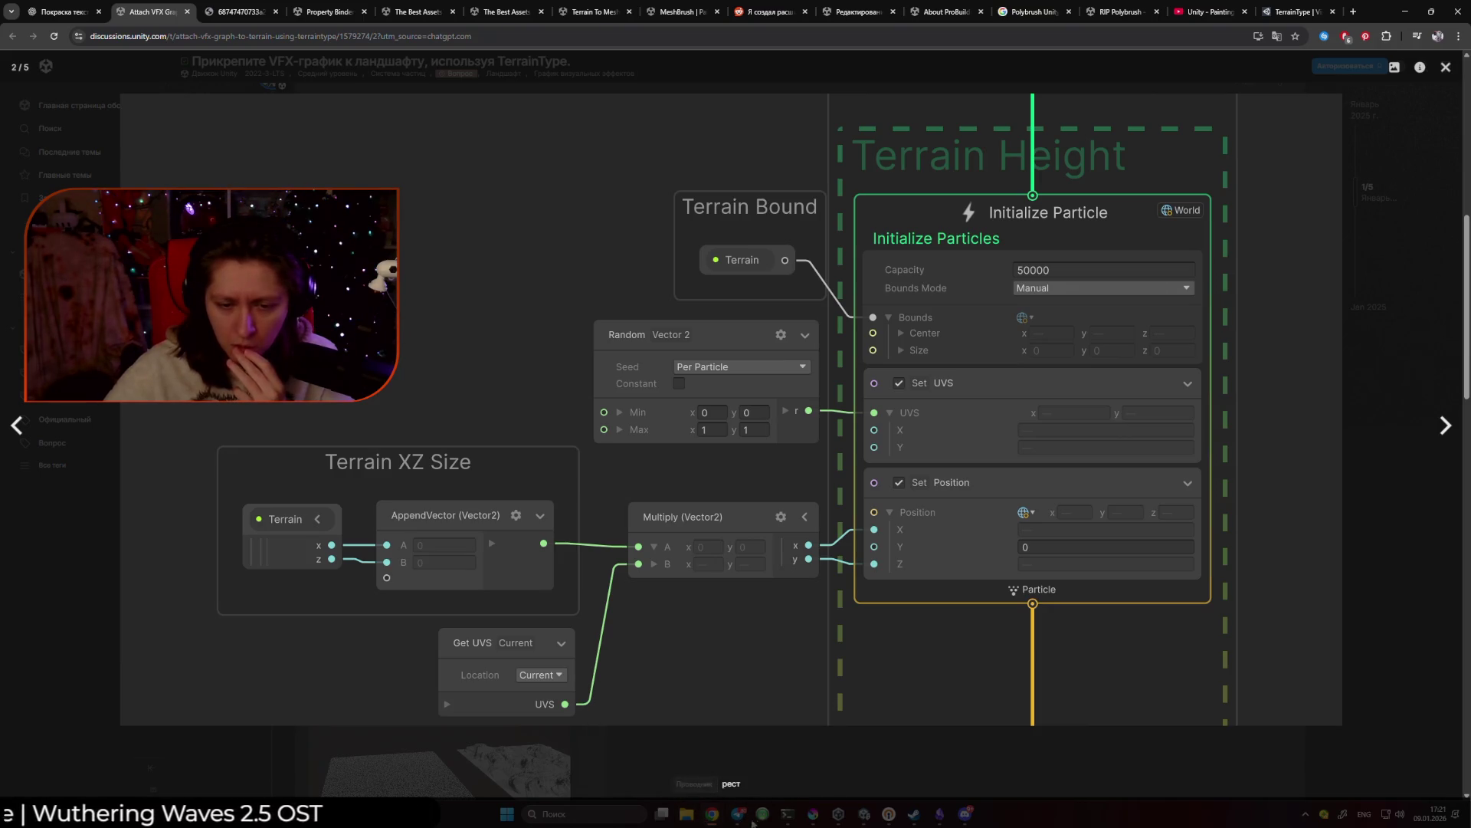
{"action": "mouse_move", "coordinate": [839, 814]}
{"action": "left_click", "coordinate": [849, 762]}
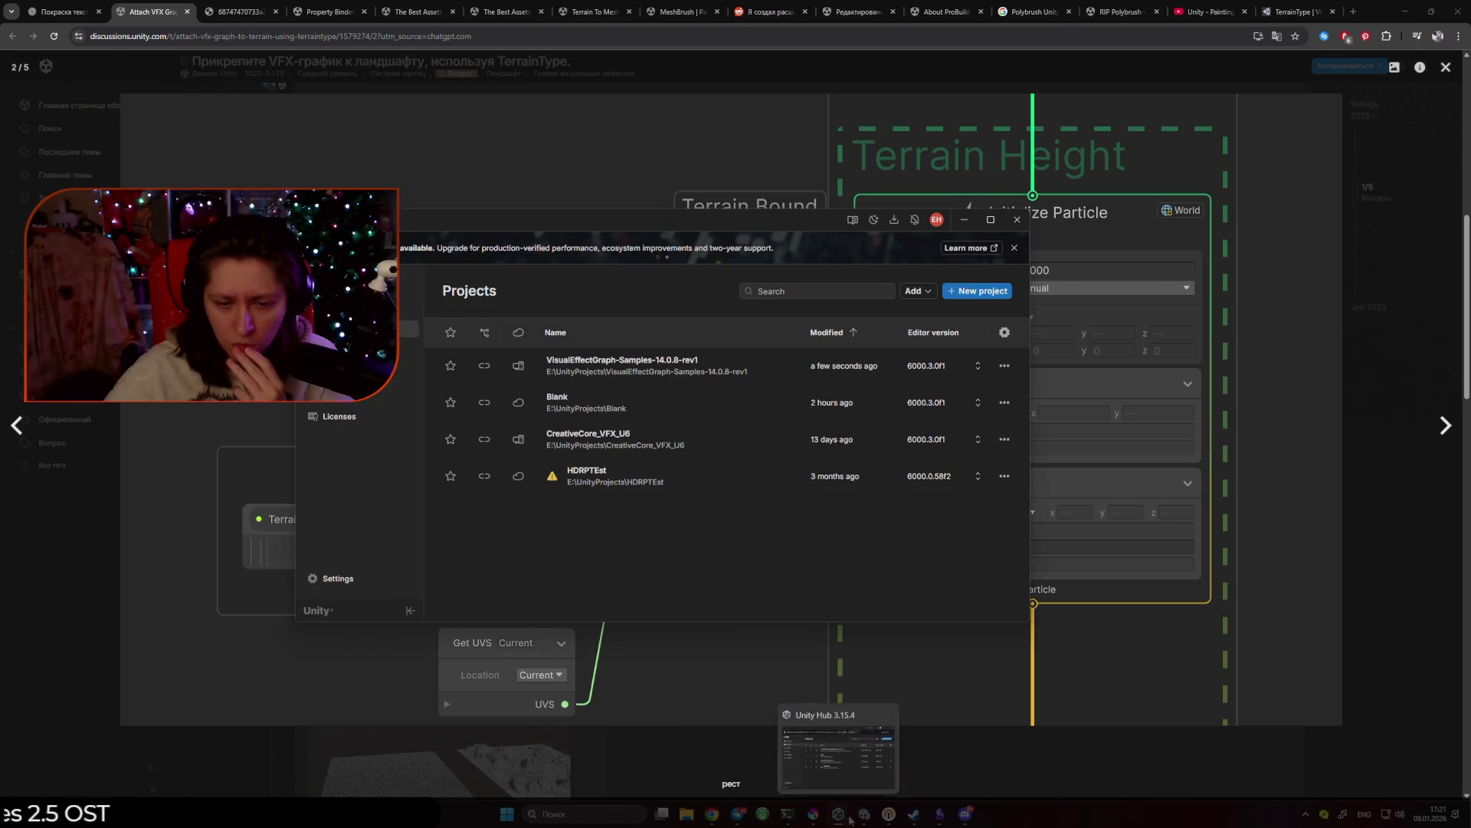
{"action": "left_click", "coordinate": [843, 751]}
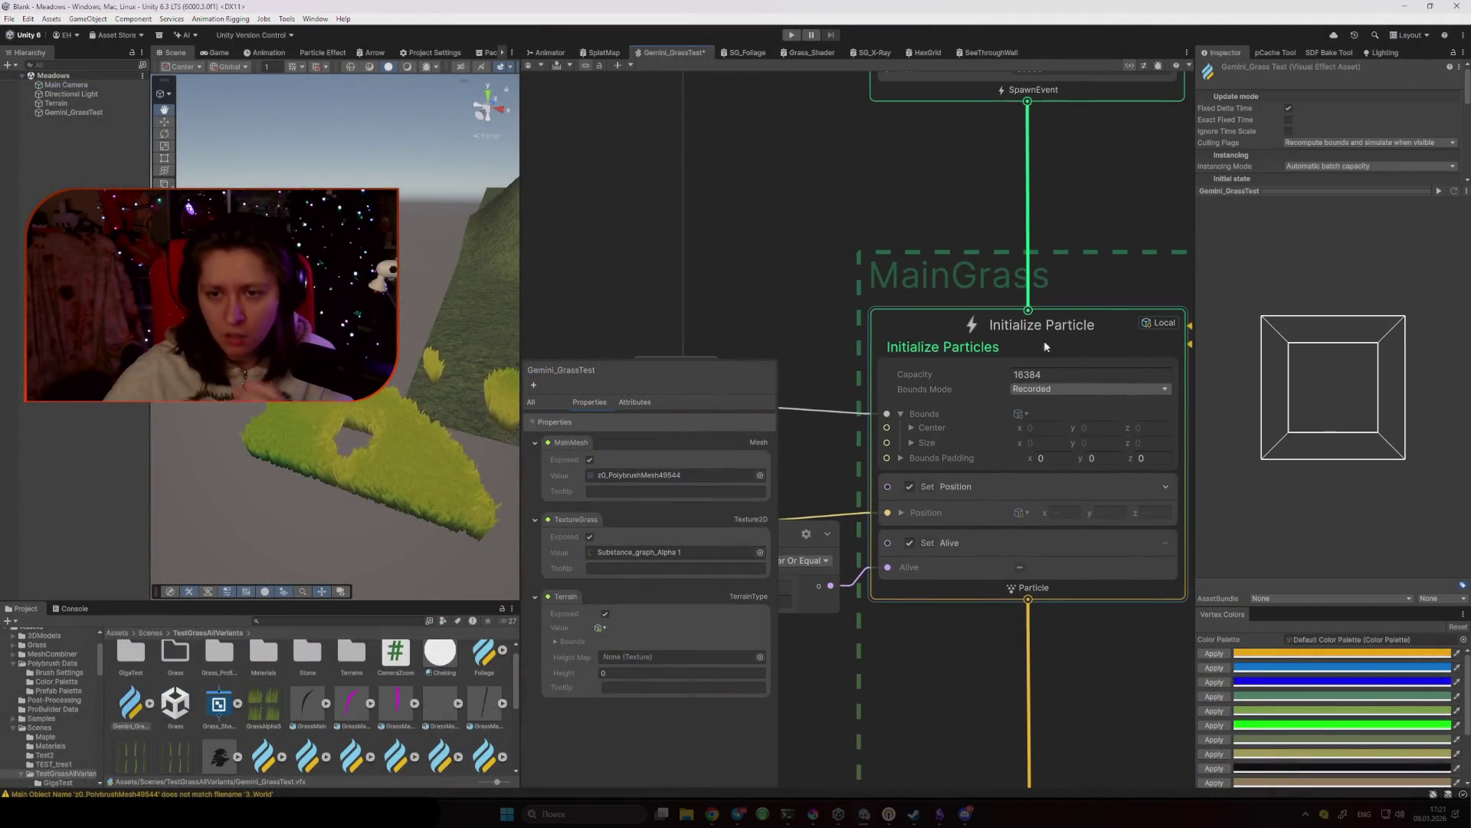
Try capacity values 5000 and 1230, then set Initialize Particle capacity to 1.
{"action": "type", "text": "5000"}
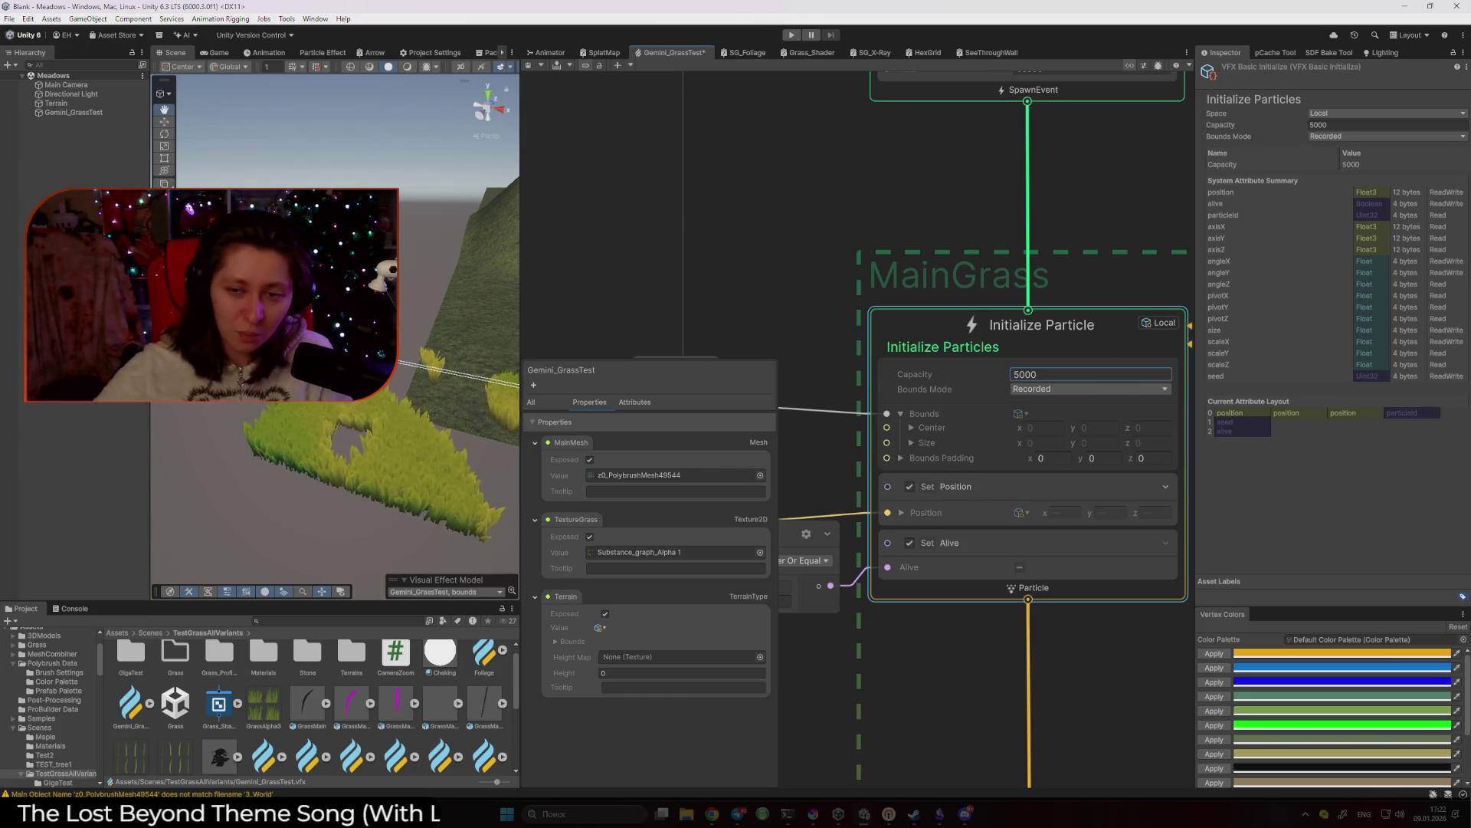
{"action": "type", "text": "1"}
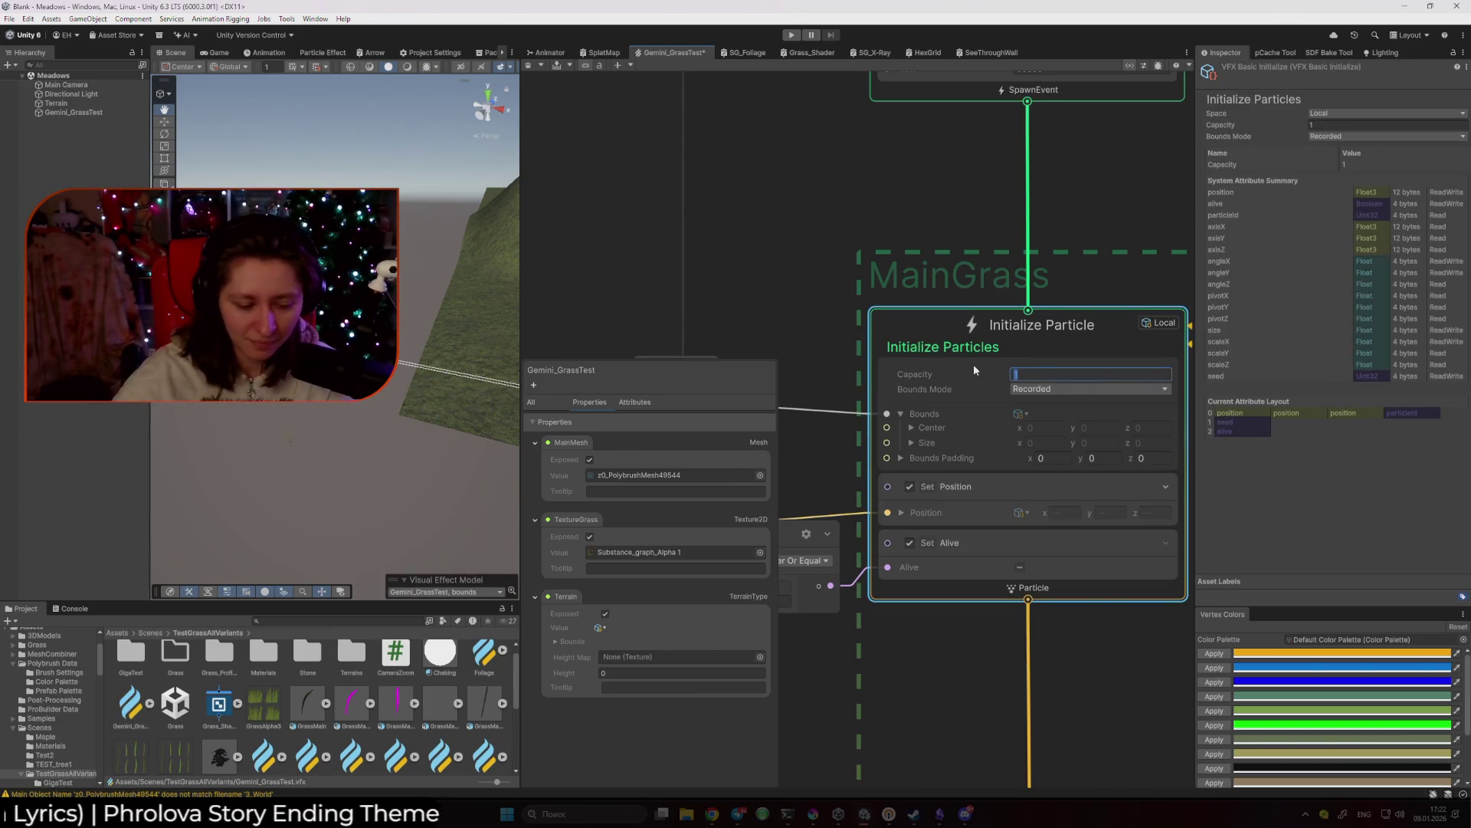
{"action": "type", "text": "230"}
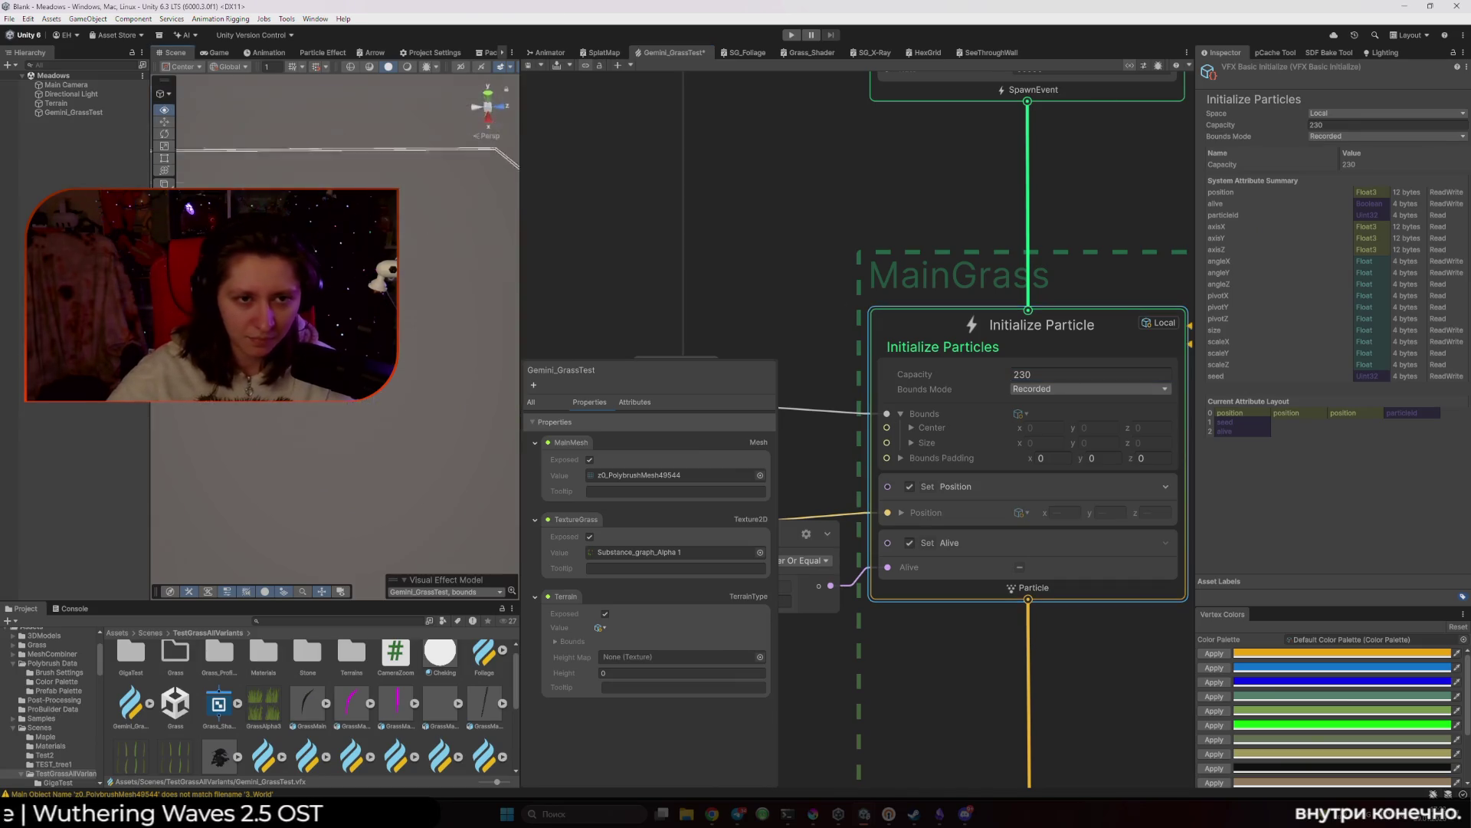
{"action": "left_click_drag", "start_coordinate": [330, 306], "coordinate": [394, 337]}
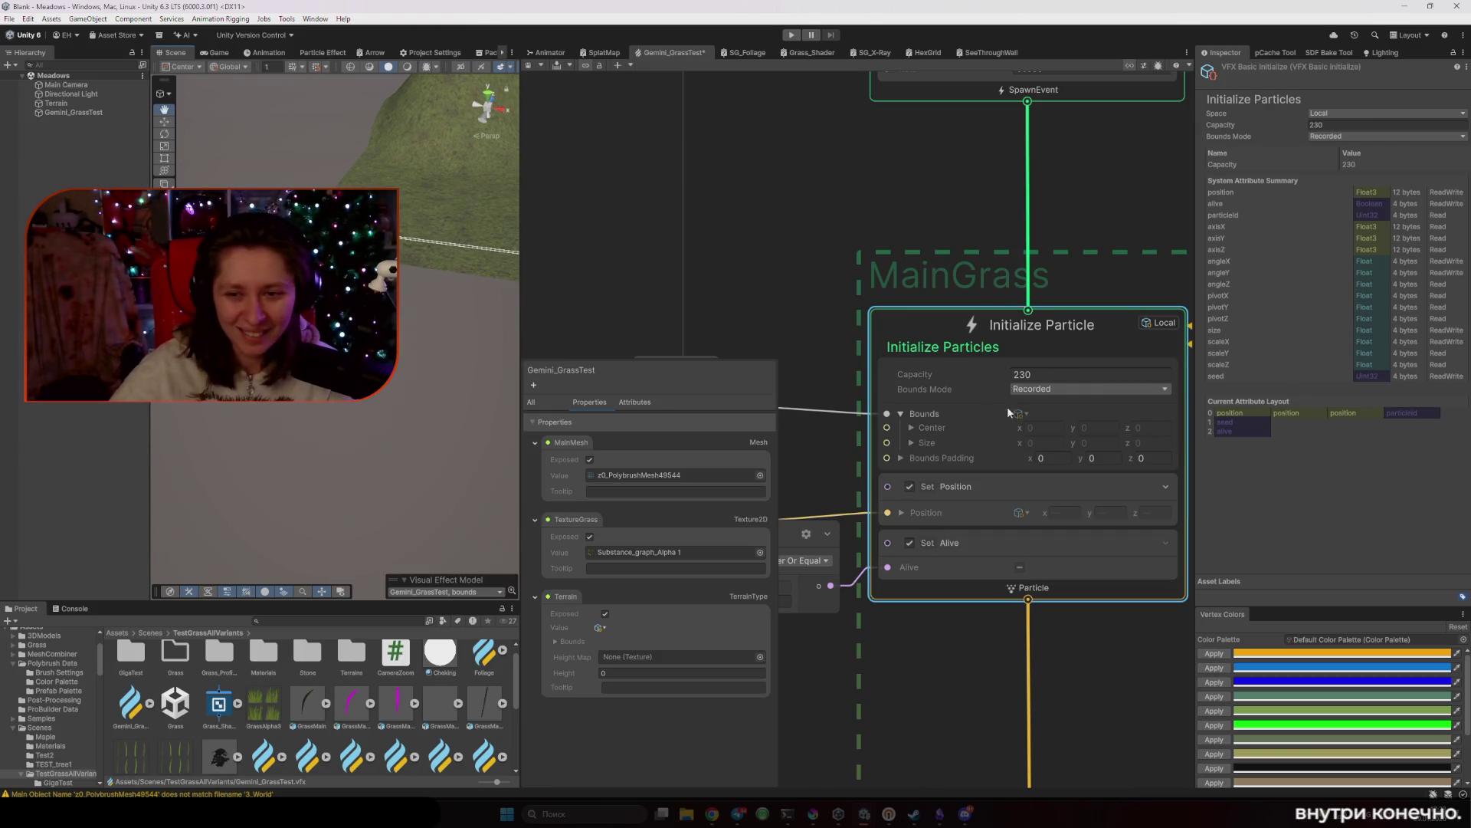
{"action": "type", "text": "1"}
{"action": "key", "text": "Return"}
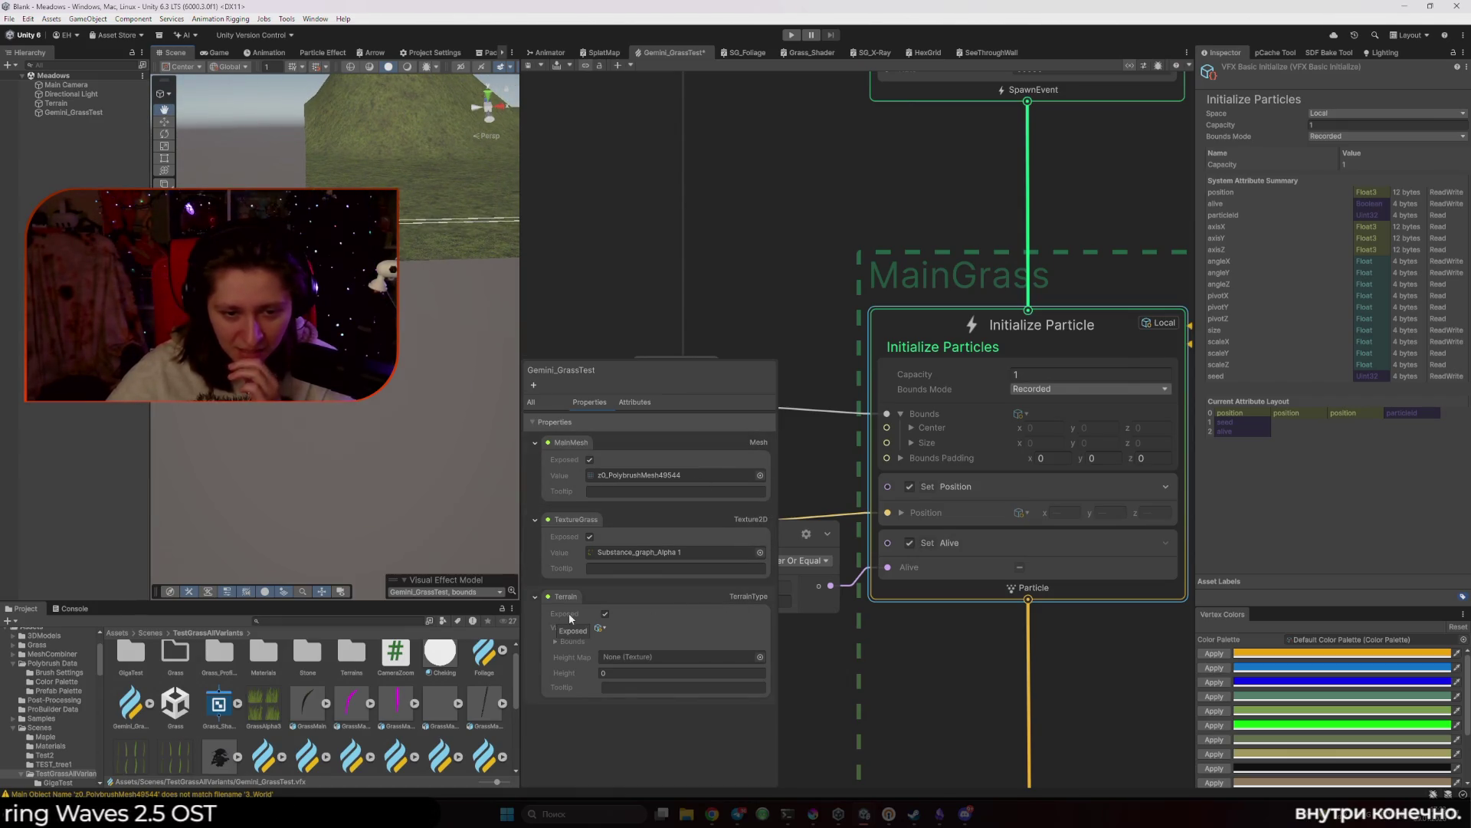
Check the forum page, then return to Unity and widen the graph beside the scene.
{"action": "mouse_move", "coordinate": [713, 814]}
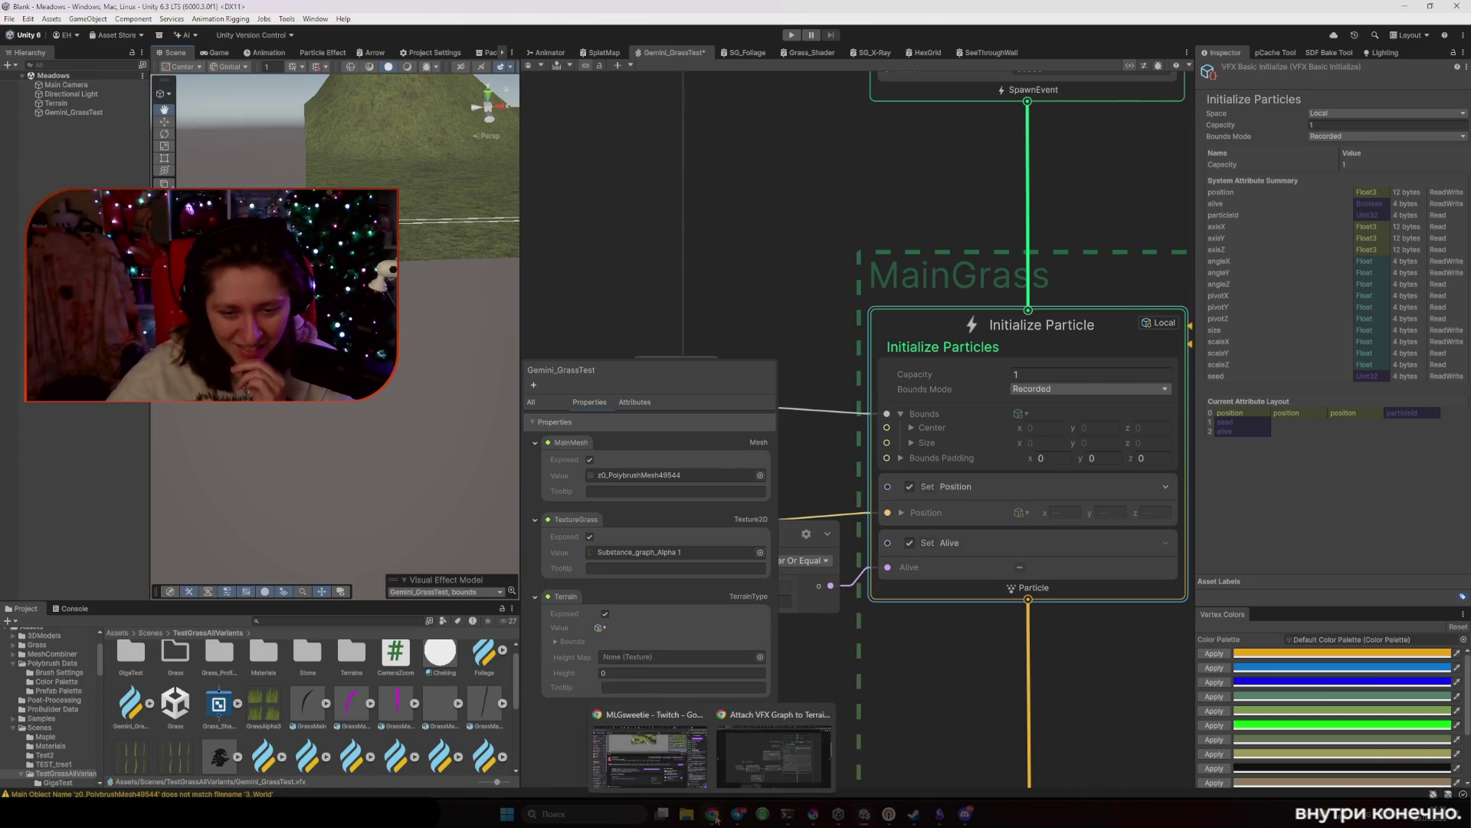
{"action": "left_click", "coordinate": [769, 759]}
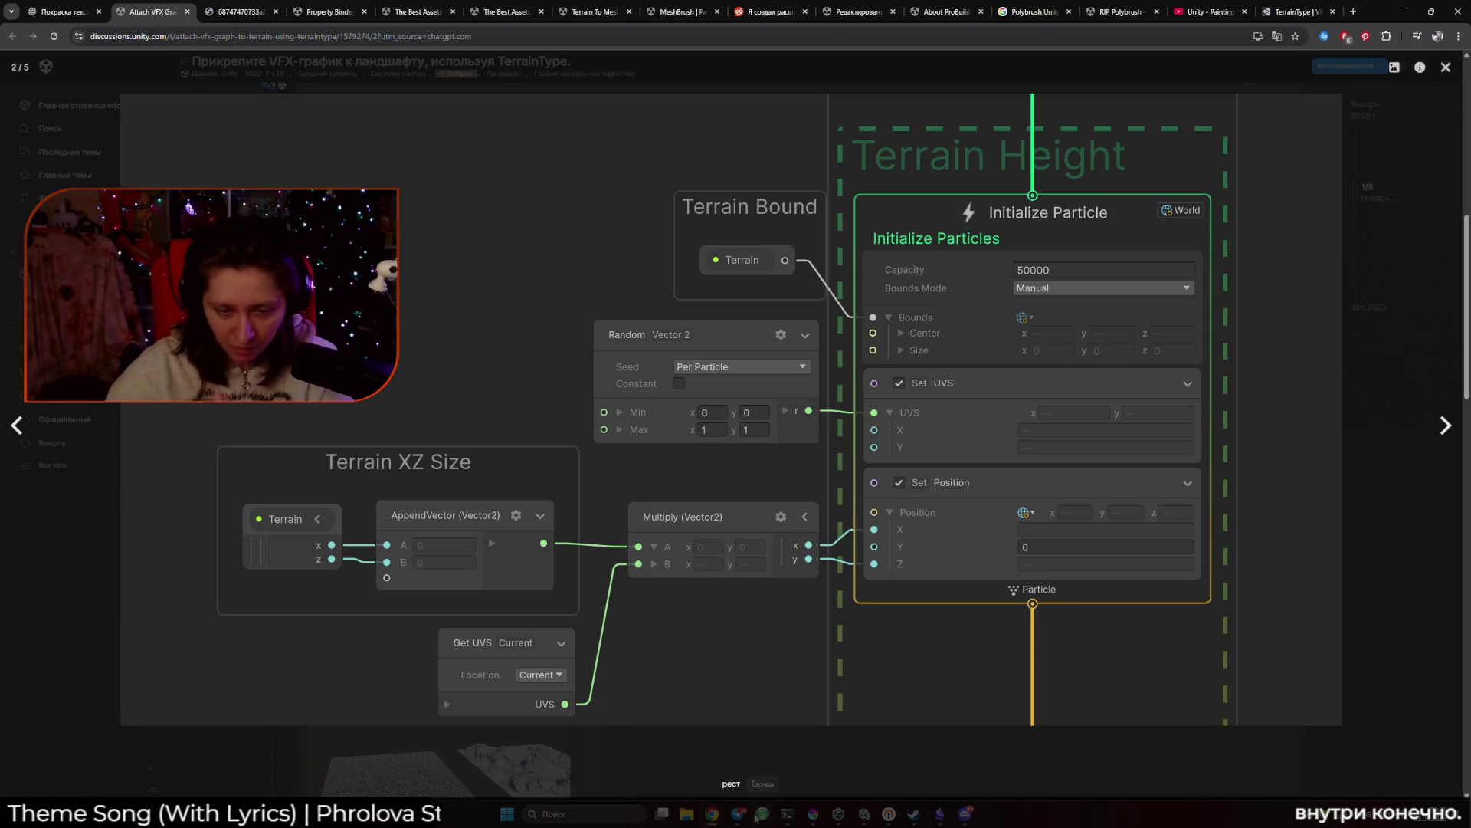
{"action": "key", "text": "alt+Tab"}
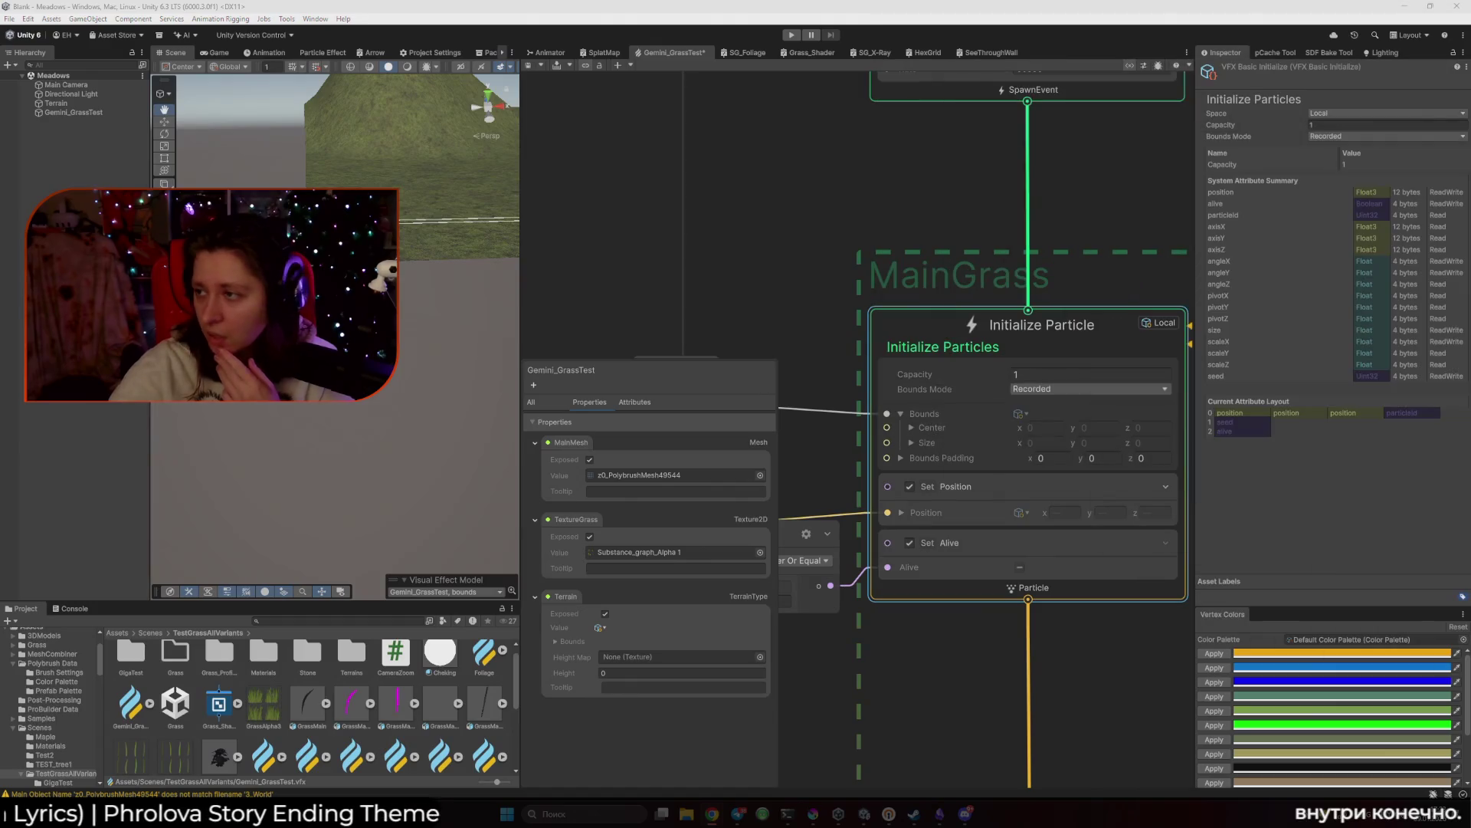
{"action": "left_click", "coordinate": [759, 216]}
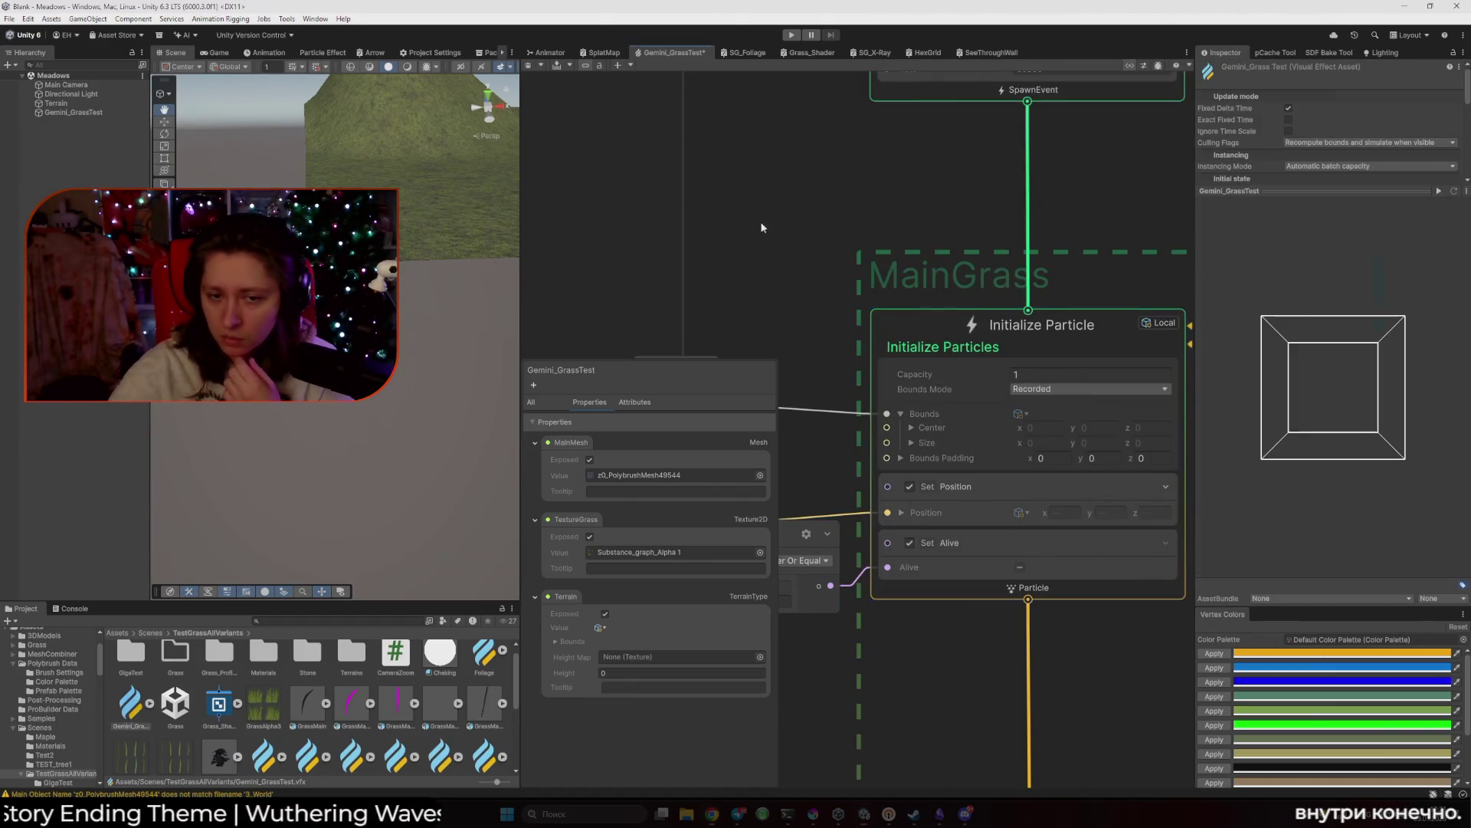
{"action": "scroll", "coordinate": [787, 321], "scroll_direction": "down", "scroll_amount": 2}
{"action": "left_click_drag", "start_coordinate": [508, 400], "coordinate": [184, 399]}
{"action": "scroll", "coordinate": [704, 280], "scroll_direction": "down", "scroll_amount": 3}
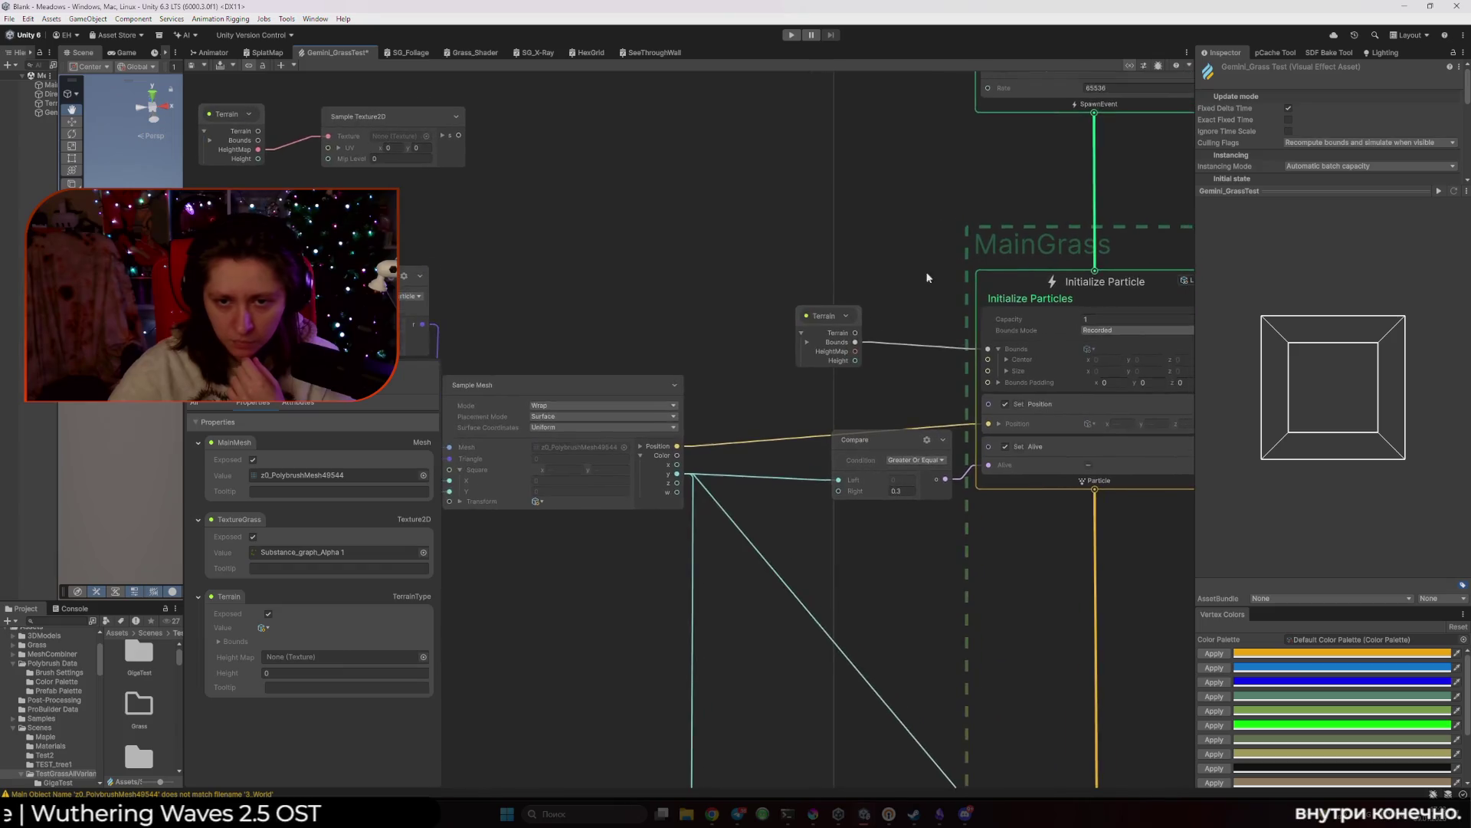
Create a Vector2 node above the Sample Mesh area and expand the Terrain Bounds output.
{"action": "right_click", "coordinate": [709, 337]}
{"action": "left_click", "coordinate": [747, 342]}
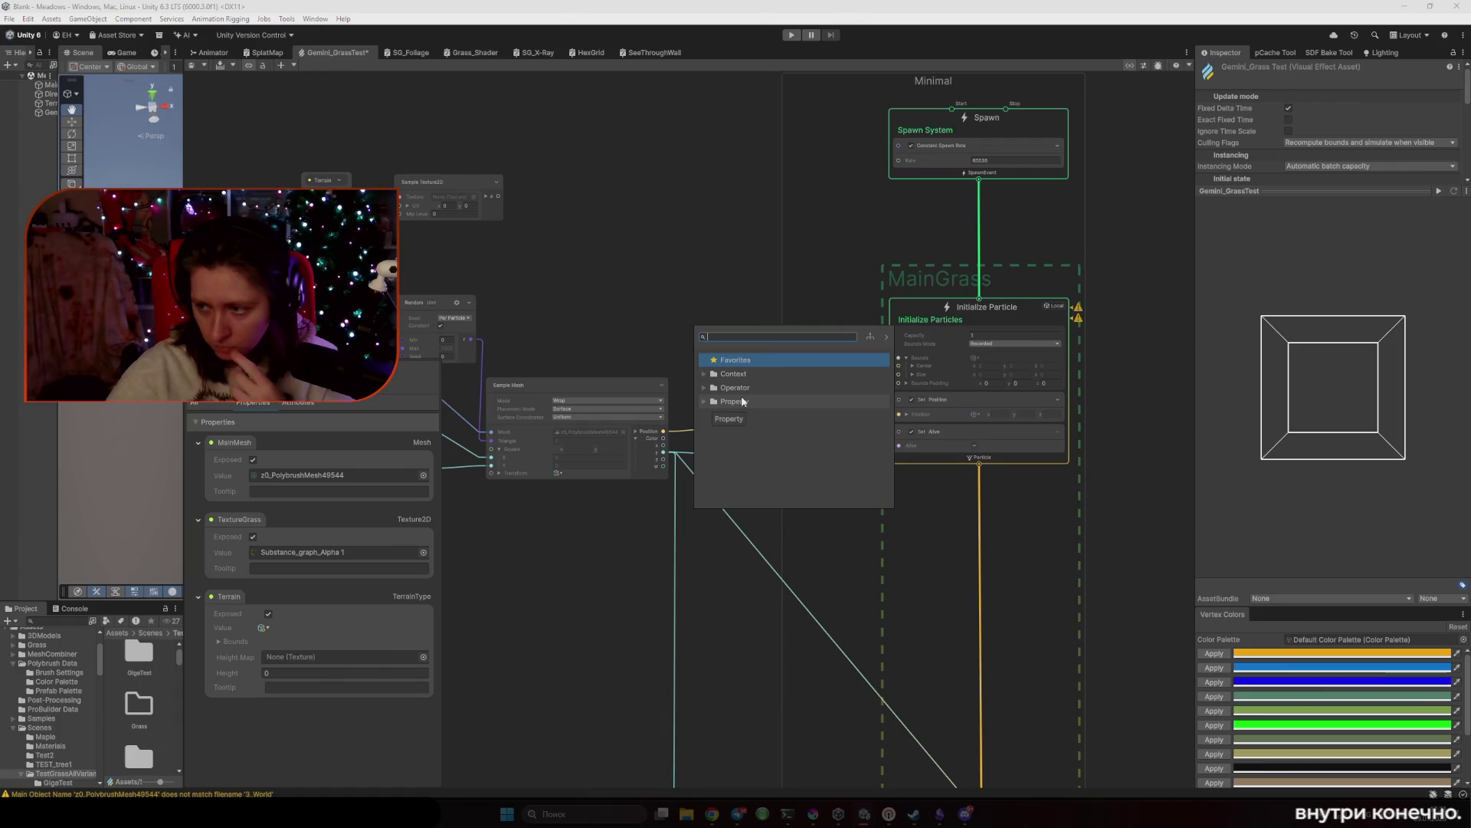
{"action": "type", "text": "Vec2"}
{"action": "key", "text": "Return"}
{"action": "scroll", "coordinate": [732, 330], "scroll_direction": "up", "scroll_amount": 3}
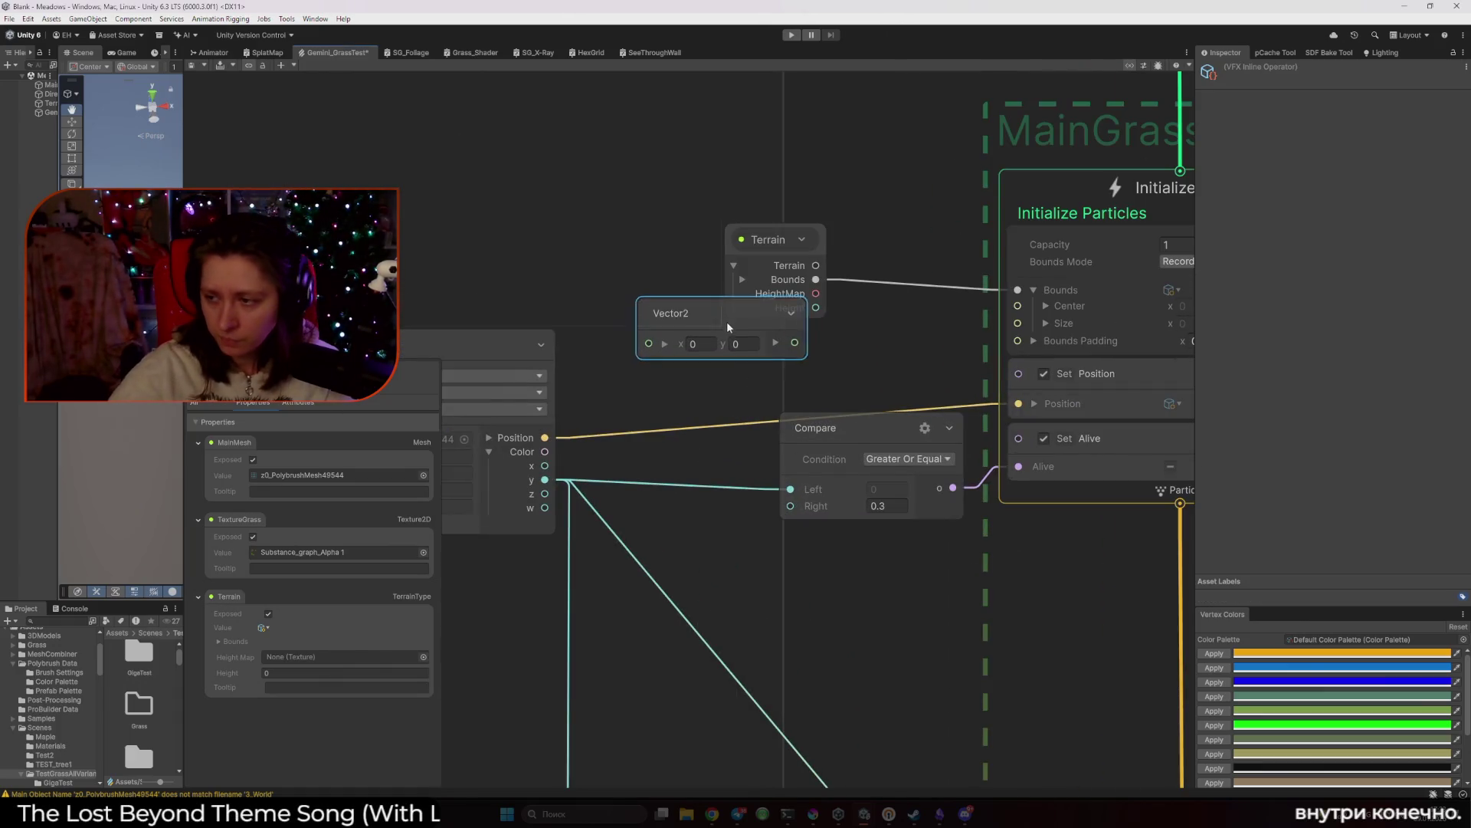
{"action": "left_click_drag", "start_coordinate": [728, 319], "coordinate": [727, 372]}
{"action": "scroll", "coordinate": [853, 406], "scroll_direction": "down", "scroll_amount": 5}
{"action": "left_click_drag", "start_coordinate": [889, 371], "coordinate": [693, 207]}
{"action": "scroll", "coordinate": [586, 209], "scroll_direction": "up", "scroll_amount": 3}
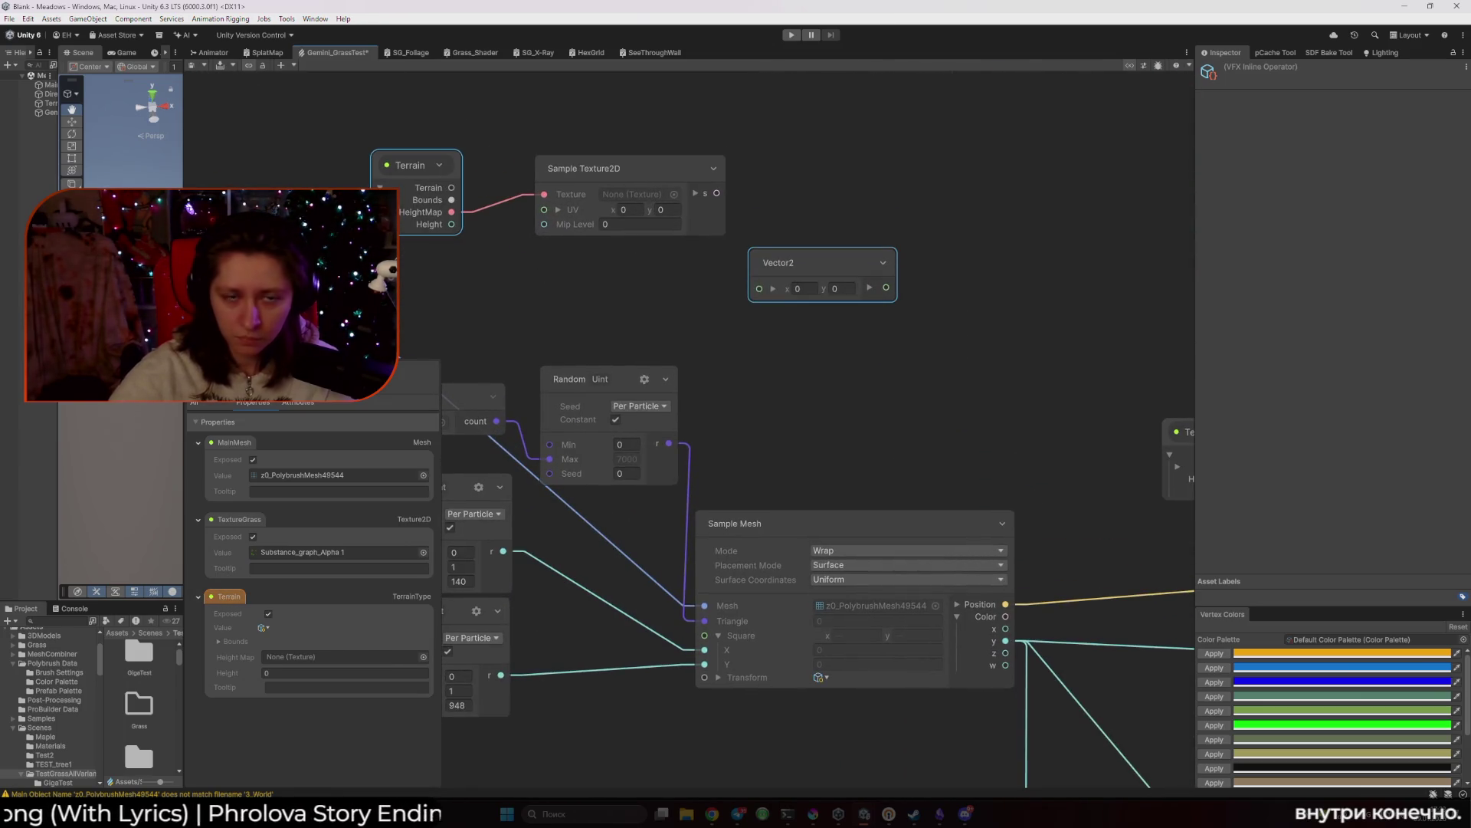
{"action": "left_click", "coordinate": [405, 199]}
{"action": "left_click", "coordinate": [656, 323]}
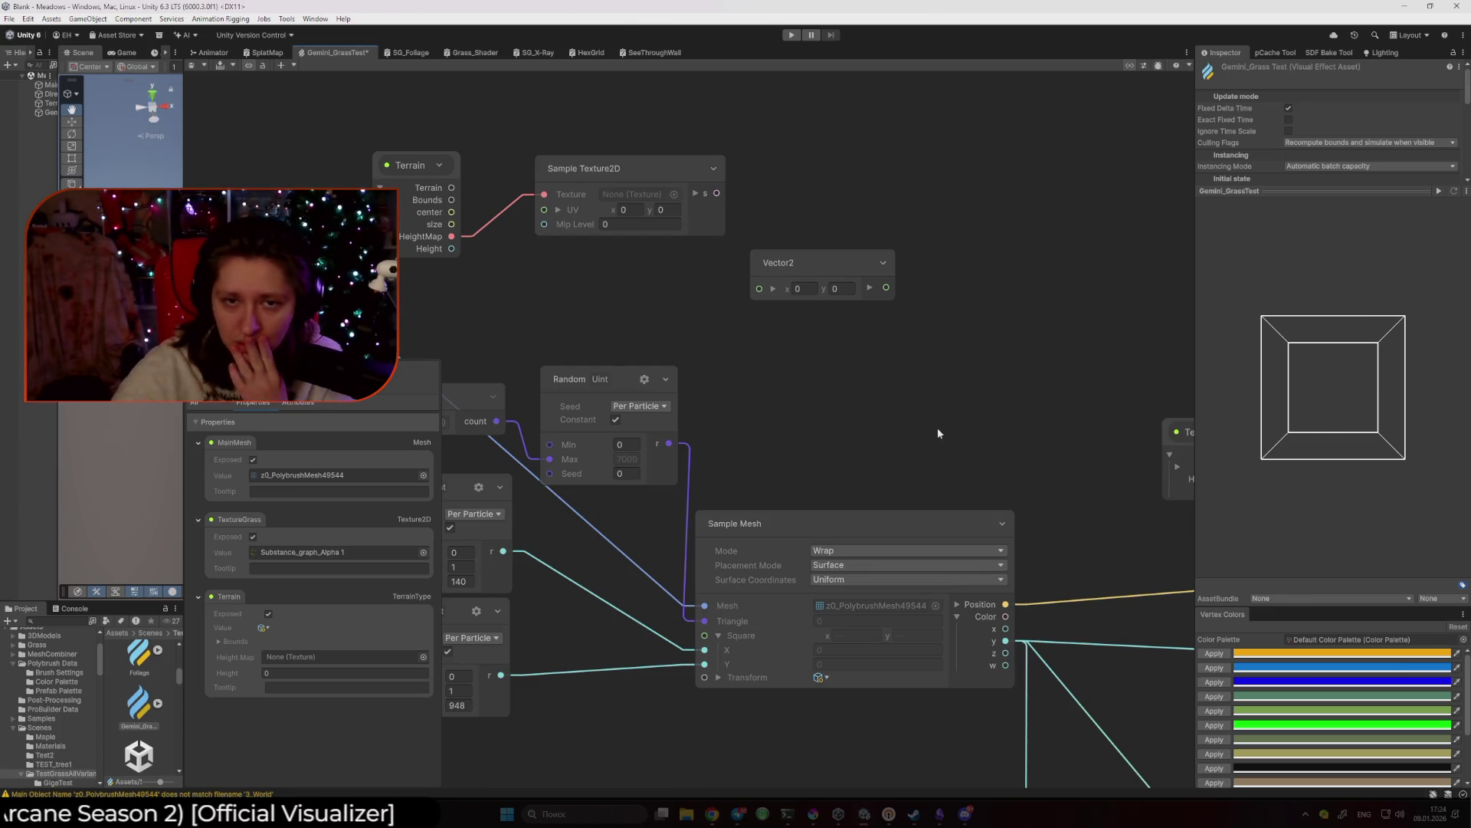
Zoom out to the whole grass graph, switch to the Move tool, and widen the scene panels.
{"action": "left_click", "coordinate": [407, 169]}
{"action": "scroll", "coordinate": [961, 353], "scroll_direction": "down", "scroll_amount": 5}
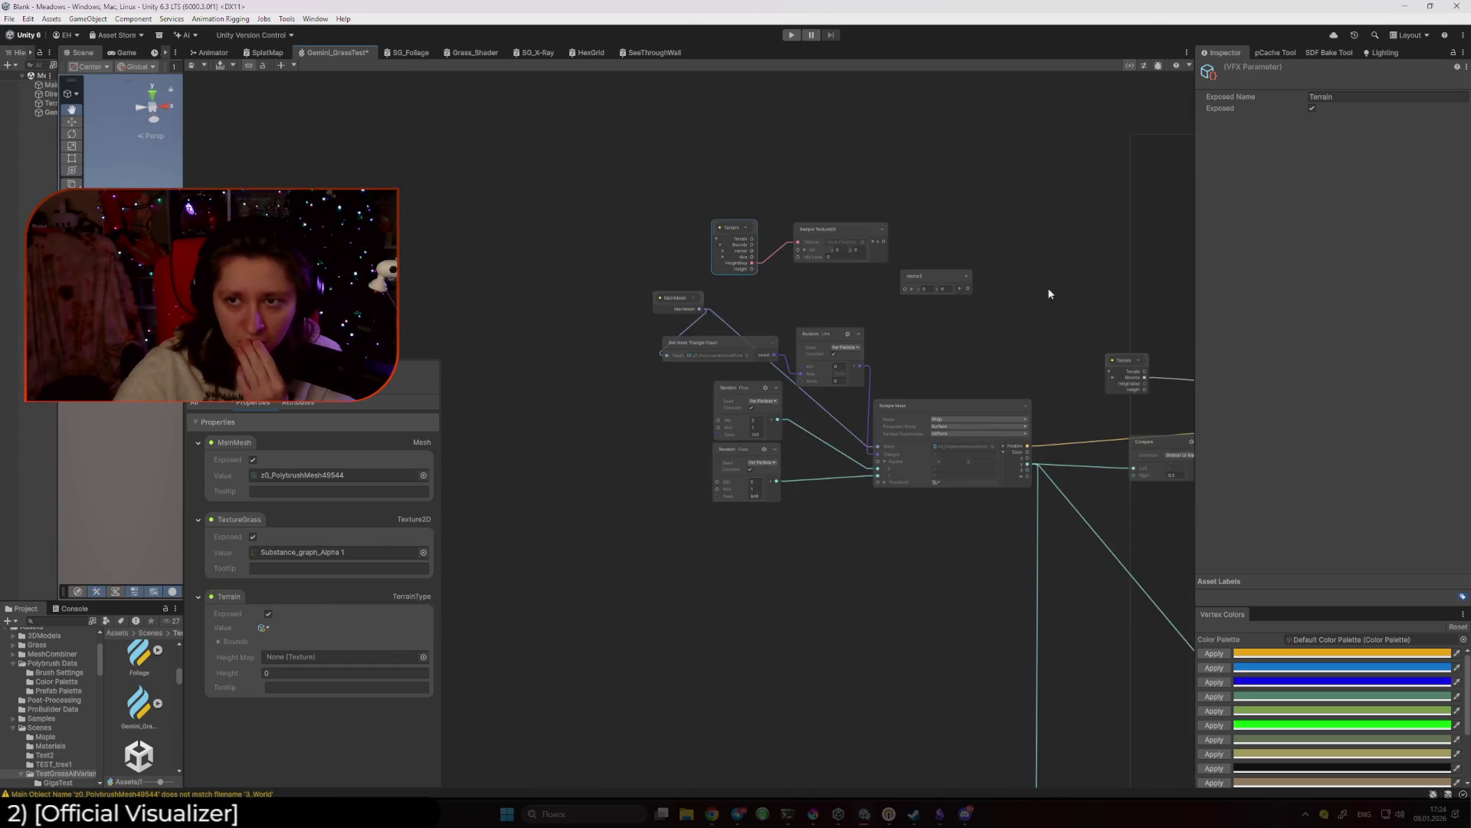
{"action": "left_click_drag", "start_coordinate": [1051, 296], "coordinate": [647, 246]}
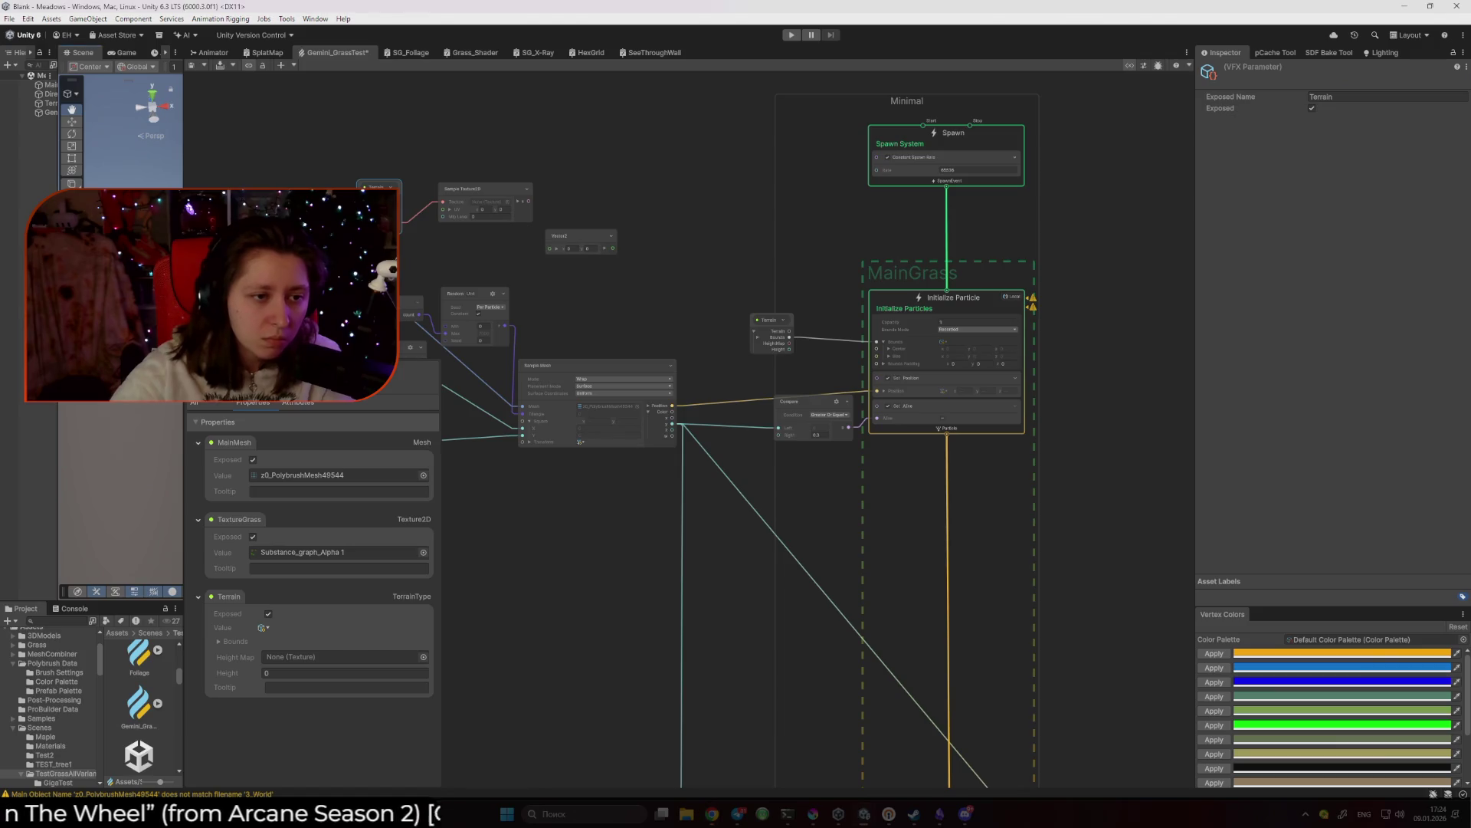
{"action": "left_click", "coordinate": [73, 121]}
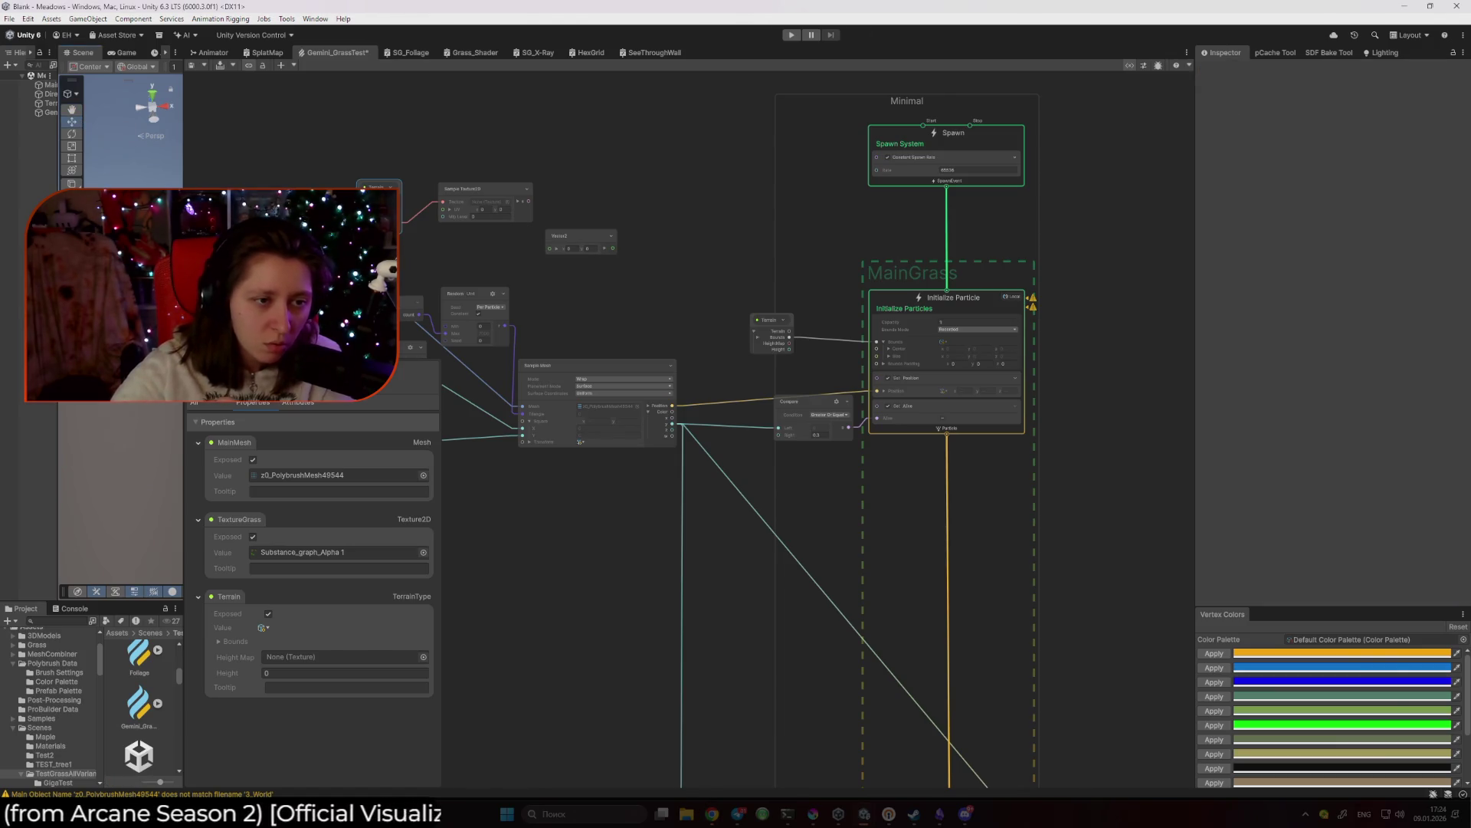
{"action": "left_click_drag", "start_coordinate": [184, 122], "coordinate": [268, 123]}
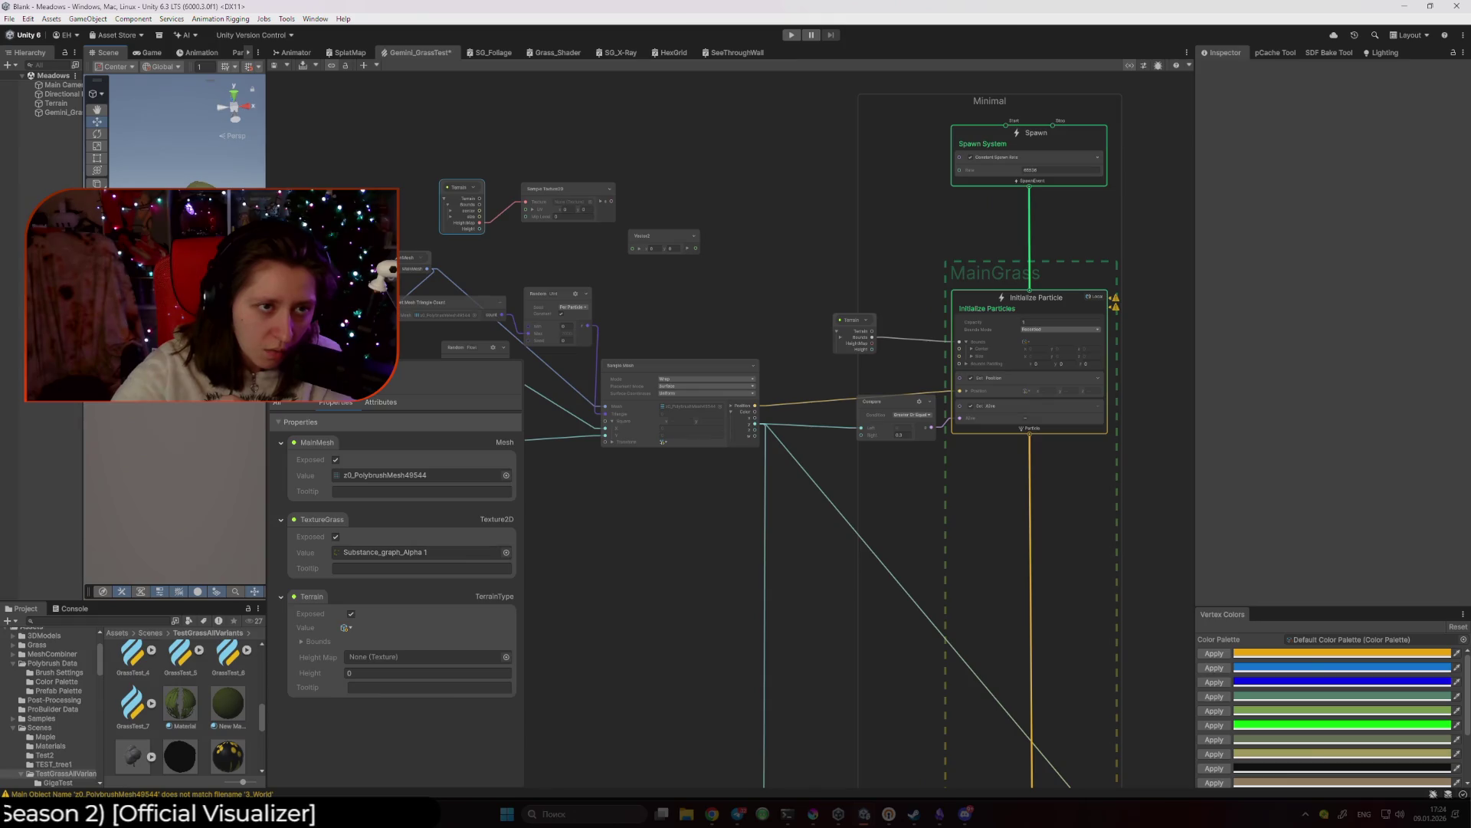
Check the Game and Scene views, briefly selecting and then undoing the Terrain selection.
{"action": "left_click", "coordinate": [157, 53]}
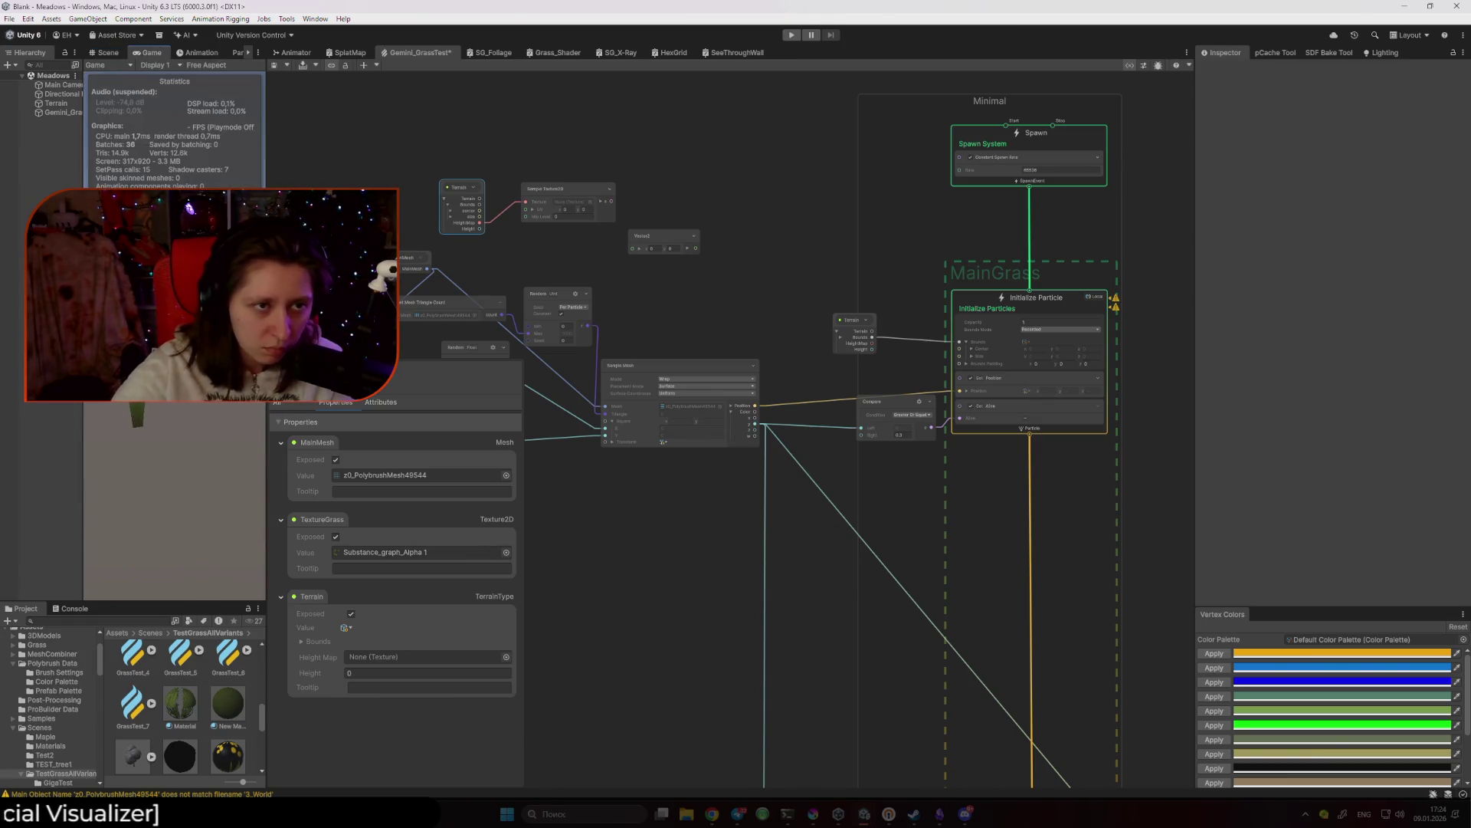
{"action": "left_click", "coordinate": [108, 51]}
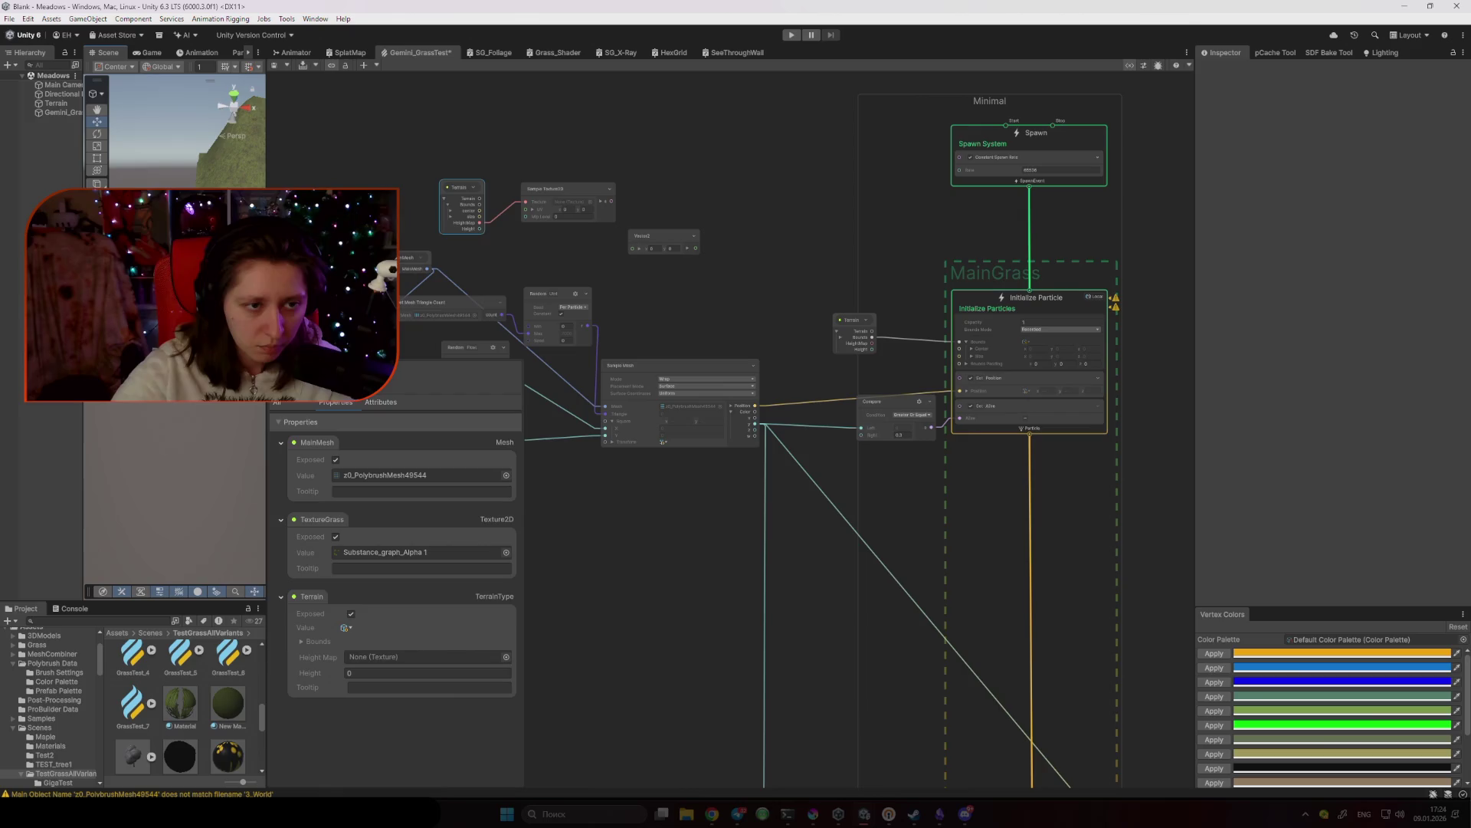
{"action": "left_click", "coordinate": [56, 103]}
{"action": "key", "text": "ctrl+z"}
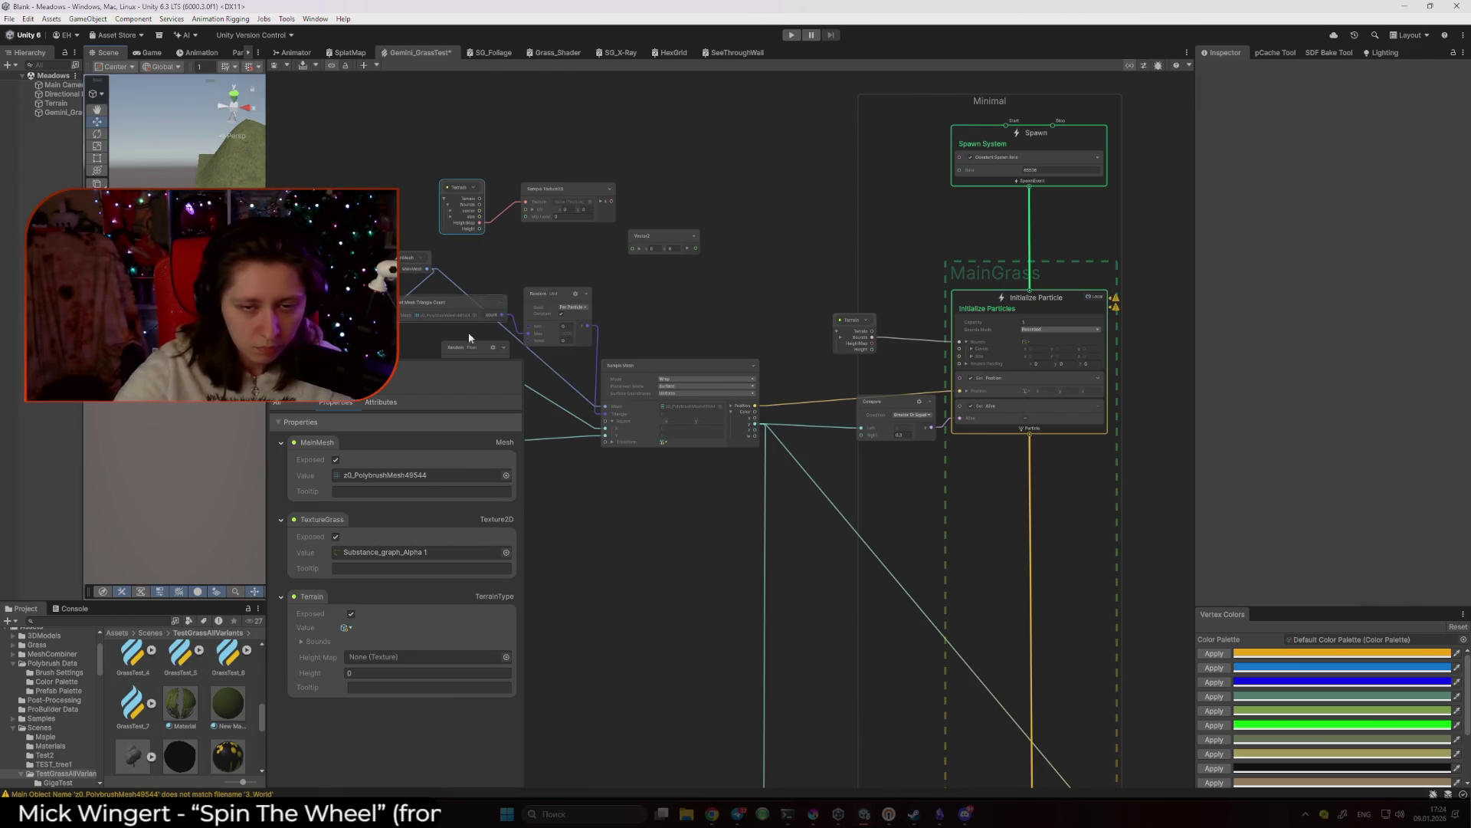
Set Initialize Particle capacity to 10000 and enlarge the scene view.
{"action": "left_click", "coordinate": [1024, 322]}
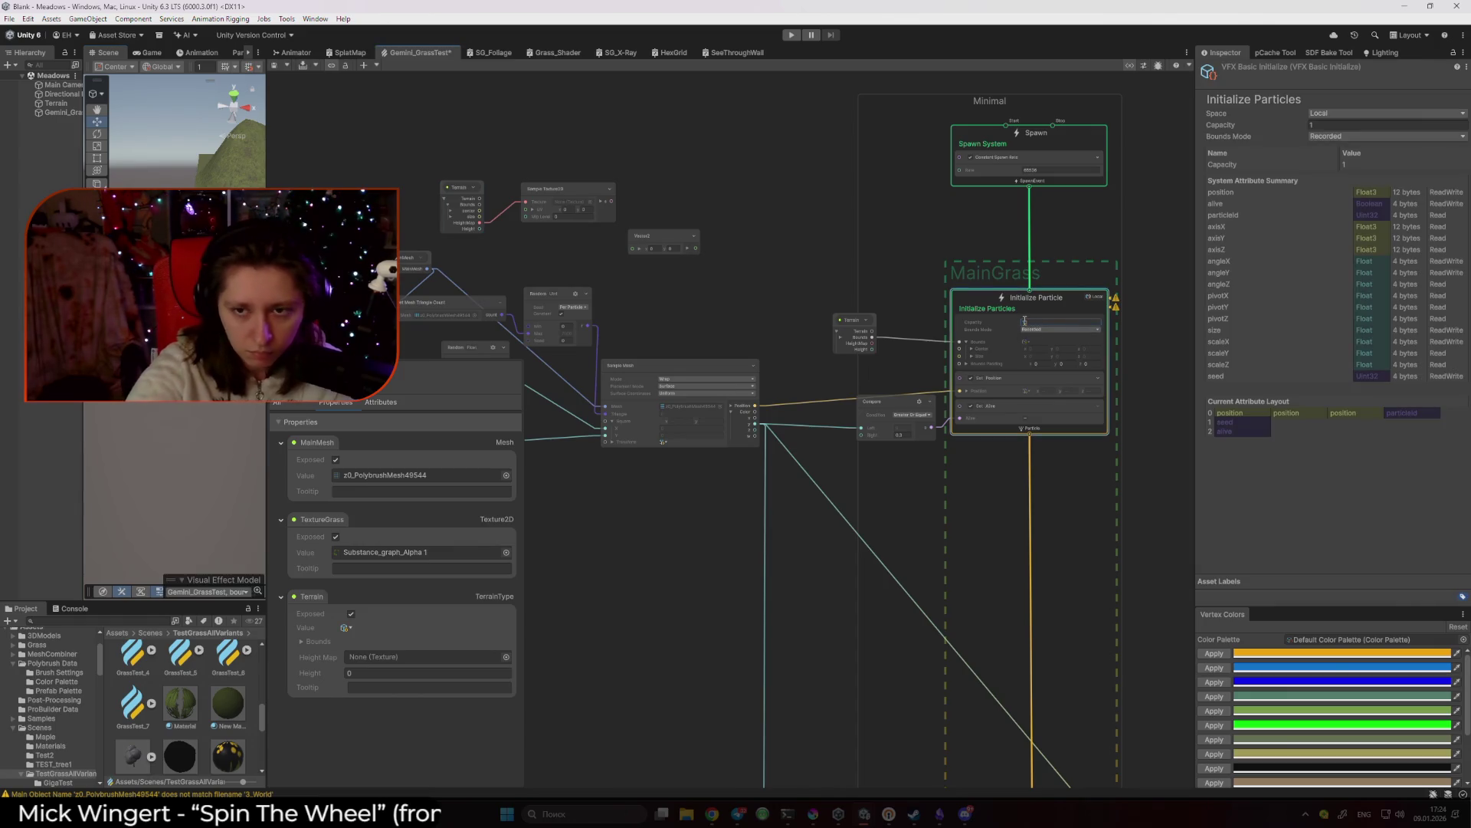
{"action": "type", "text": "10000"}
{"action": "key", "text": "Return"}
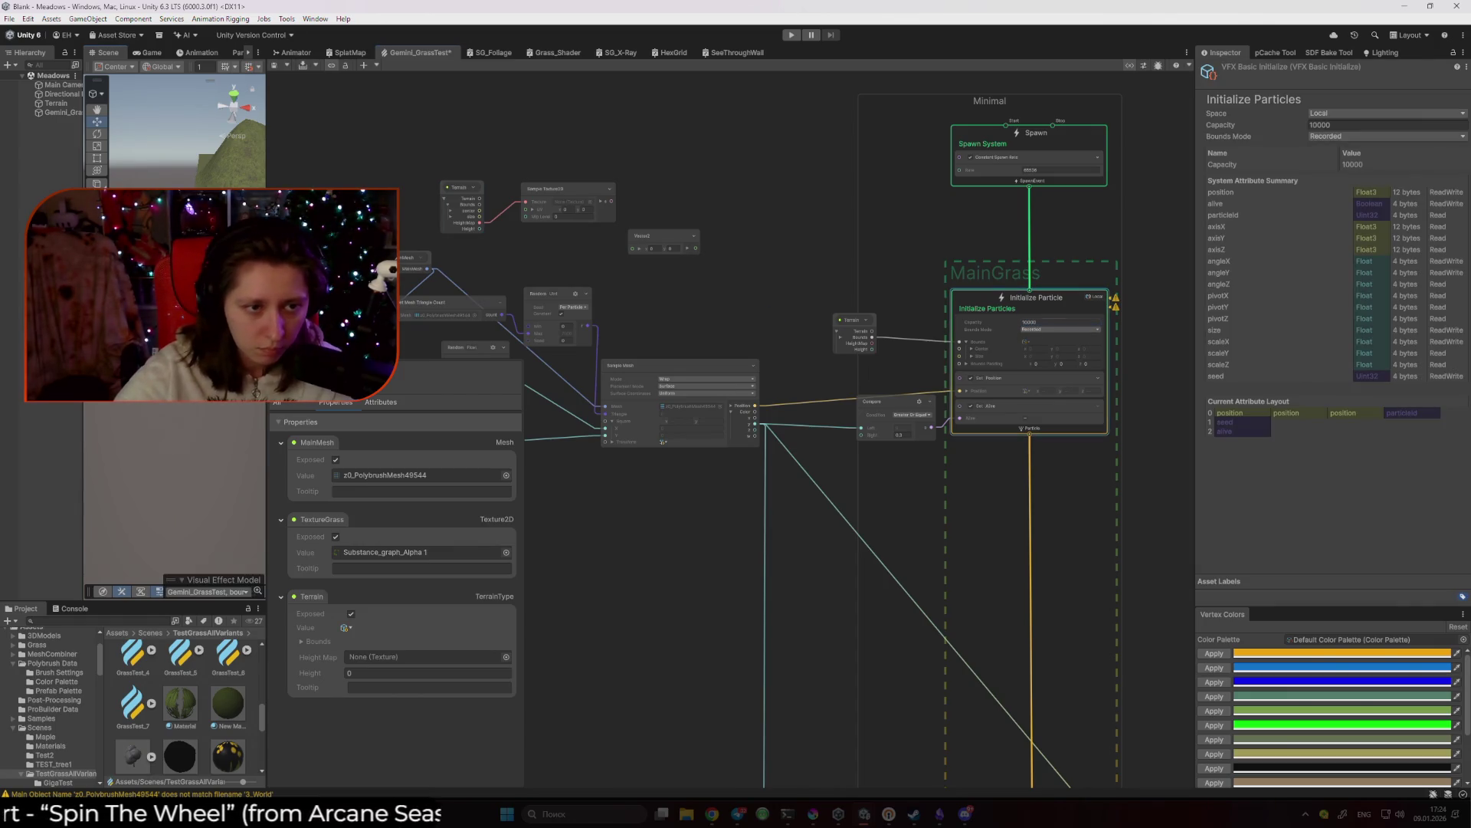
{"action": "left_click_drag", "start_coordinate": [268, 498], "coordinate": [550, 498]}
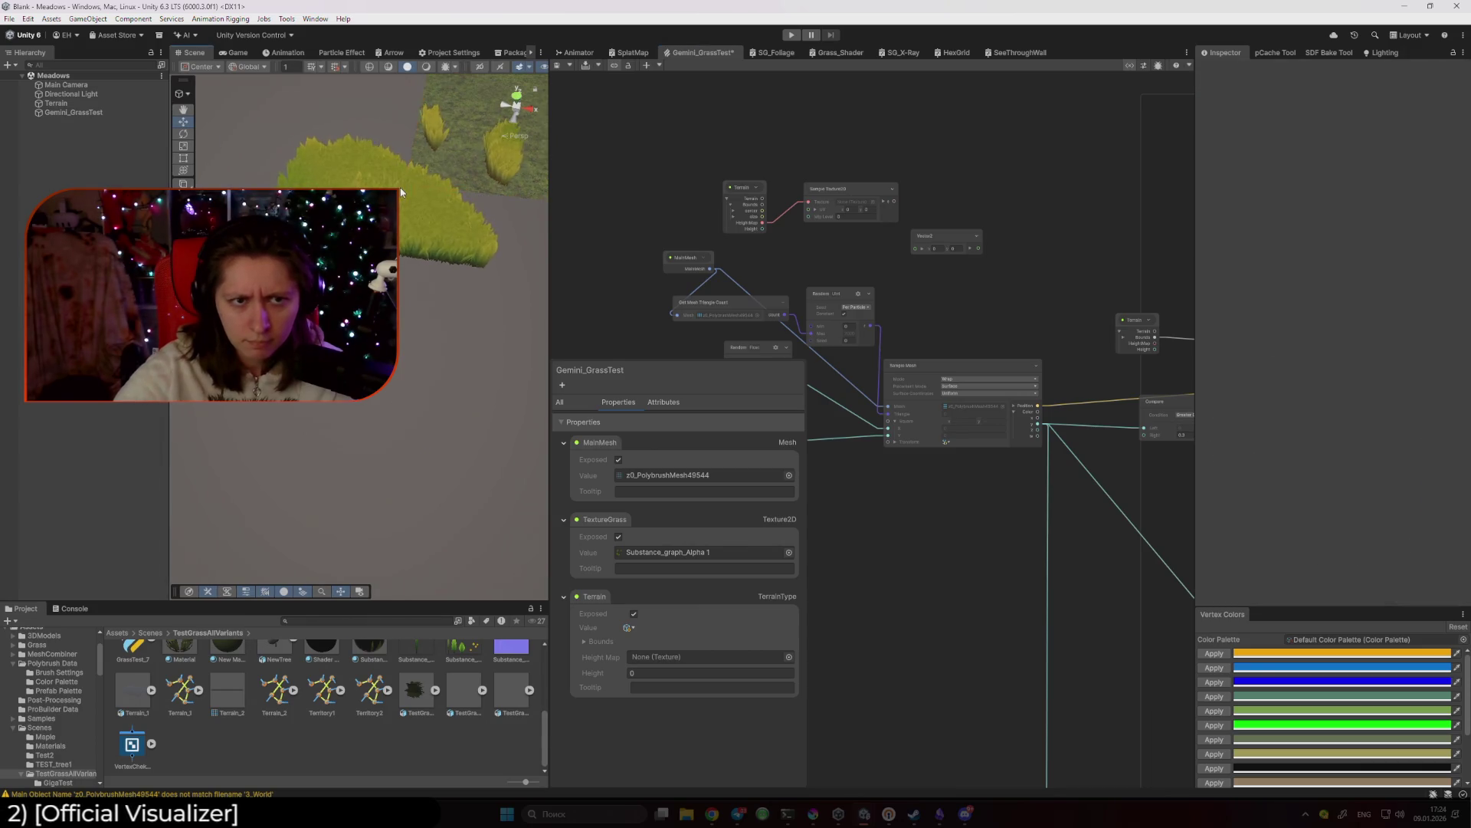
Orbit the scene around the grass patches and select Gemini_GrassTest in the Hierarchy.
{"action": "key", "text": "q"}
{"action": "left_click", "coordinate": [183, 122]}
{"action": "left_click_drag", "start_coordinate": [476, 307], "coordinate": [506, 291]}
{"action": "left_click", "coordinate": [73, 112]}
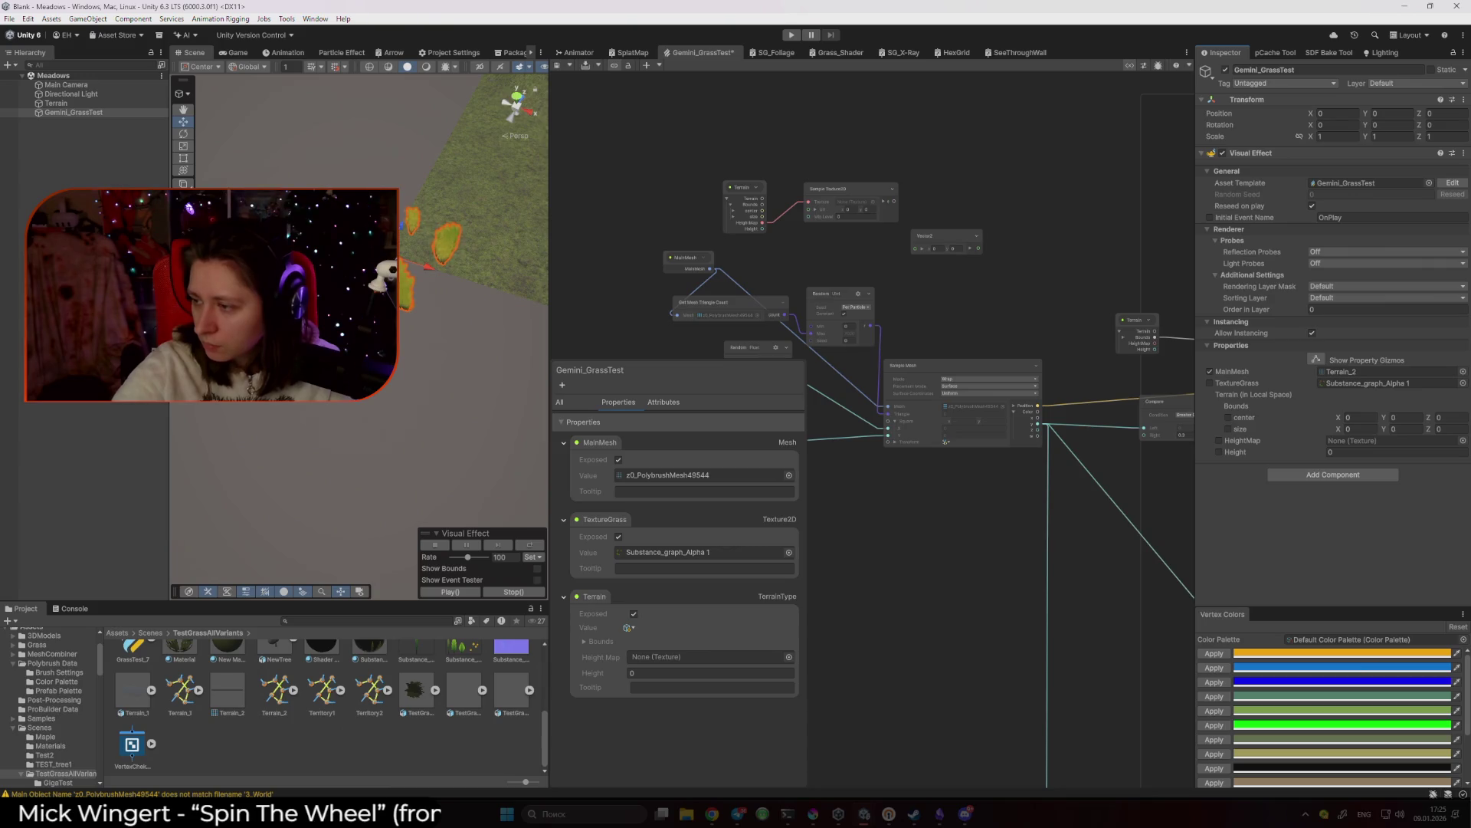
Add a VFX Property Binder component to Gemini_GrassTest and start a new property binding.
{"action": "left_click", "coordinate": [1290, 470]}
{"action": "type", "text": "VFx"}
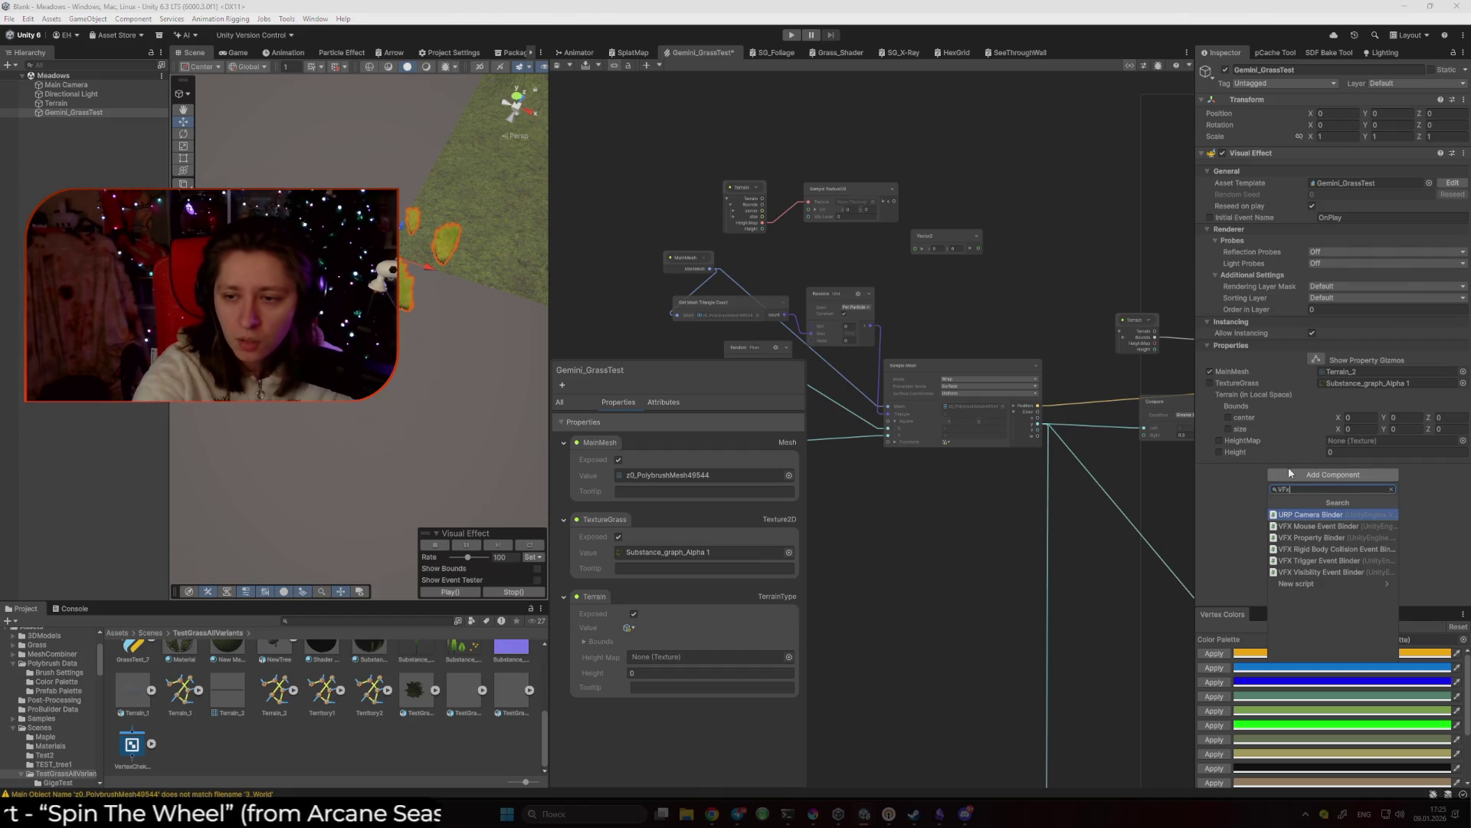
{"action": "key", "text": "Down"}
{"action": "key", "text": "Down"}
{"action": "key", "text": "Return"}
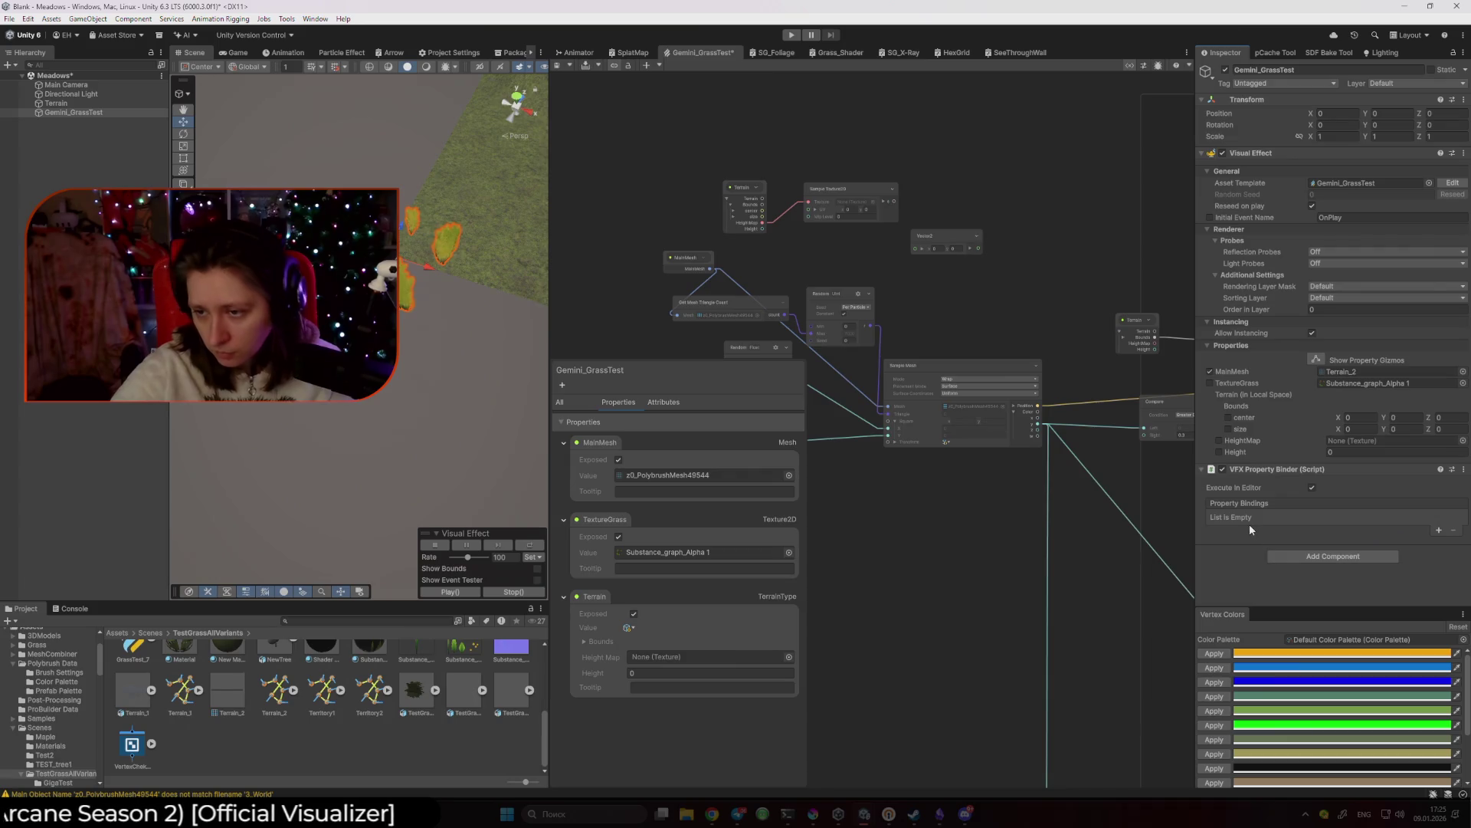
{"action": "left_click", "coordinate": [1438, 530]}
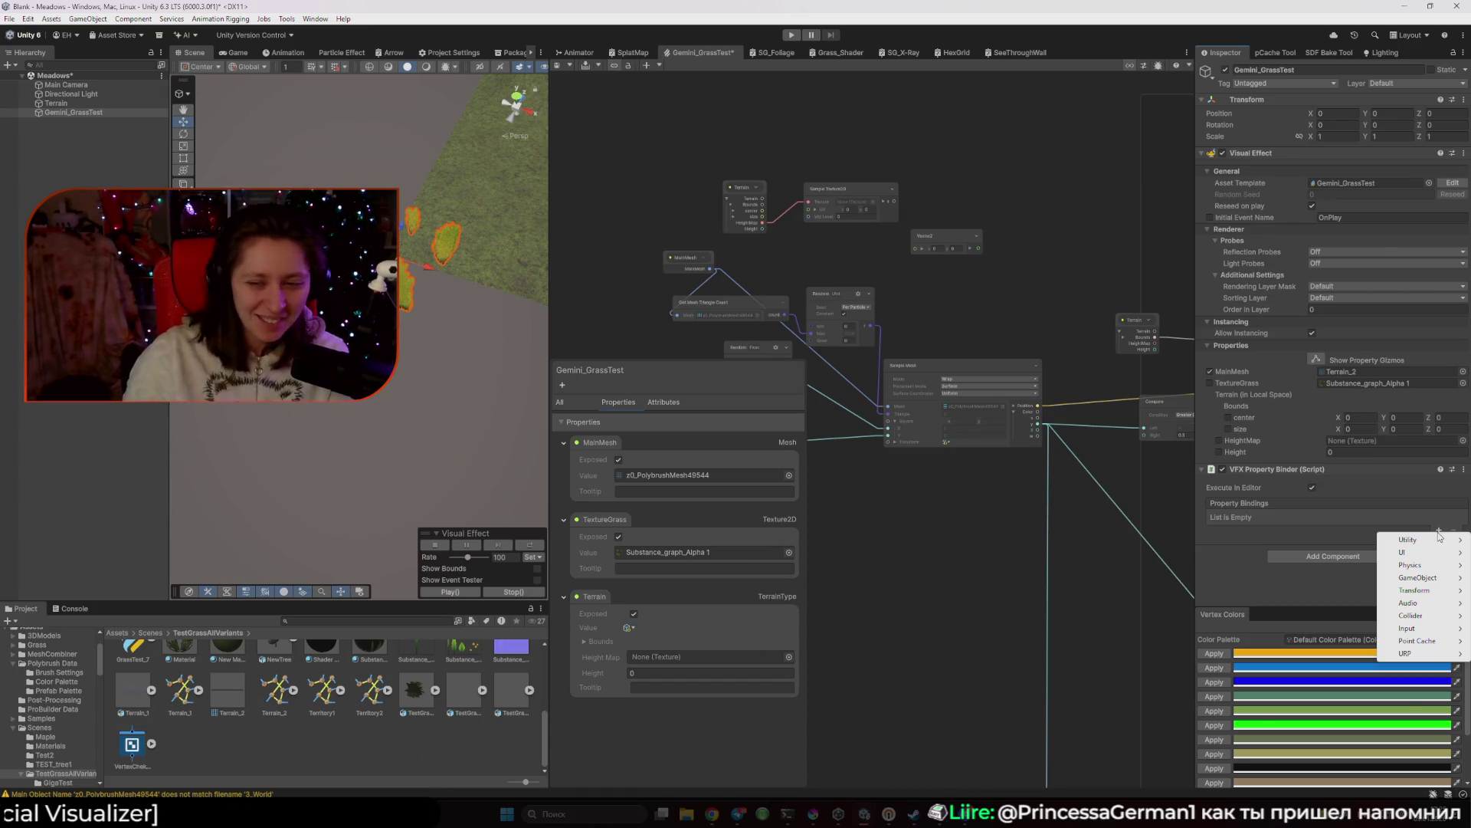
Add a Utility > Terrain binding and assign the scene Terrain object to it.
{"action": "mouse_move", "coordinate": [1427, 539]}
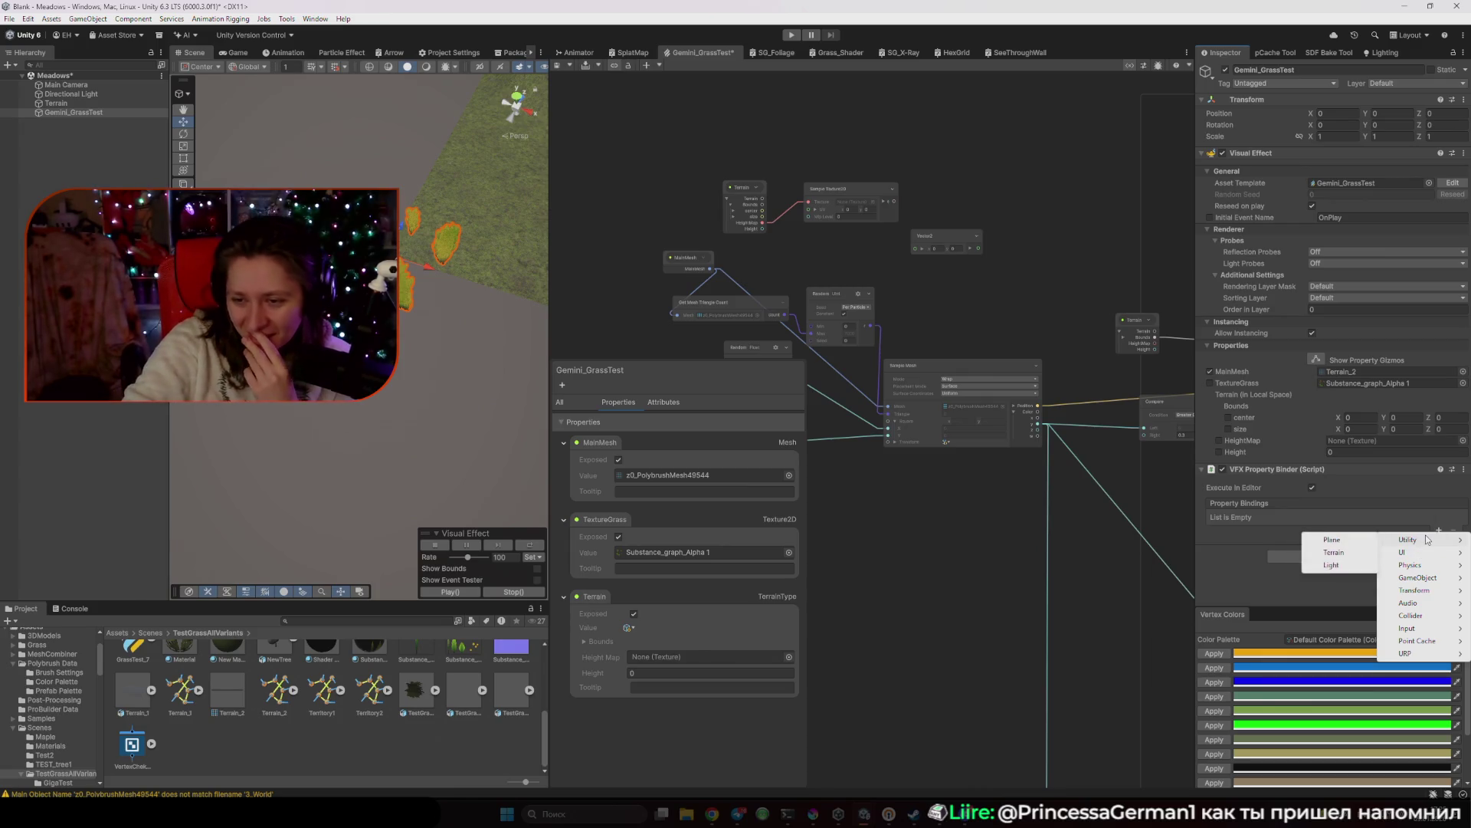
{"action": "left_click", "coordinate": [1334, 553]}
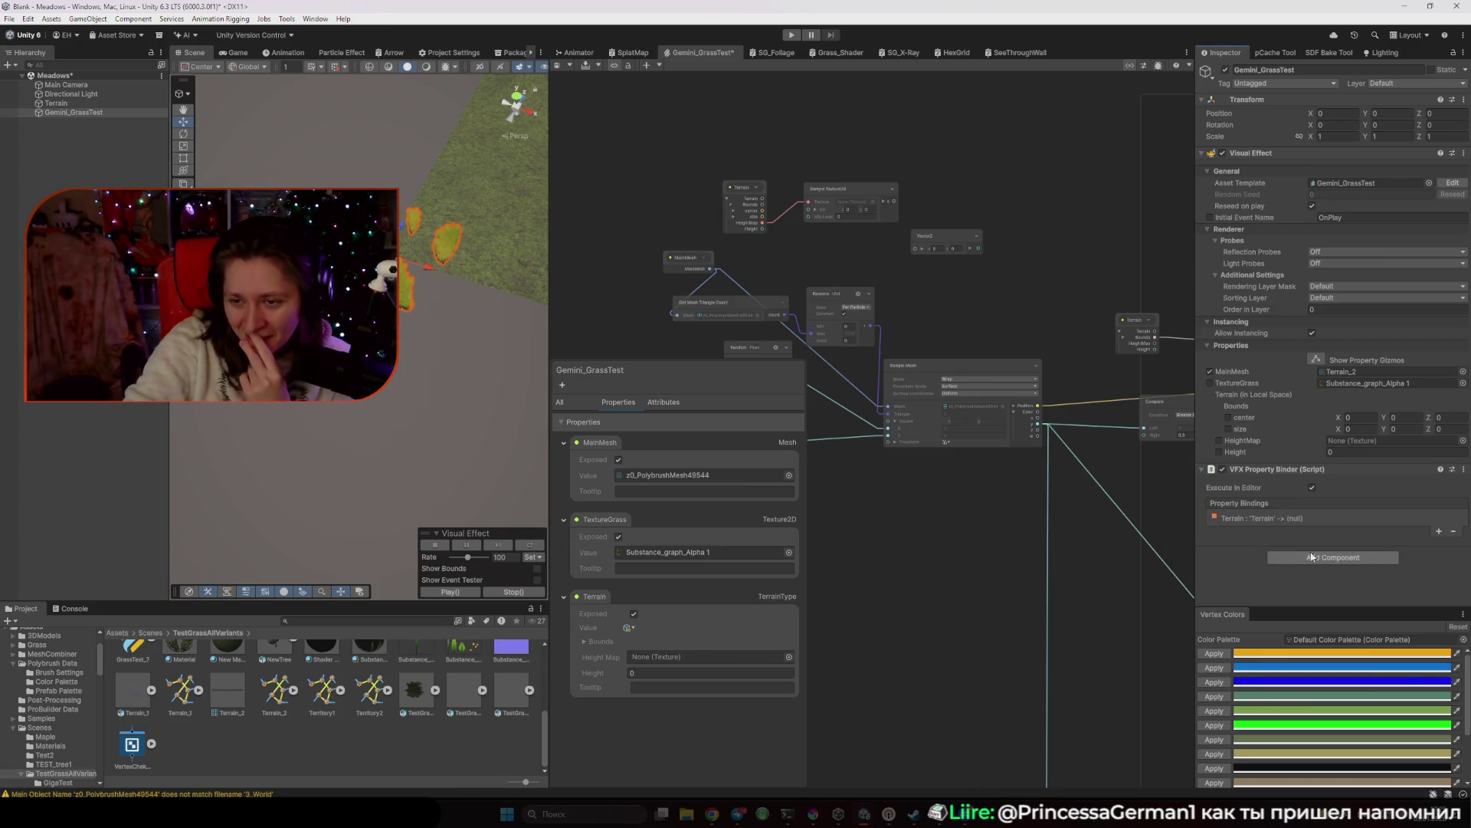
{"action": "left_click", "coordinate": [1219, 519]}
{"action": "left_click", "coordinate": [1455, 547]}
{"action": "double_click", "coordinate": [1257, 399]}
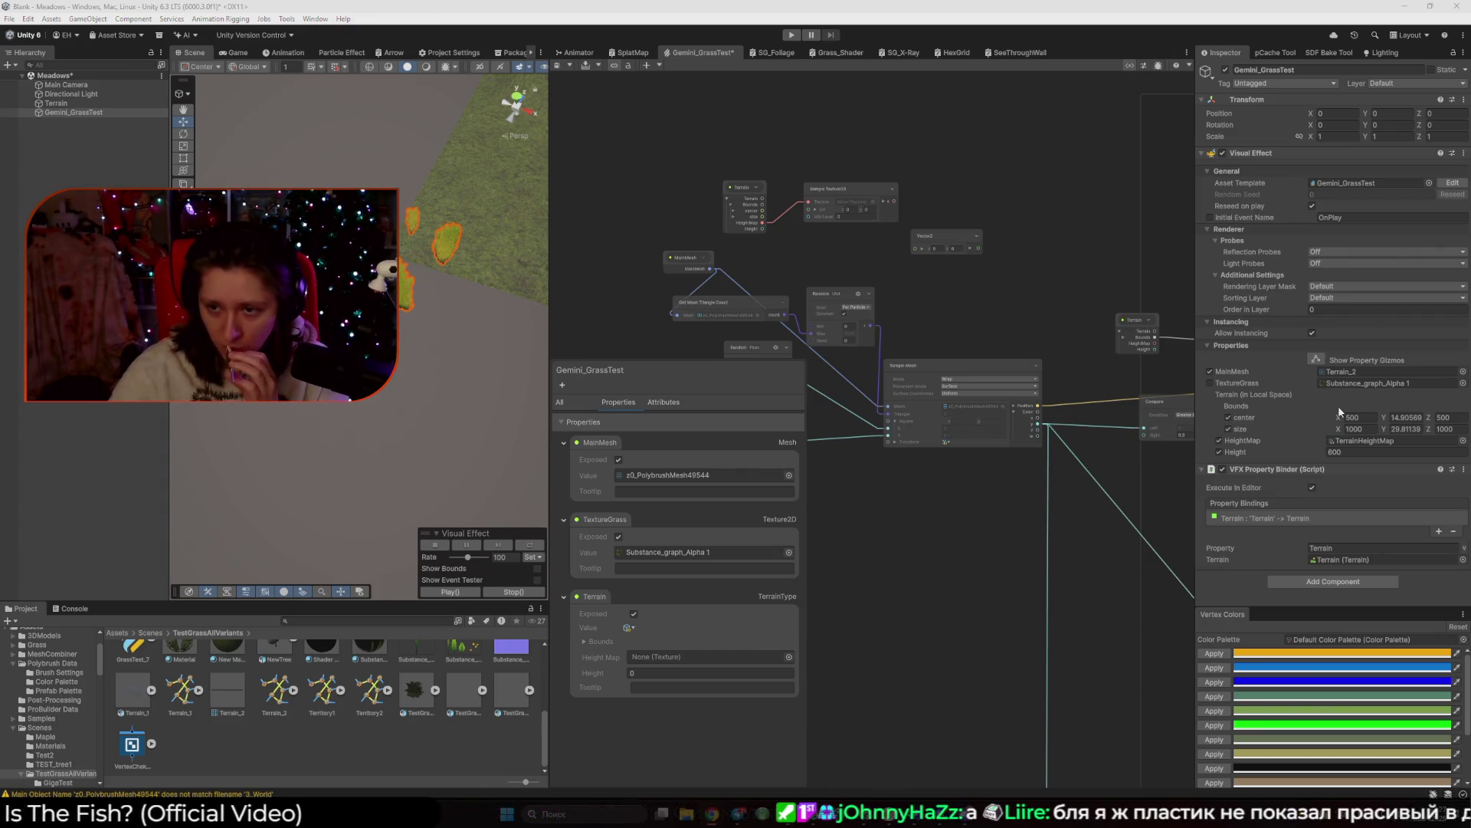
{"action": "mouse_move", "coordinate": [738, 814]}
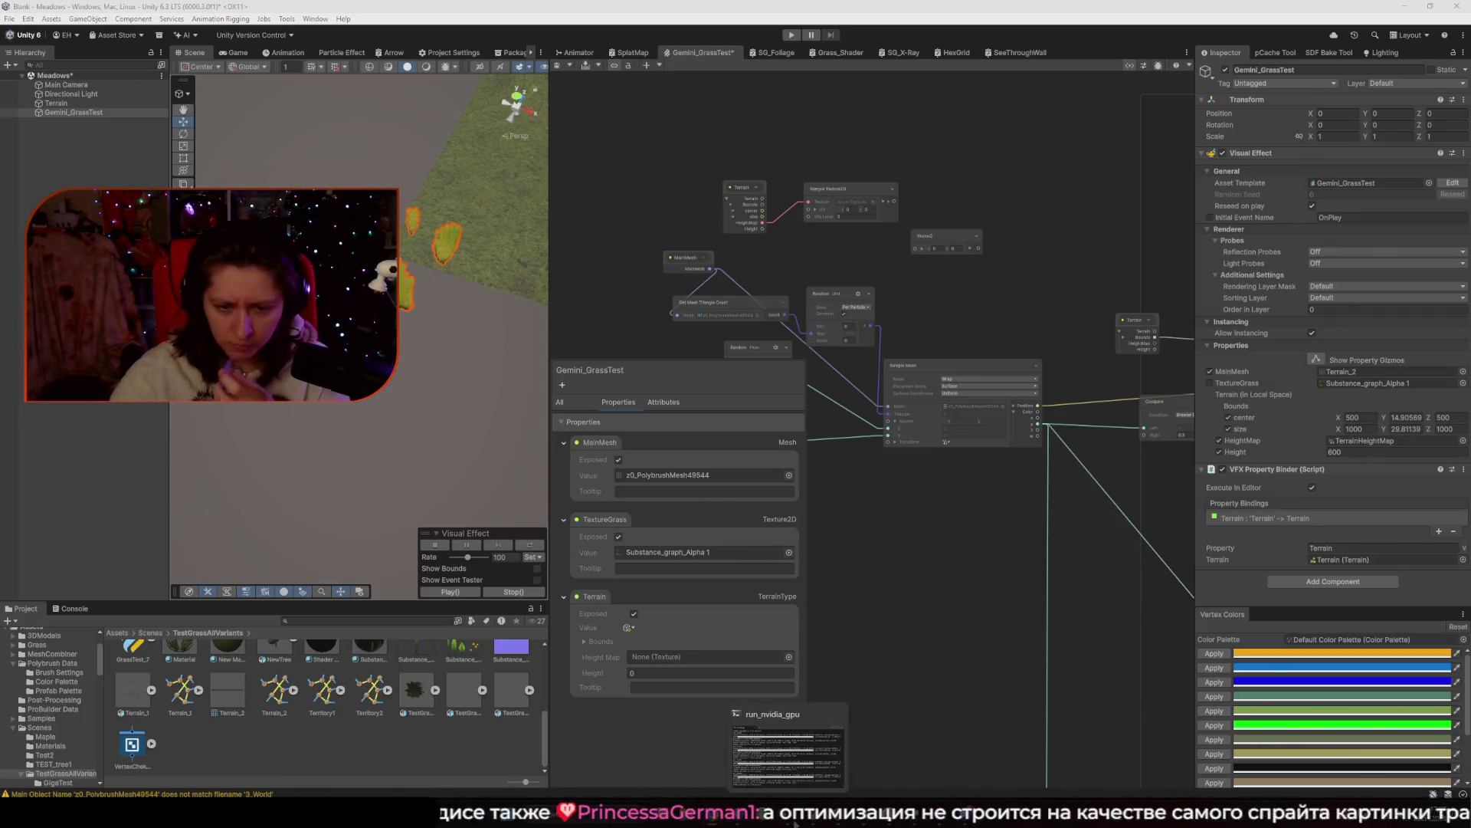
{"action": "mouse_move", "coordinate": [940, 814]}
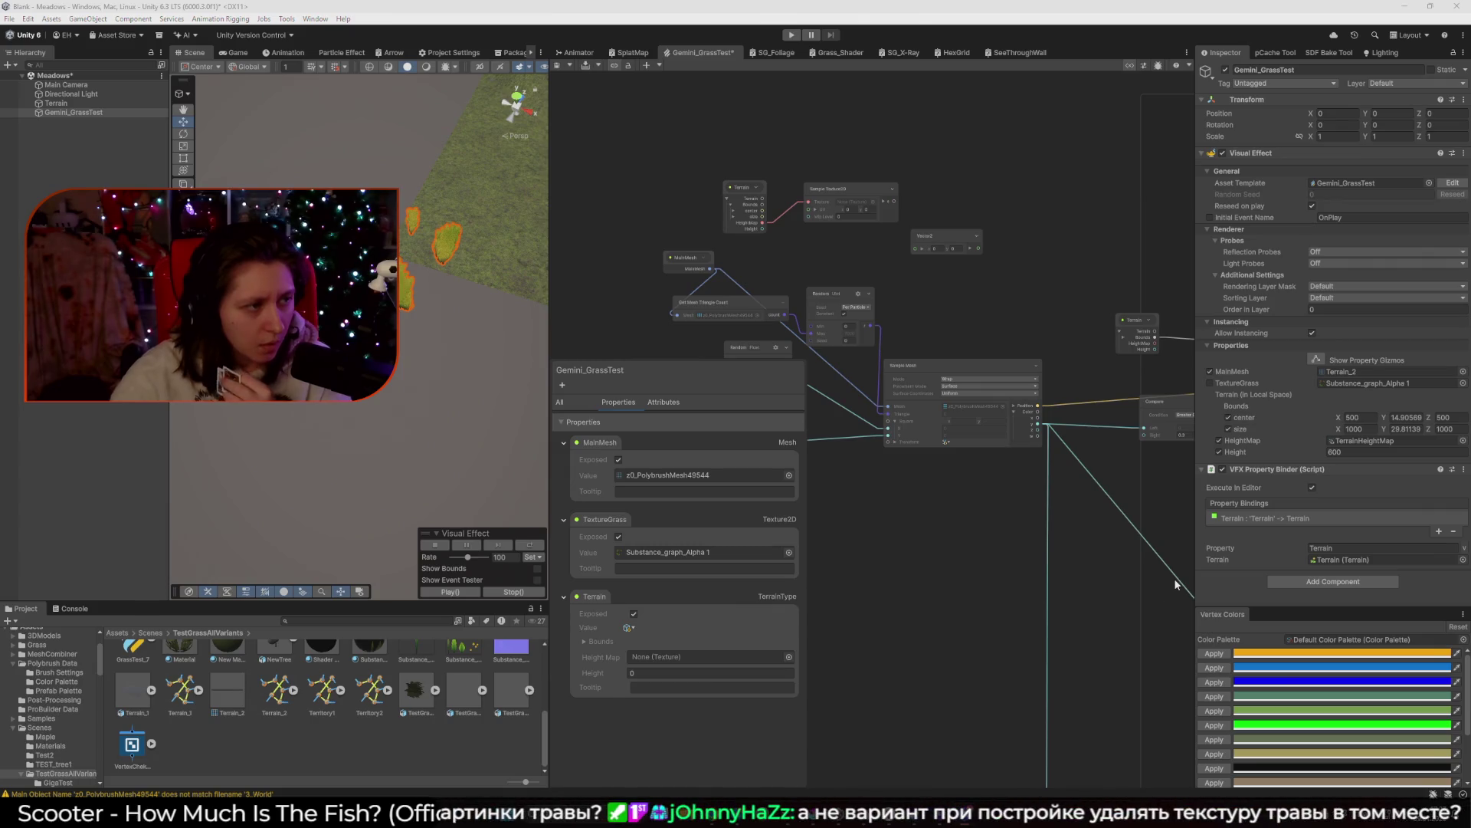